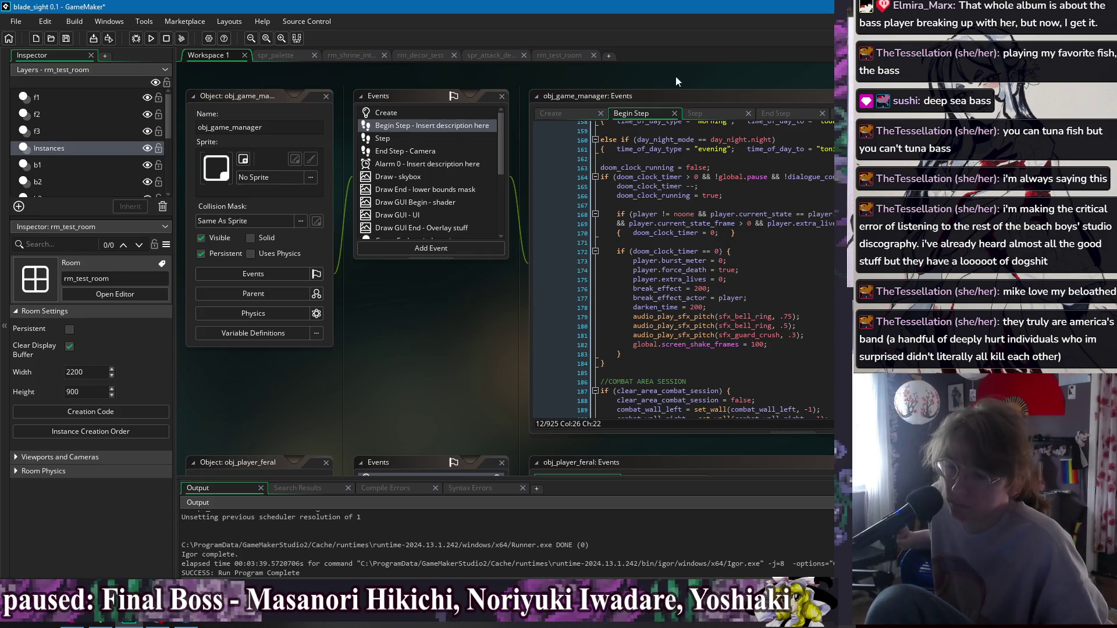
Go through the open windows for obj_player_tsuru, obj_player_nekodoll and the next objects.
left_click_drag(706, 75, 508, 77)
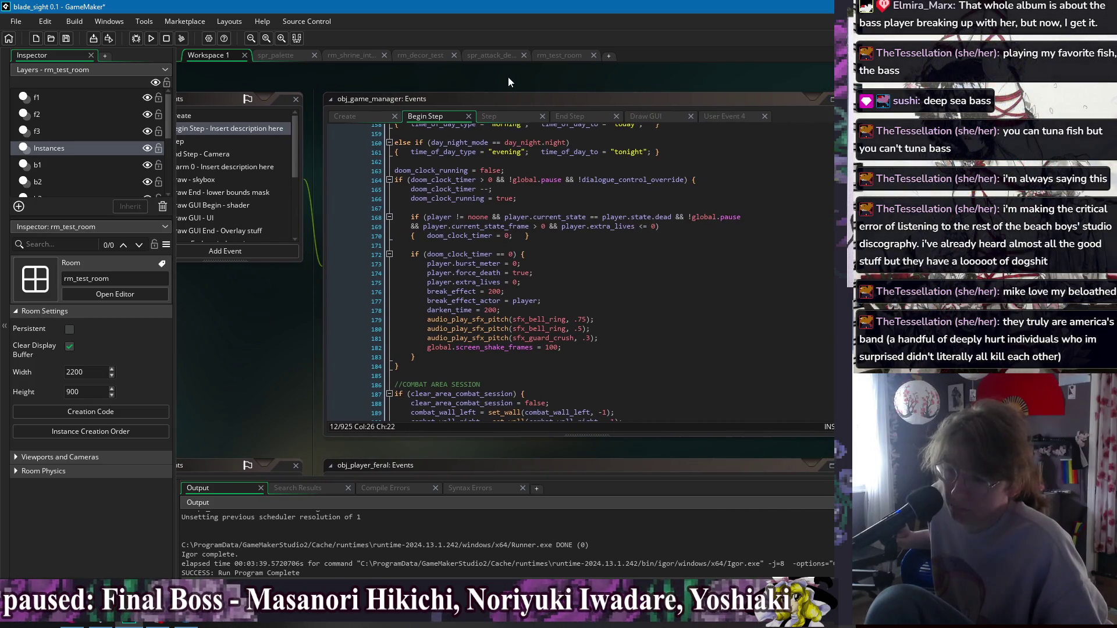
right_click(507, 77)
mouse_move(517, 94)
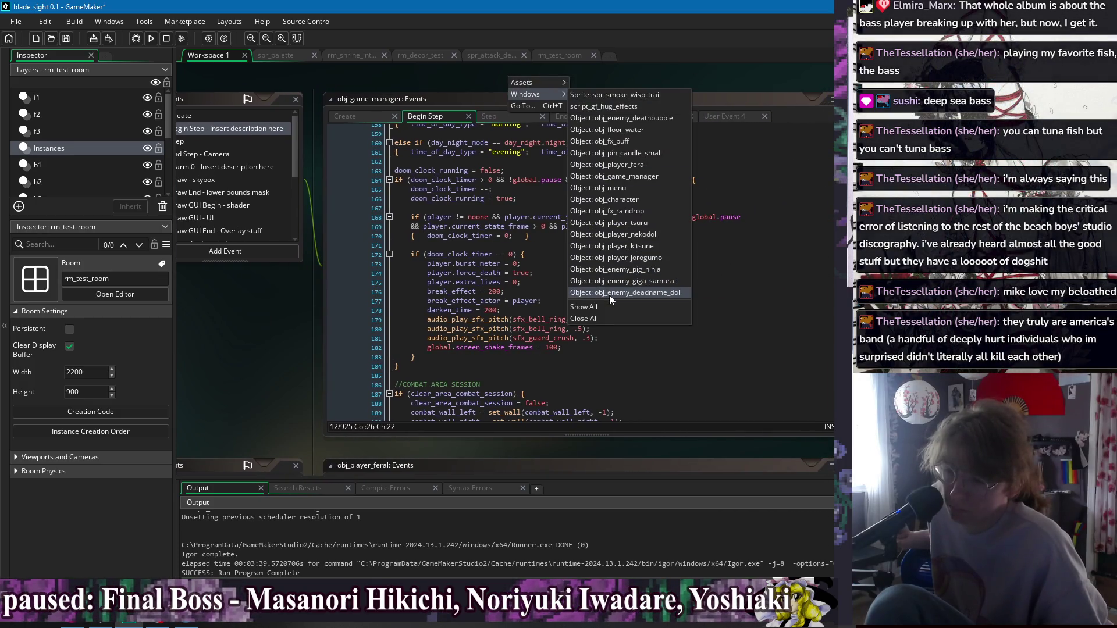
left_click(609, 221)
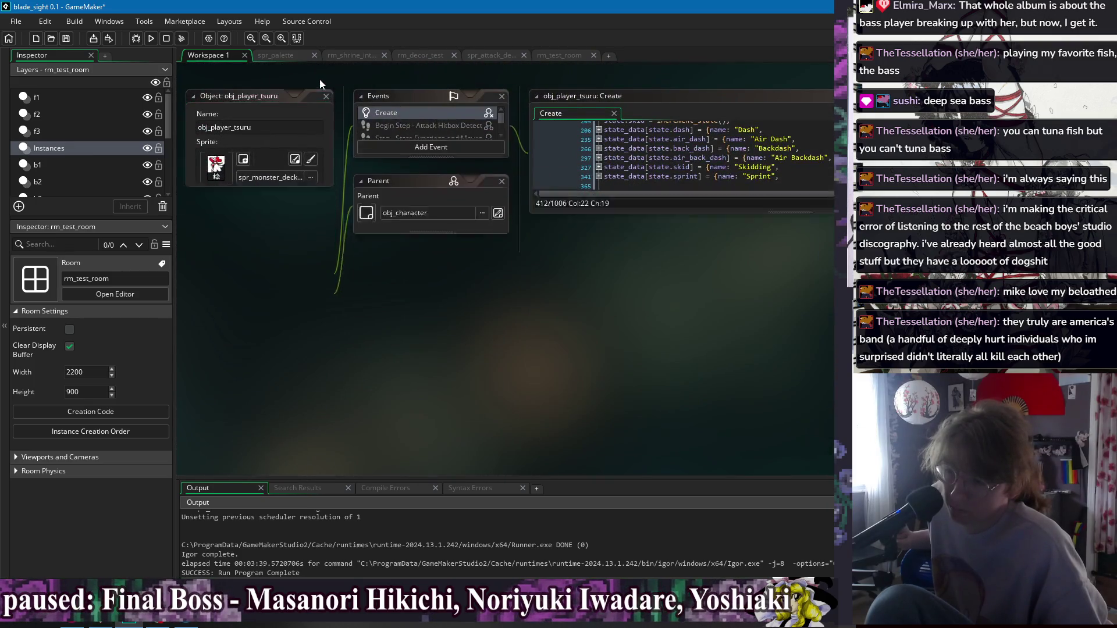
right_click(319, 79)
mouse_move(349, 97)
left_click(466, 227)
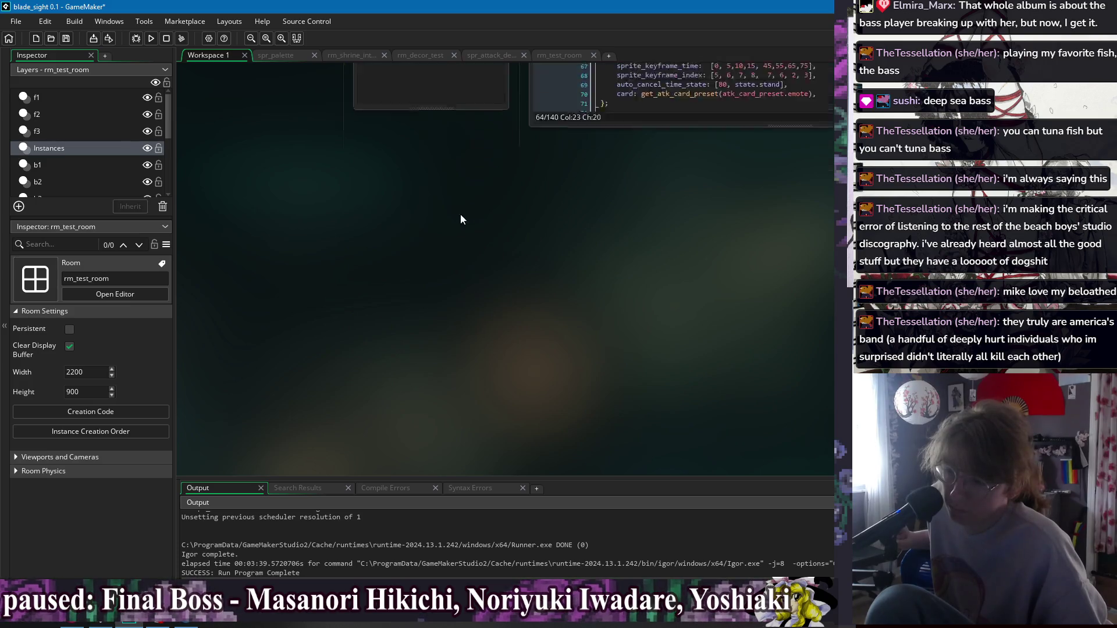
right_click(318, 85)
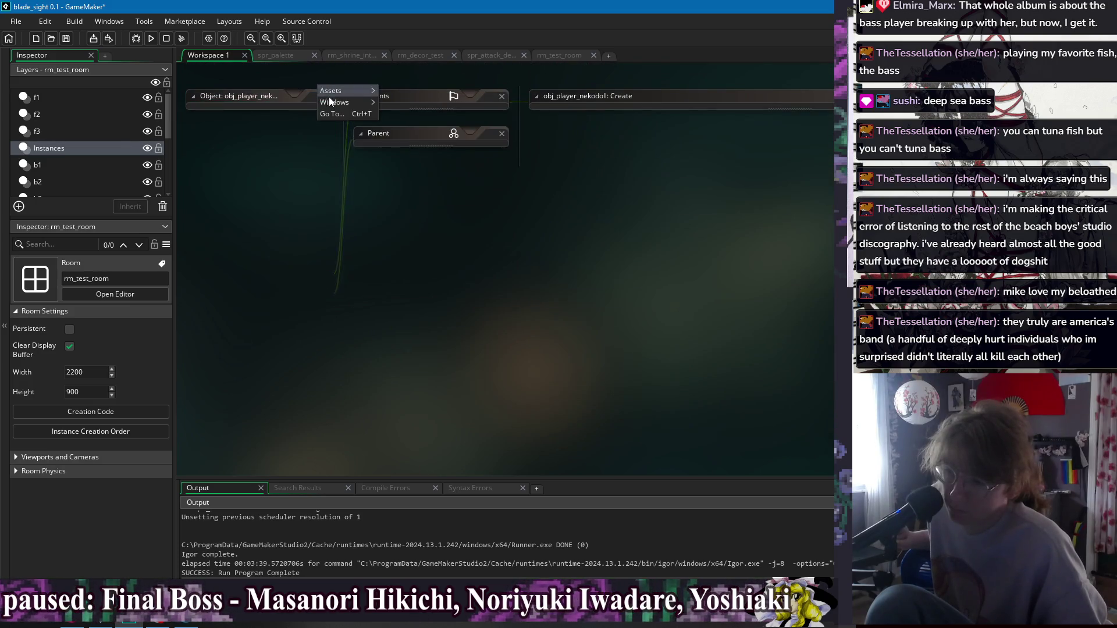
mouse_move(330, 98)
left_click(456, 230)
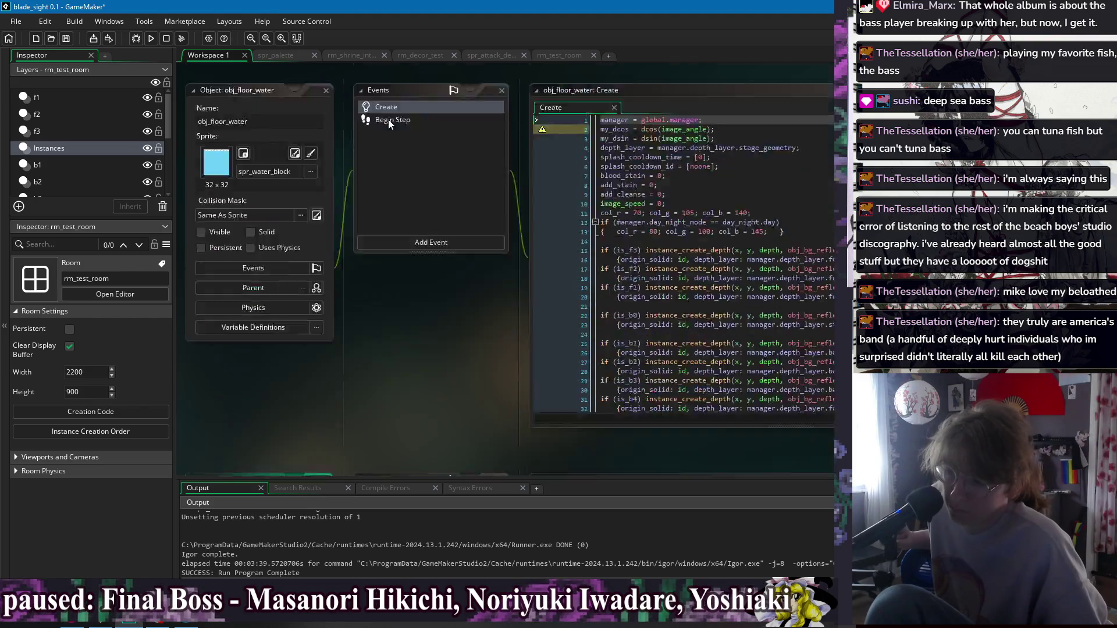
right_click(319, 82)
mouse_move(331, 98)
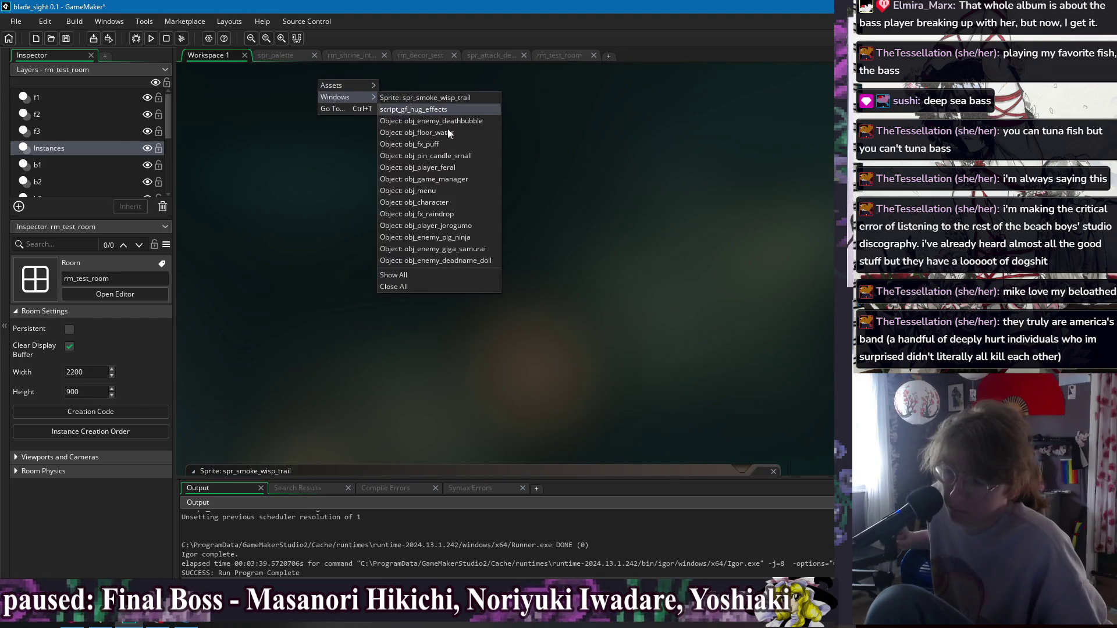
left_click(454, 226)
Go through the obj_enemy_giga_samurai, obj_enemy_deadname_doll and gf_hug_effects script windows.
right_click(326, 82)
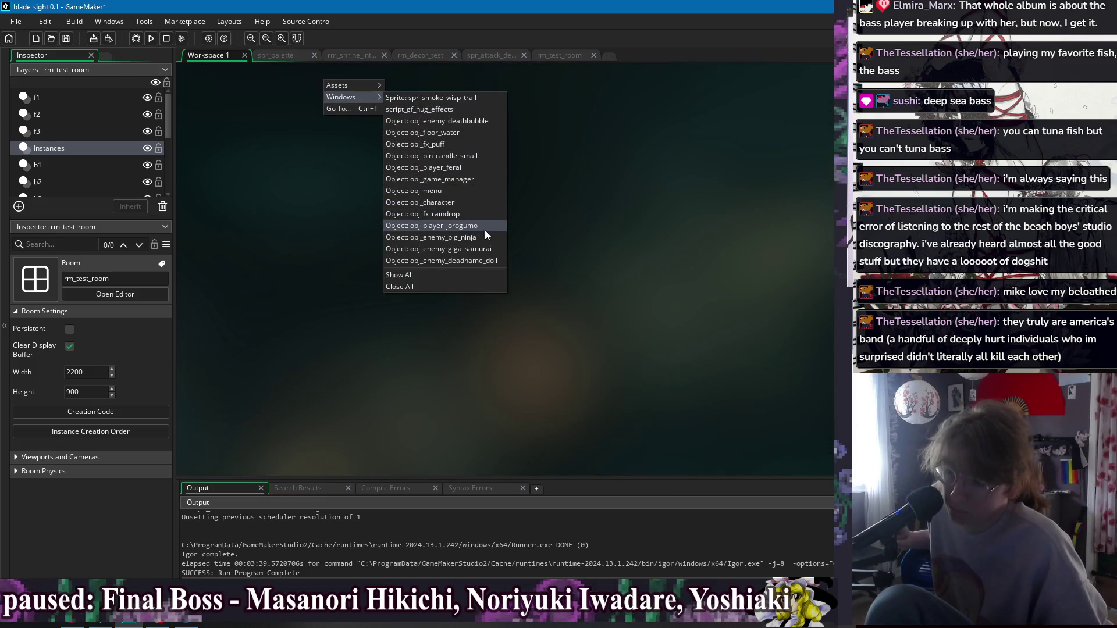
left_click(442, 156)
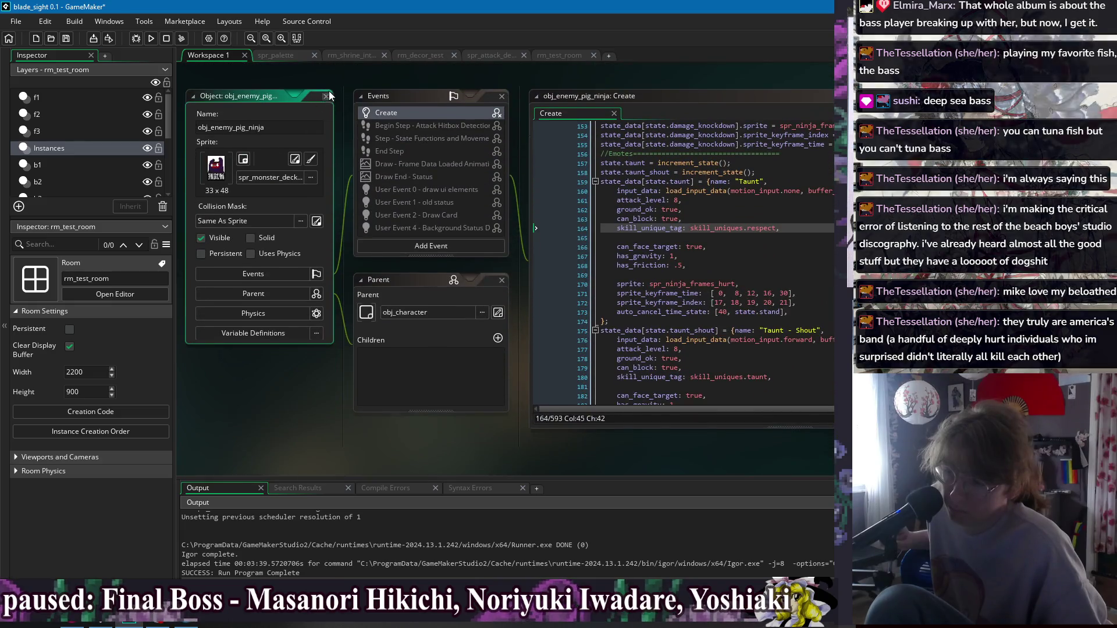
right_click(323, 76)
mouse_move(337, 95)
left_click(484, 221)
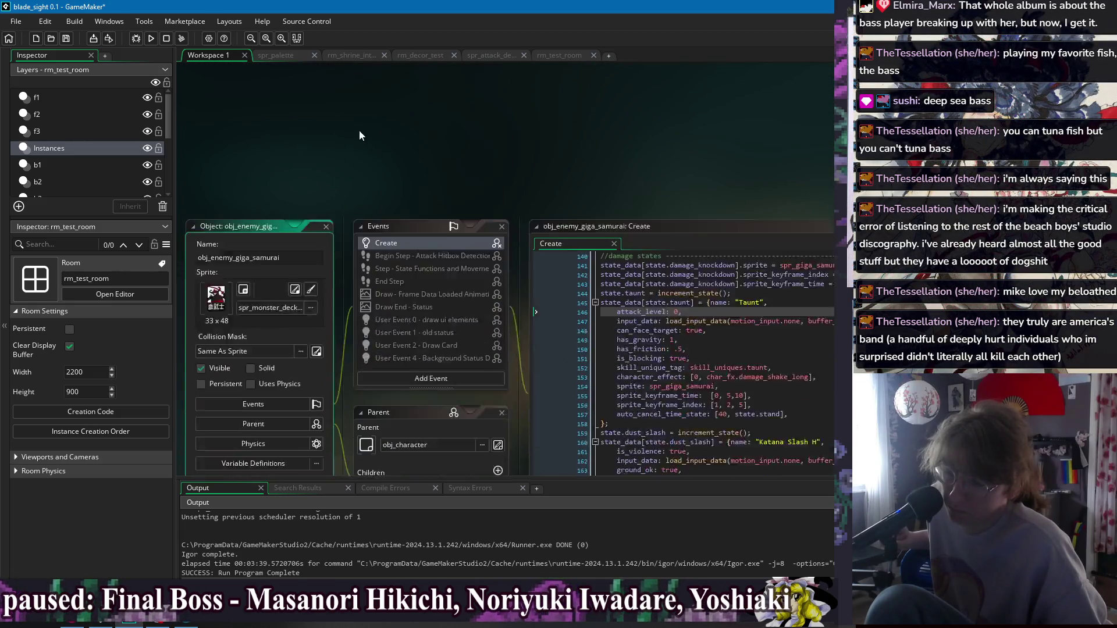
right_click(324, 80)
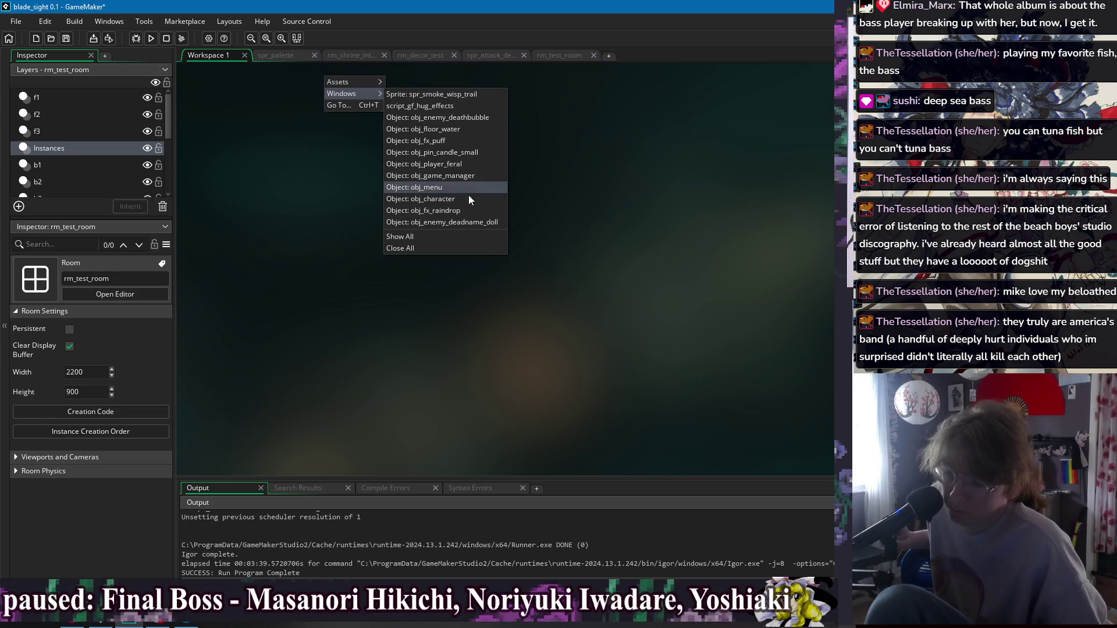
left_click(469, 222)
right_click(329, 83)
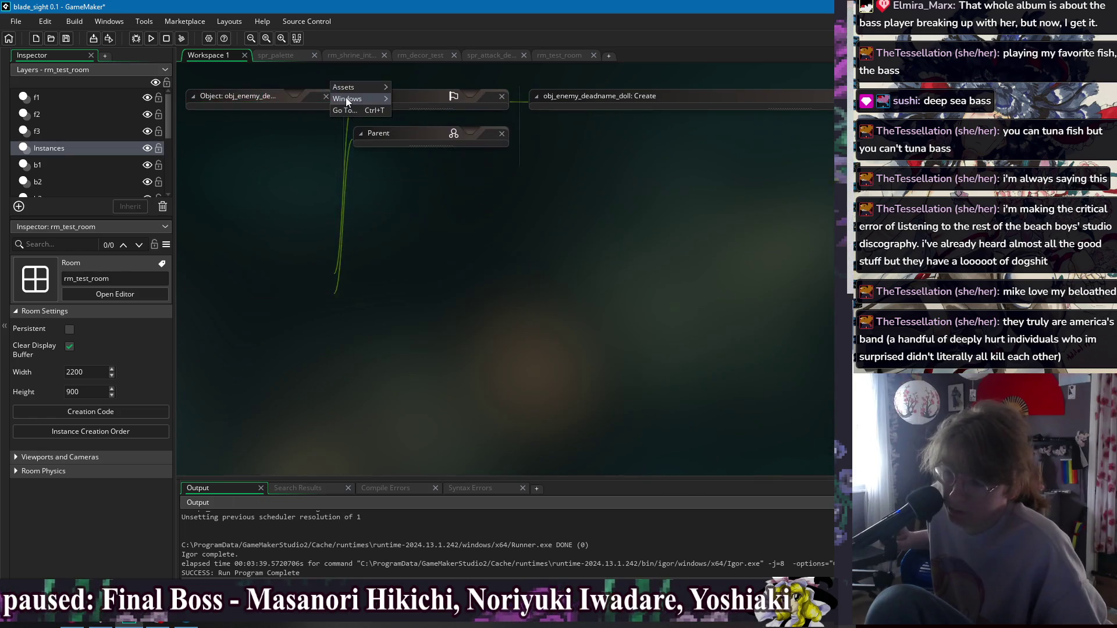
mouse_move(346, 98)
left_click(462, 217)
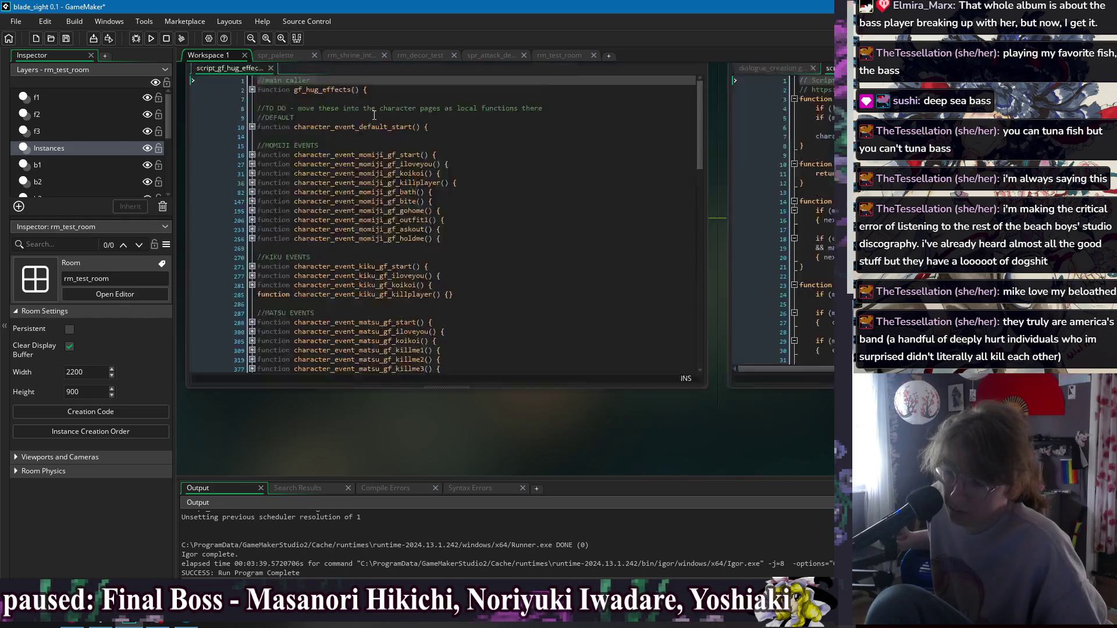
Close the spr_smoke_wisp_trail sprite window and return to obj_game_manager.
right_click(326, 87)
mouse_move(347, 100)
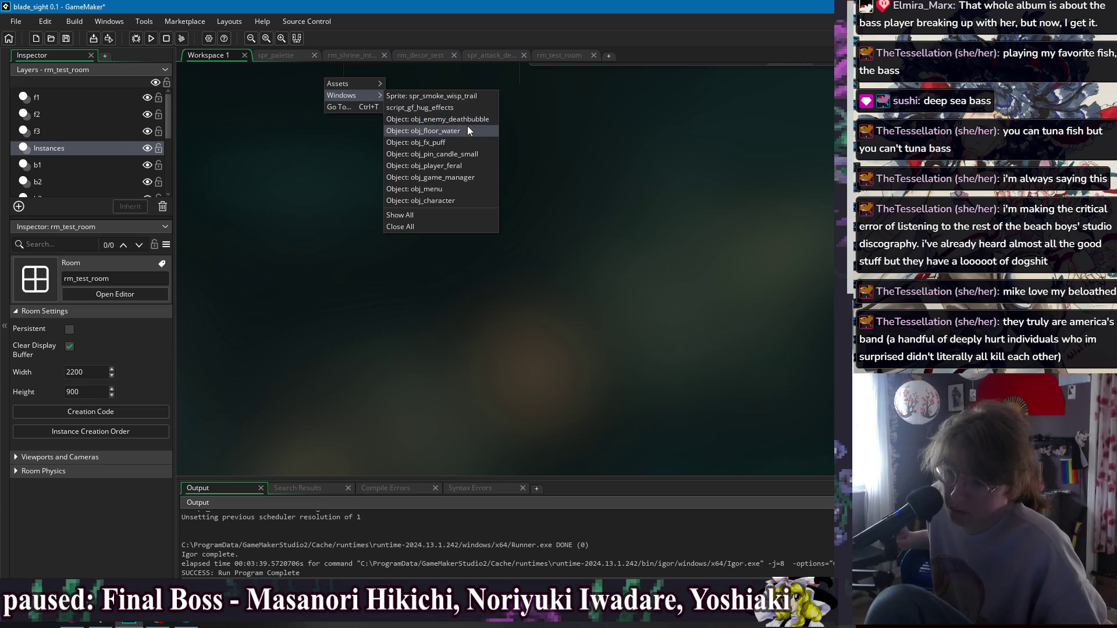
left_click(455, 97)
left_click(773, 96)
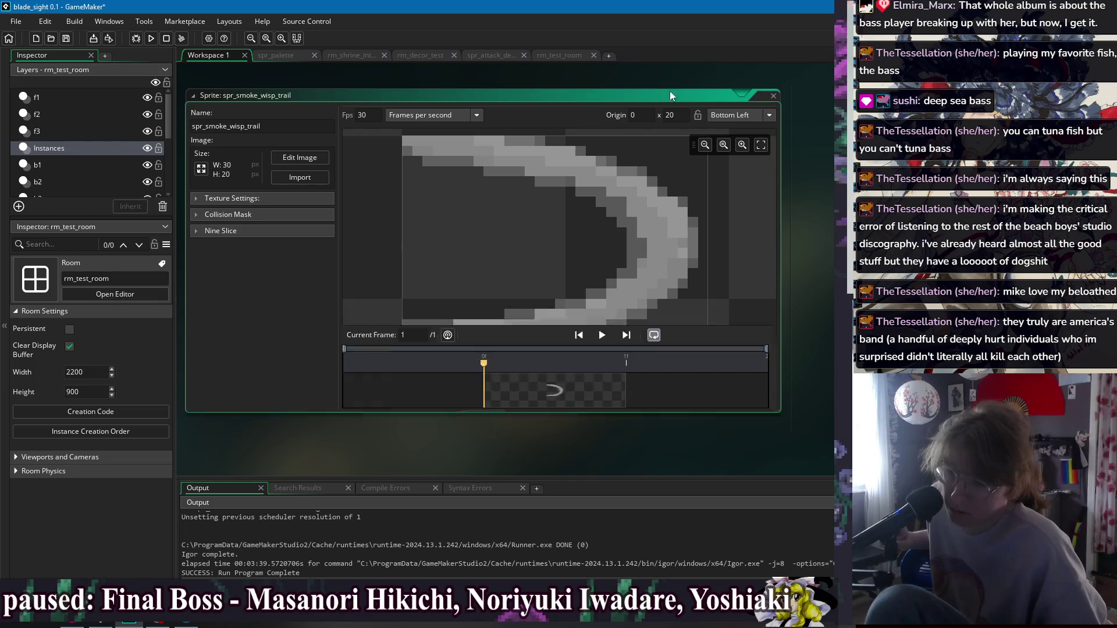
right_click(407, 70)
mouse_move(416, 82)
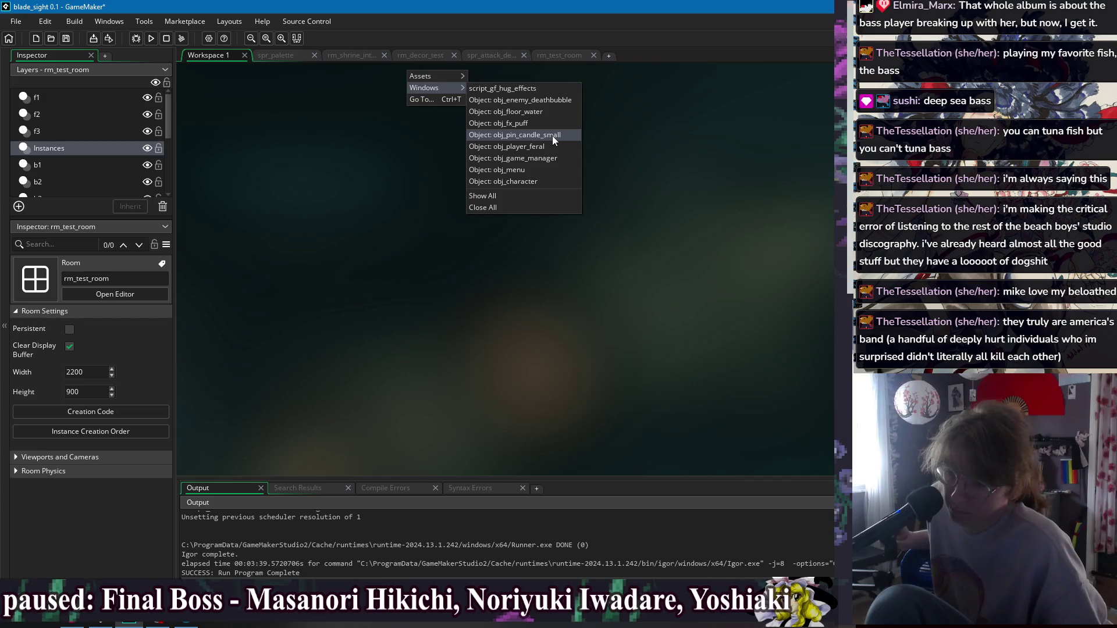
left_click(541, 158)
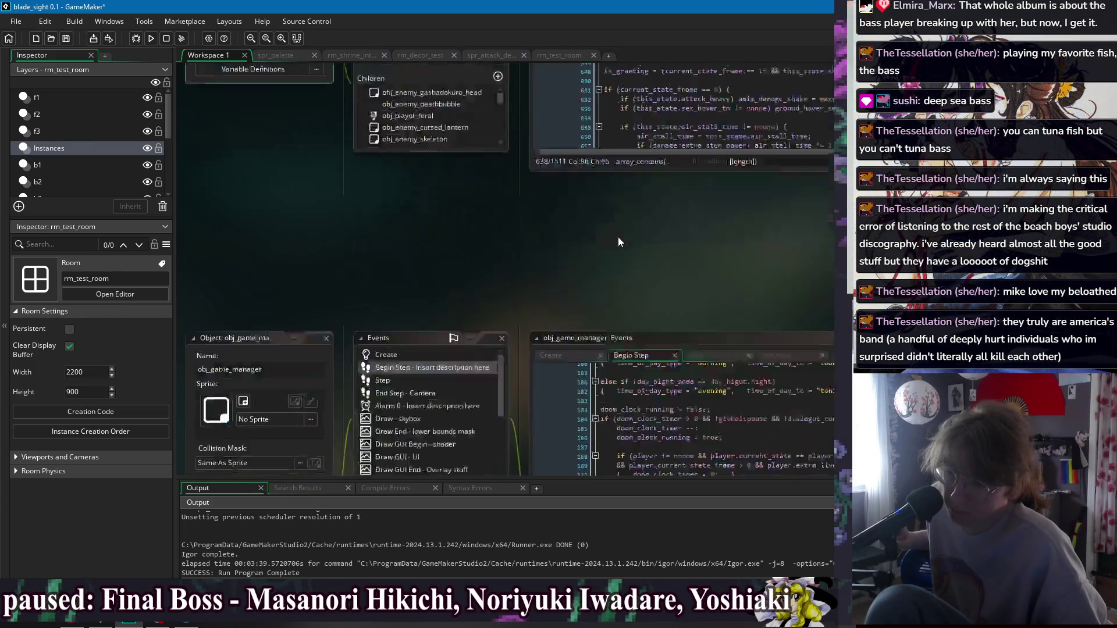
Look over obj_character's Begin Step code, then open the 2600×270 rm_shrine_interior_2 room.
left_click_drag(640, 74, 448, 86)
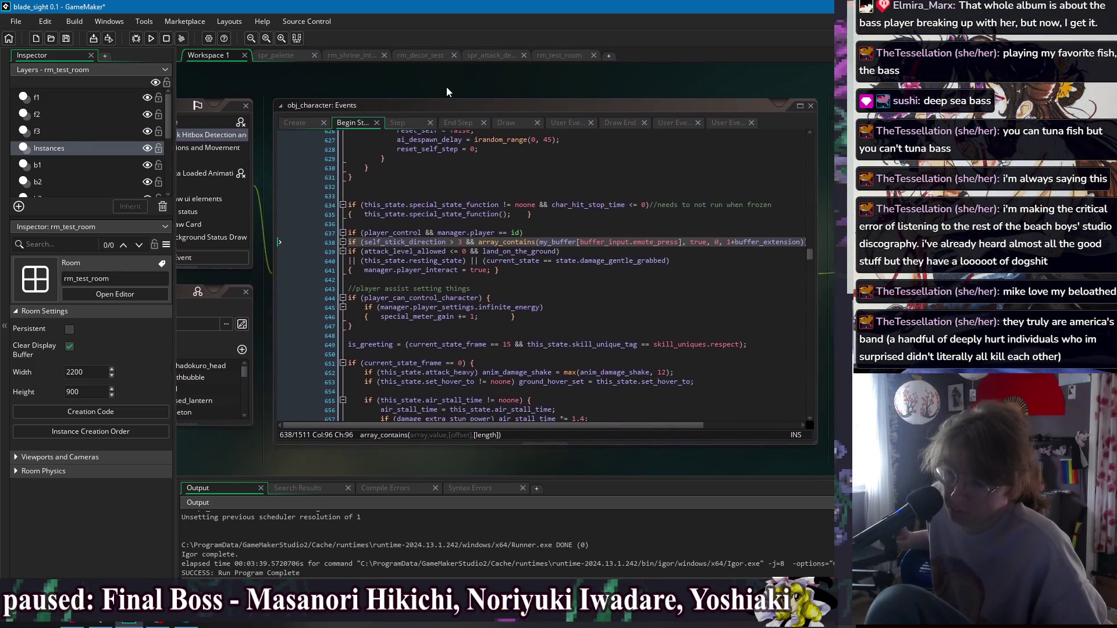
left_click(563, 54)
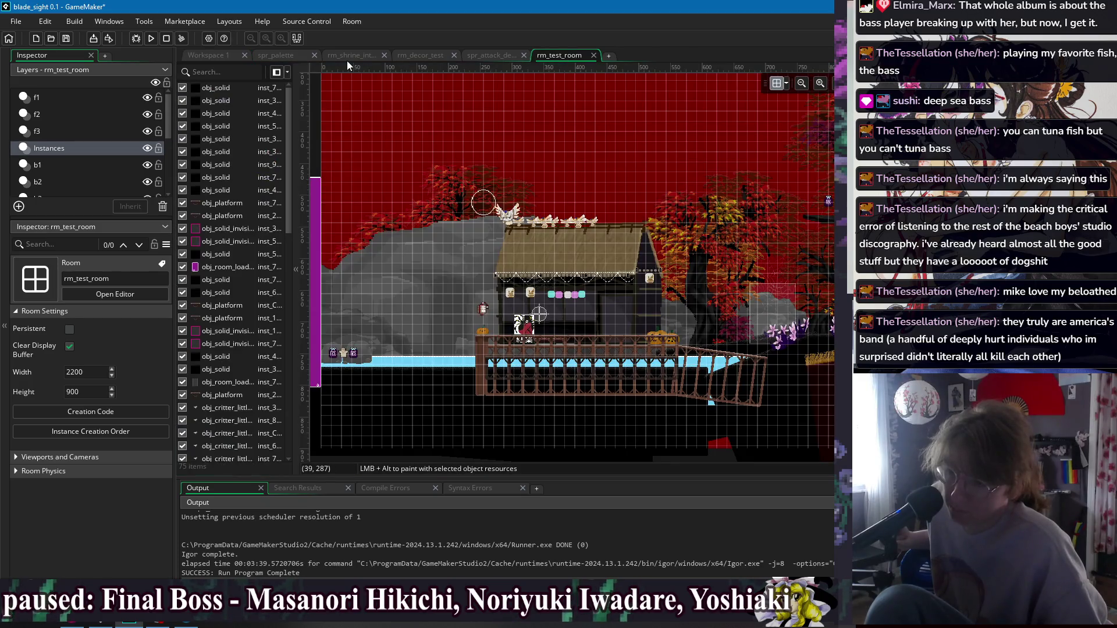
left_click(240, 58)
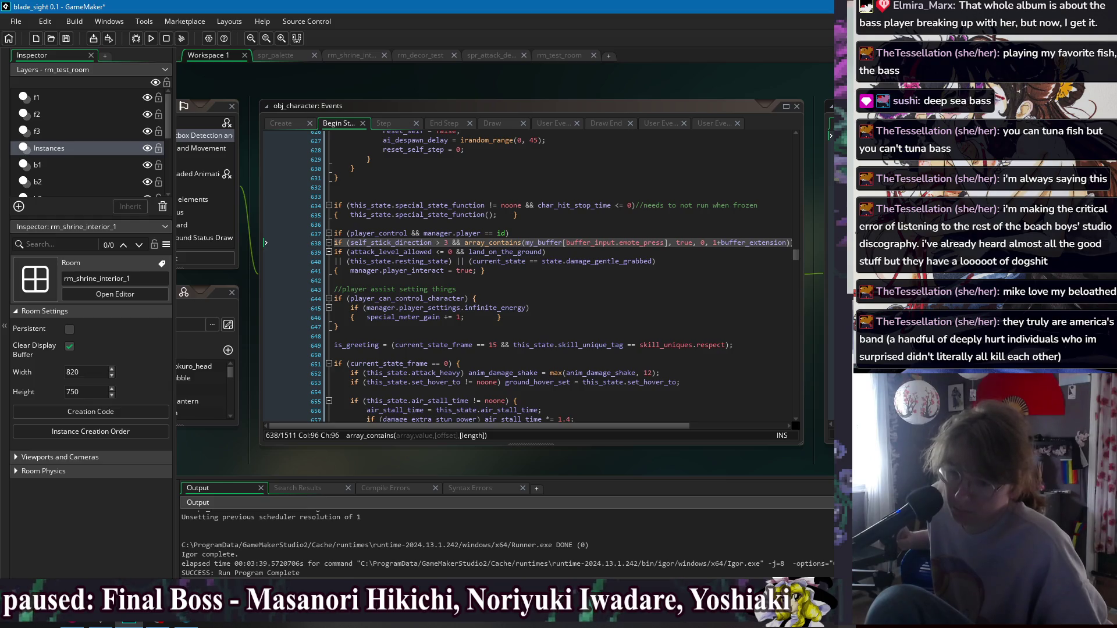
left_click(352, 55)
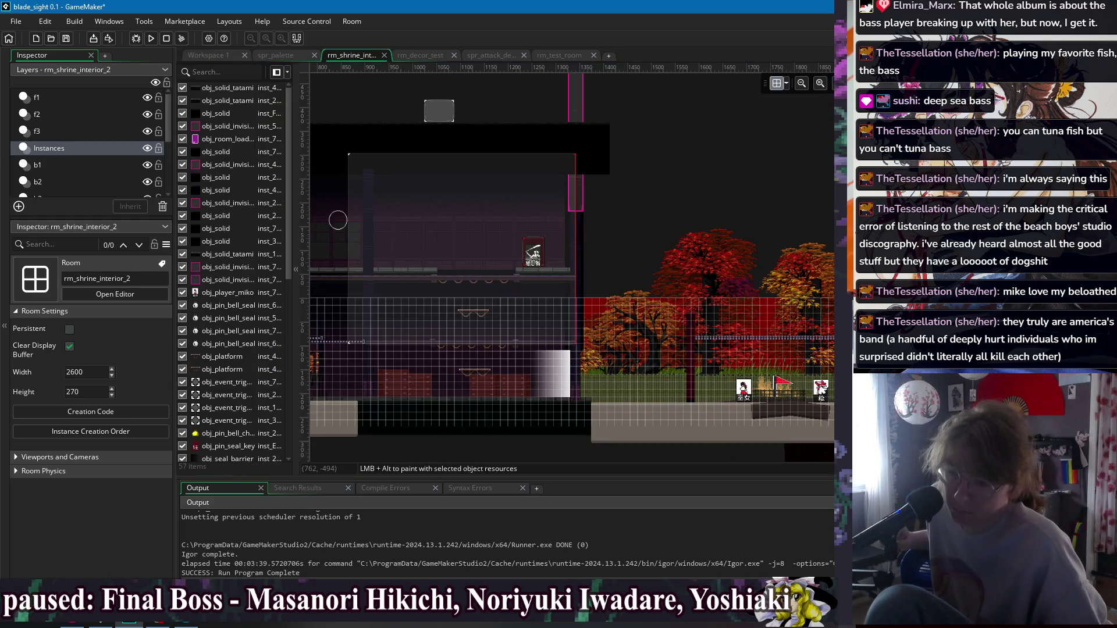
Delete the obj_pin_string_placer instance on layer f1.
scroll(742, 265, "left", 10)
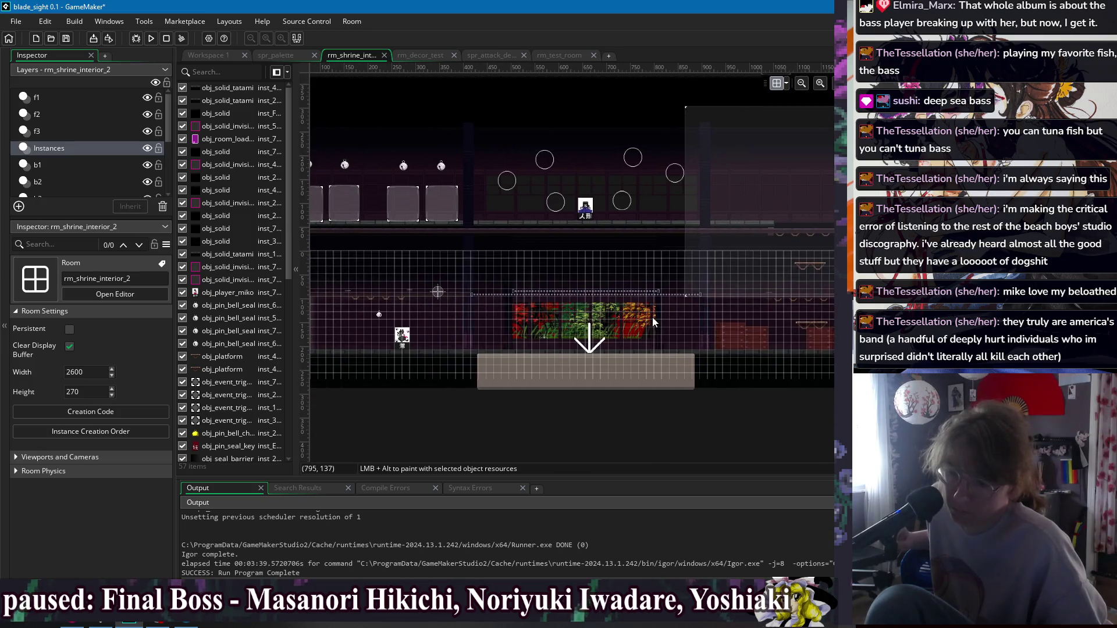
scroll(631, 281, "up", 3)
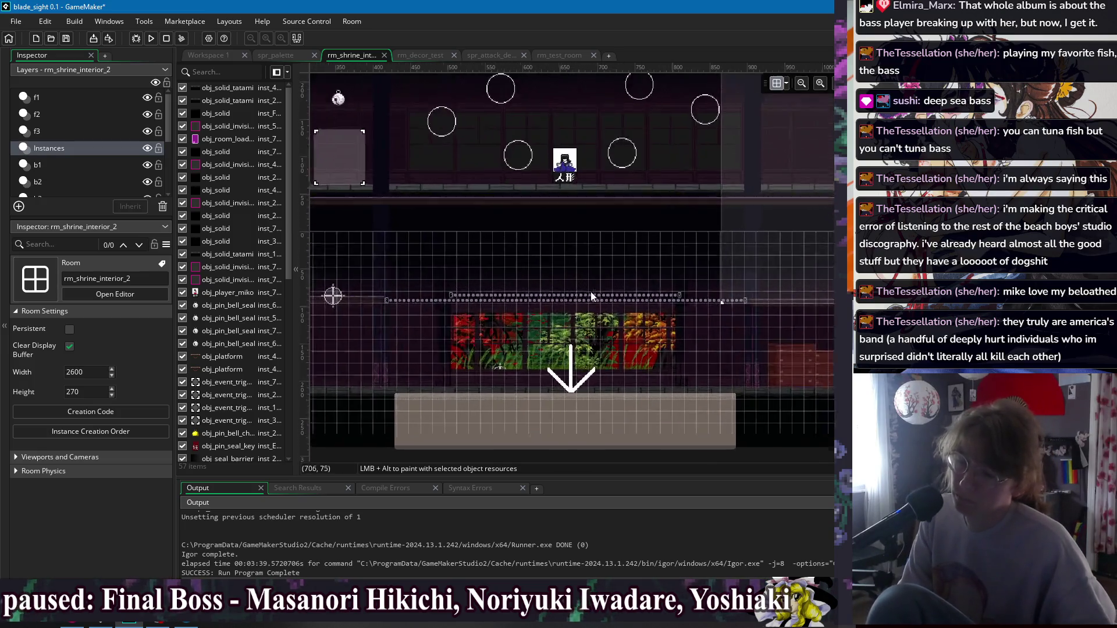
left_click(57, 108)
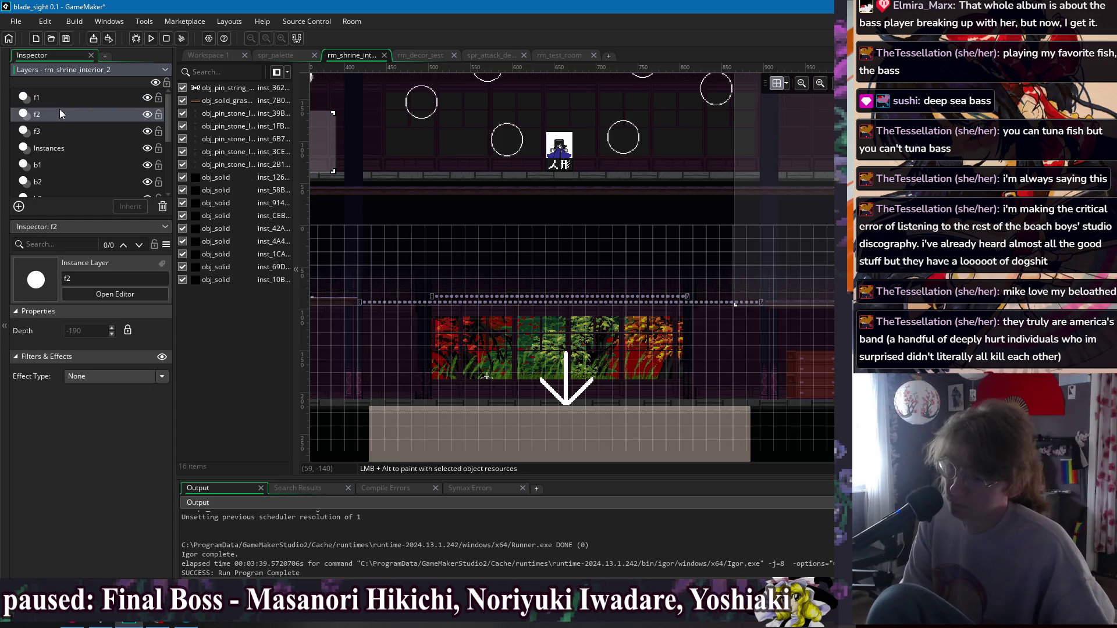
left_click(73, 98)
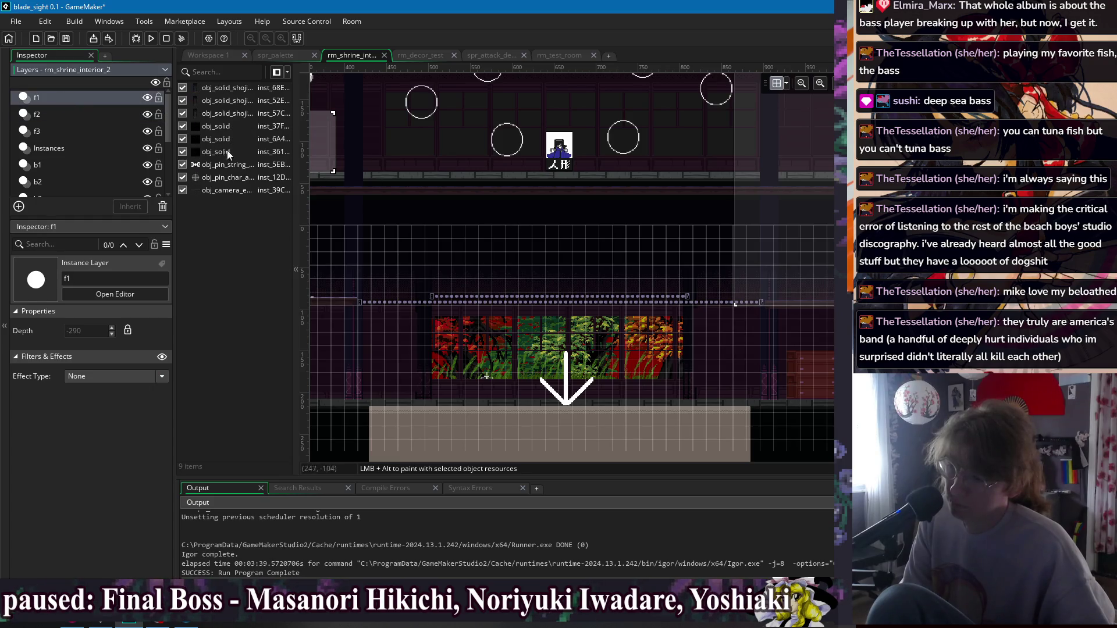
left_click(238, 164)
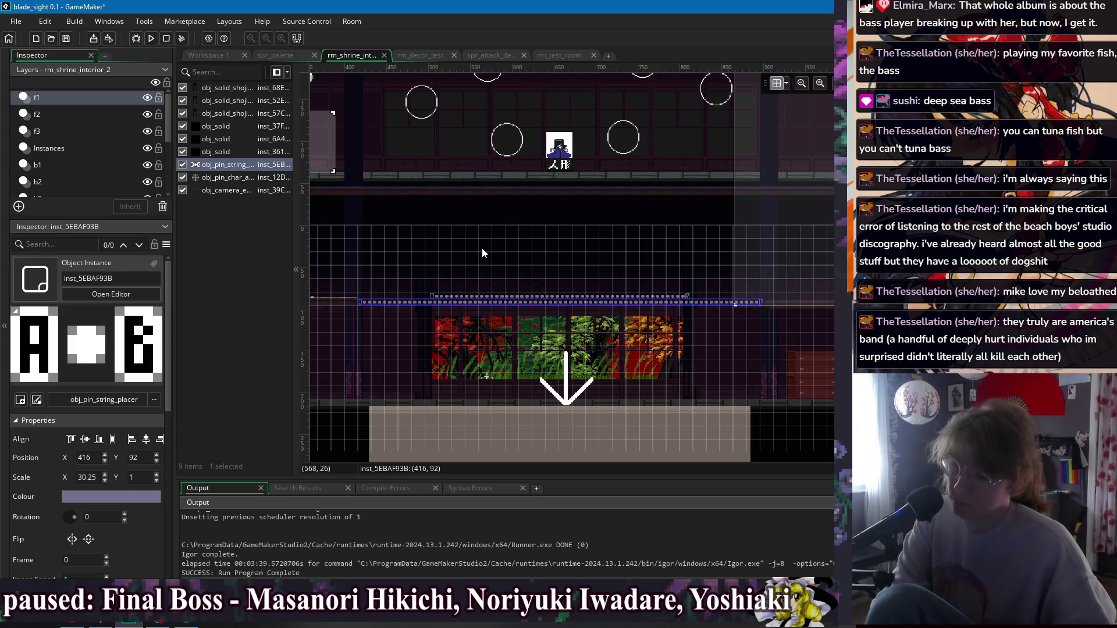
key("Delete")
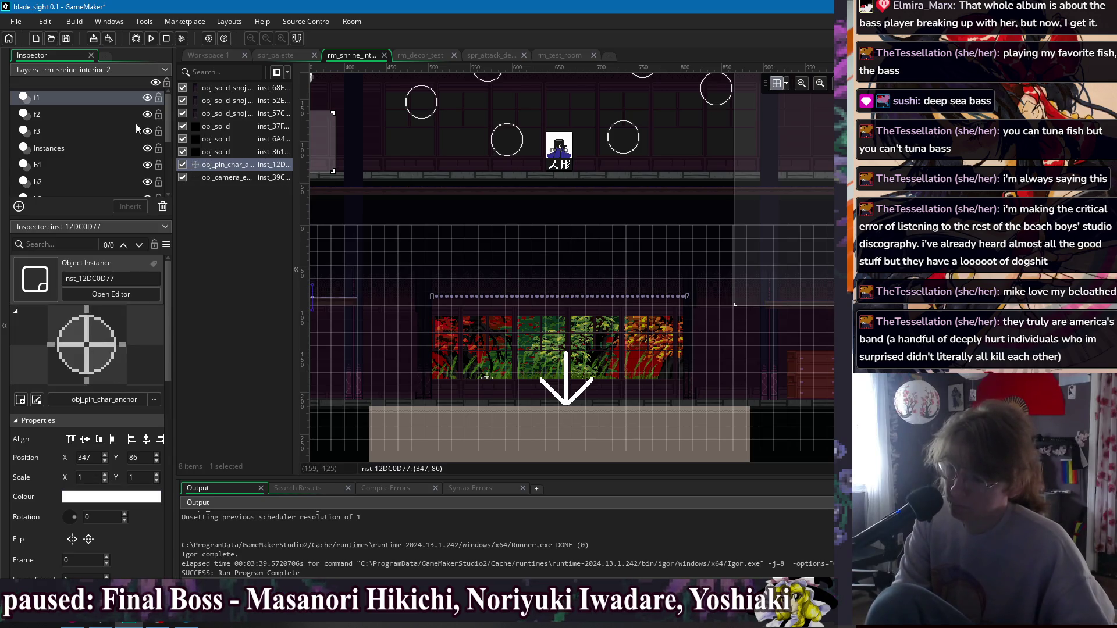
Delete the obj_pin_string_placer instance on layer f2.
scroll(543, 228, "left", 3)
left_click(65, 115)
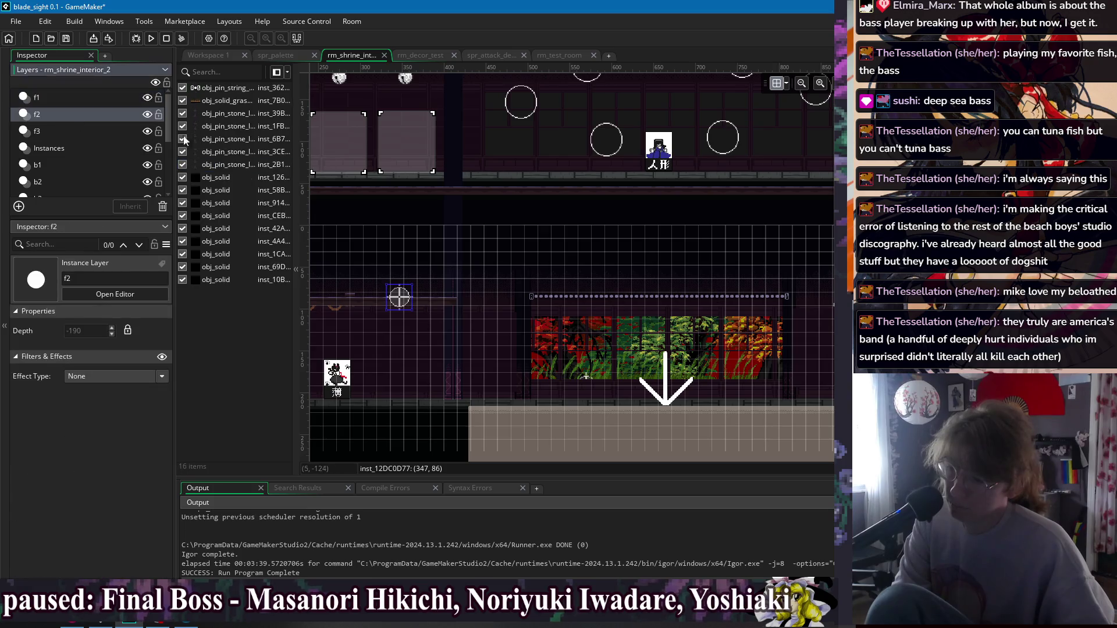
double_click(210, 88)
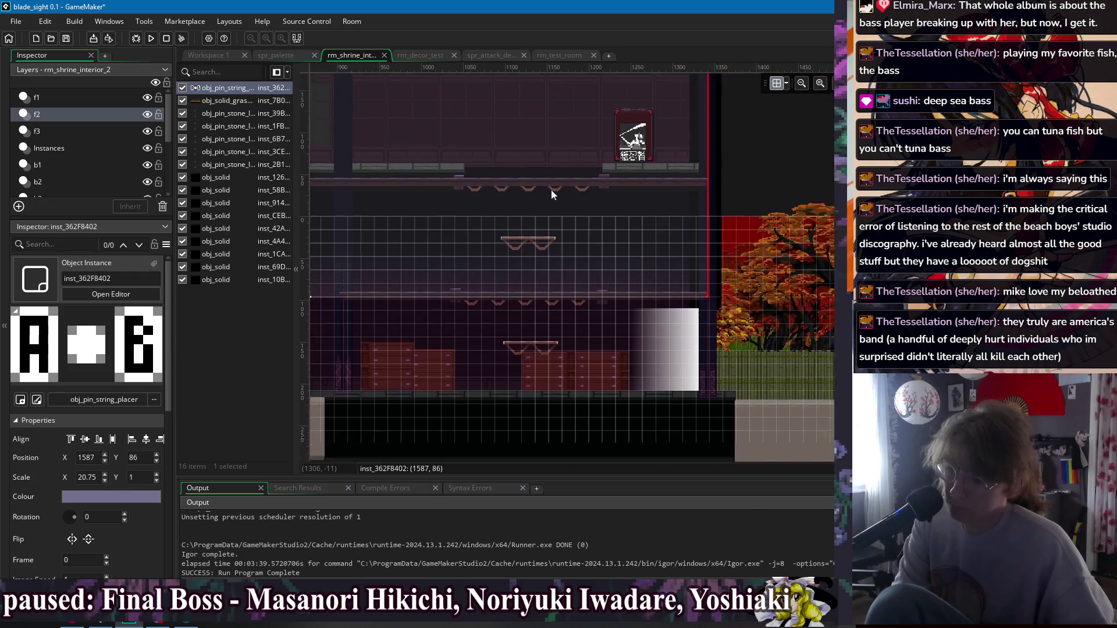
key("Delete")
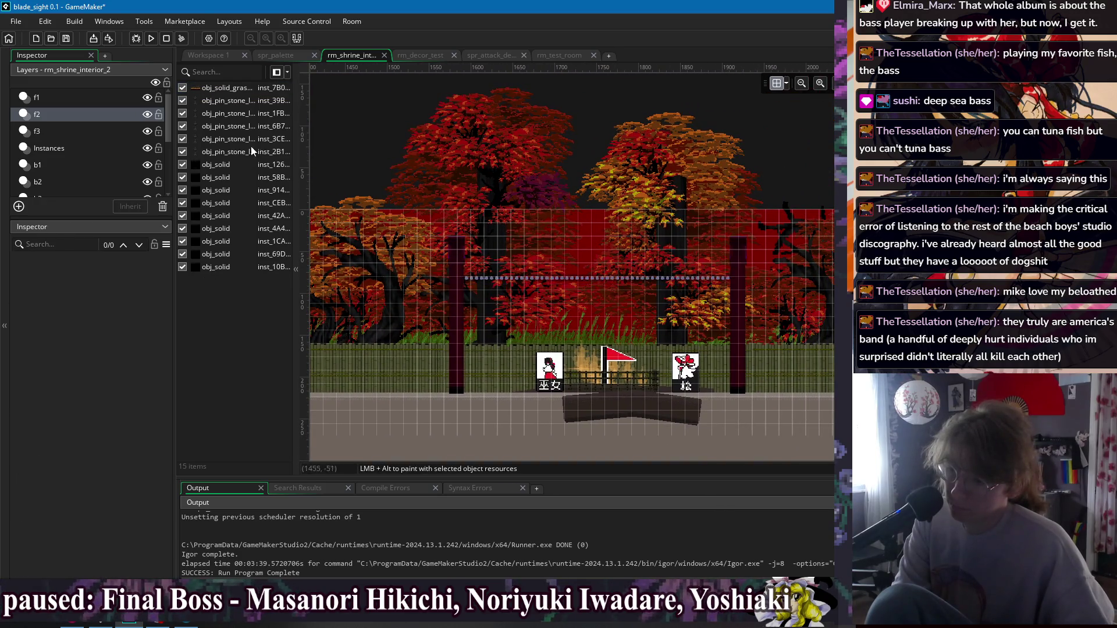
left_click(83, 129)
Check the Instances and b1 layers, then delete one string placer on layer b2.
left_click(53, 148)
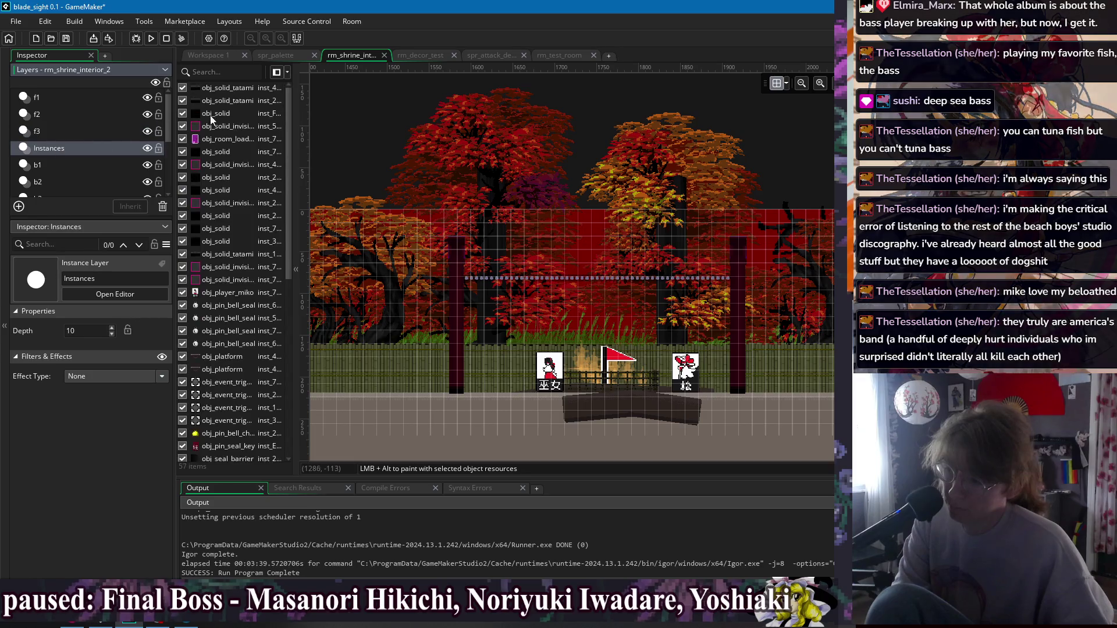
scroll(232, 192, "down", 2)
double_click(232, 194)
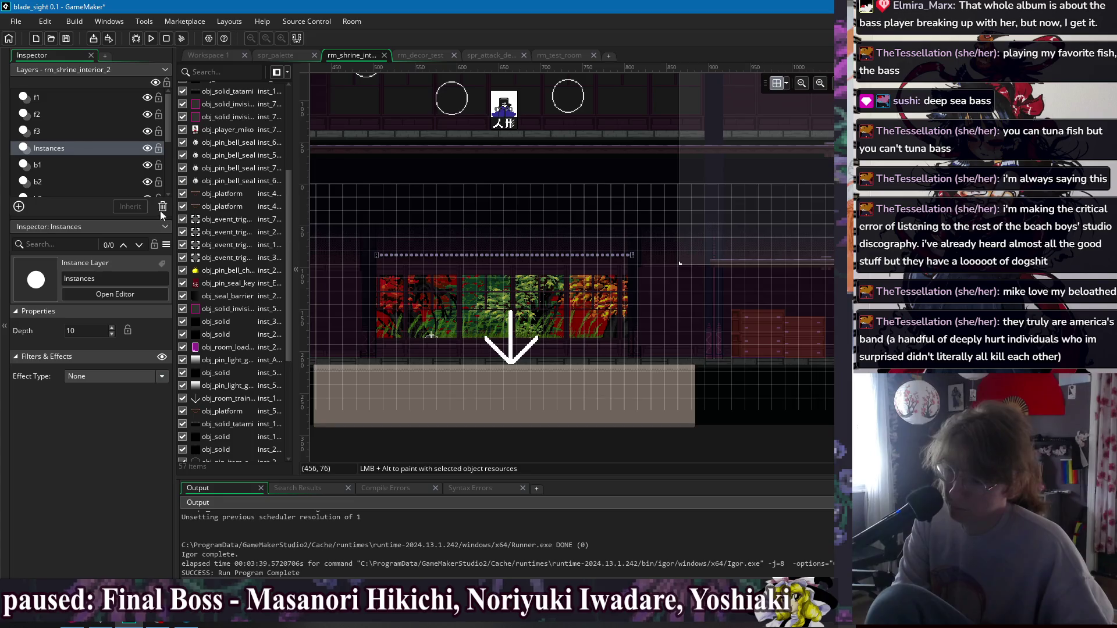
scroll(234, 226, "down", 5)
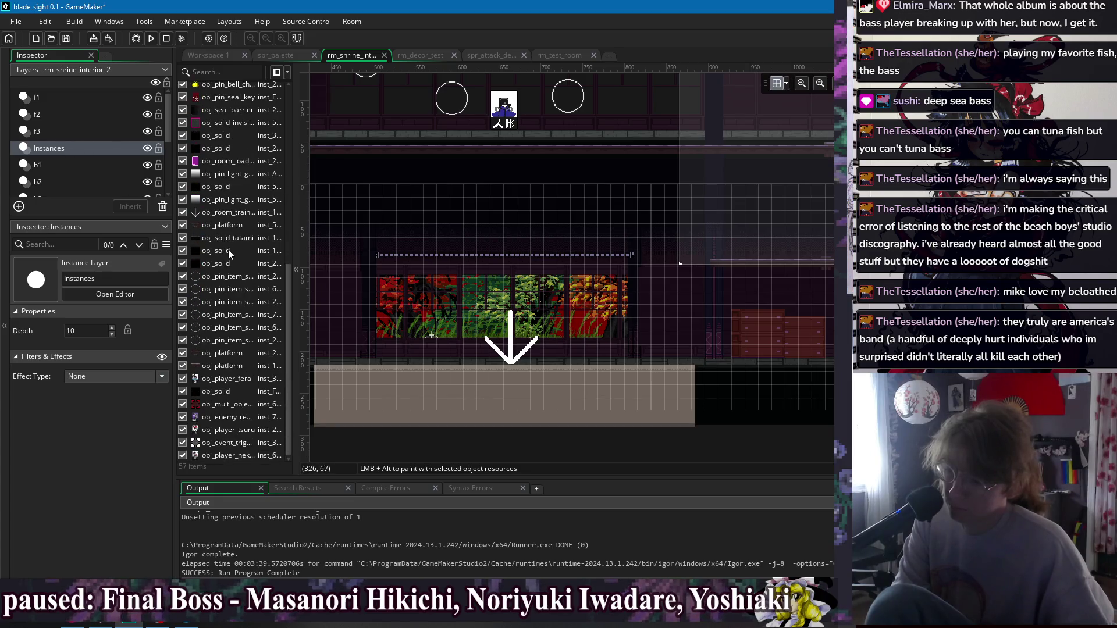
scroll(228, 250, "up", 5)
left_click(58, 165)
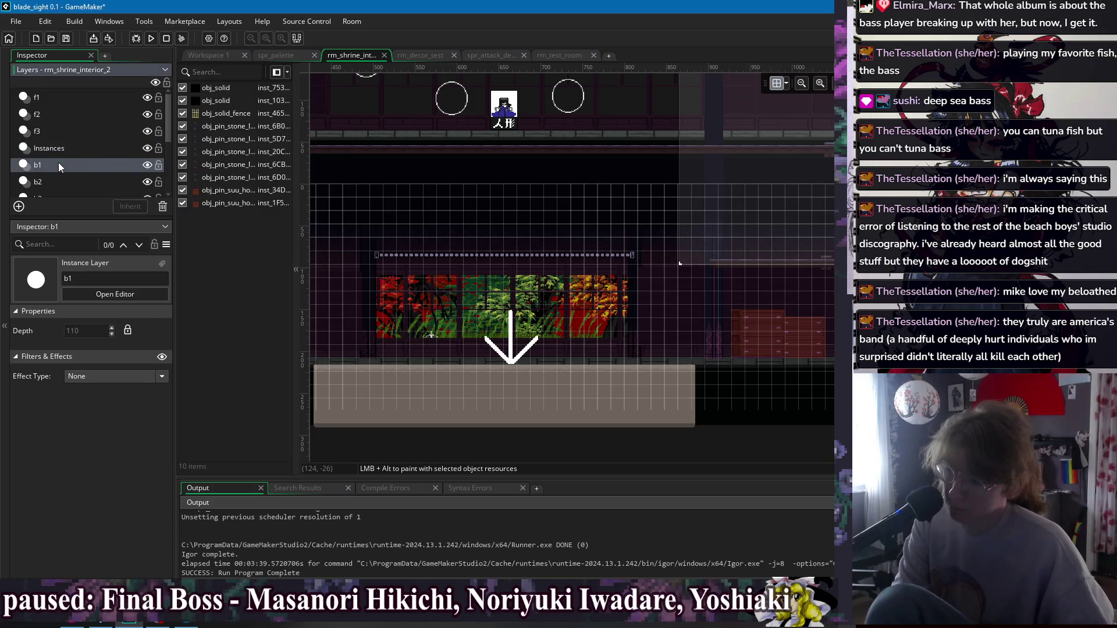
left_click(69, 182)
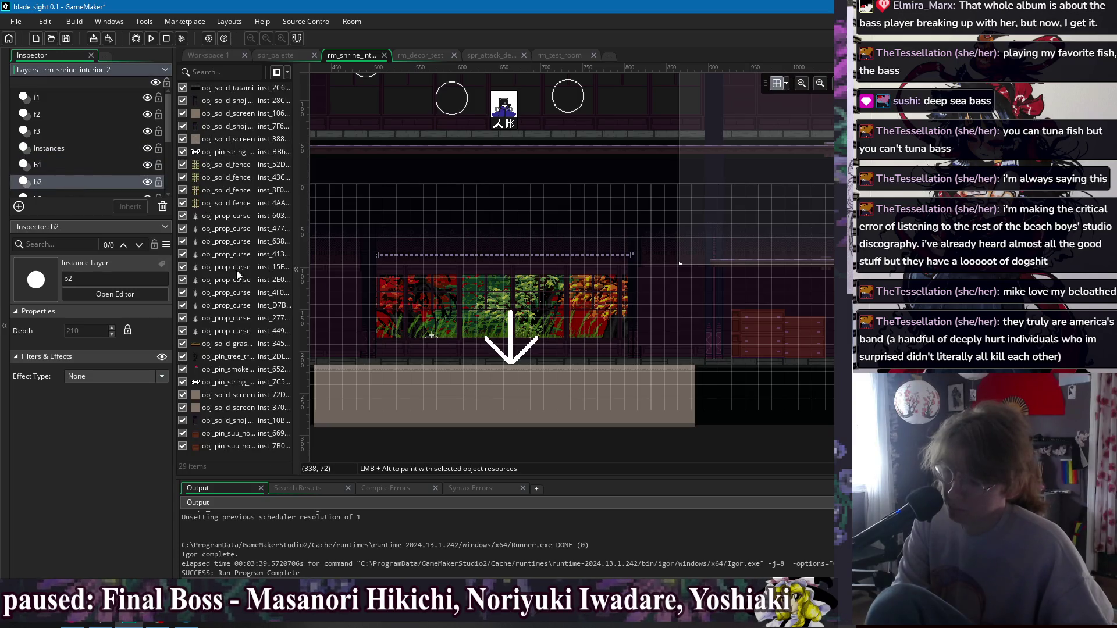
left_click(227, 382)
key("Delete")
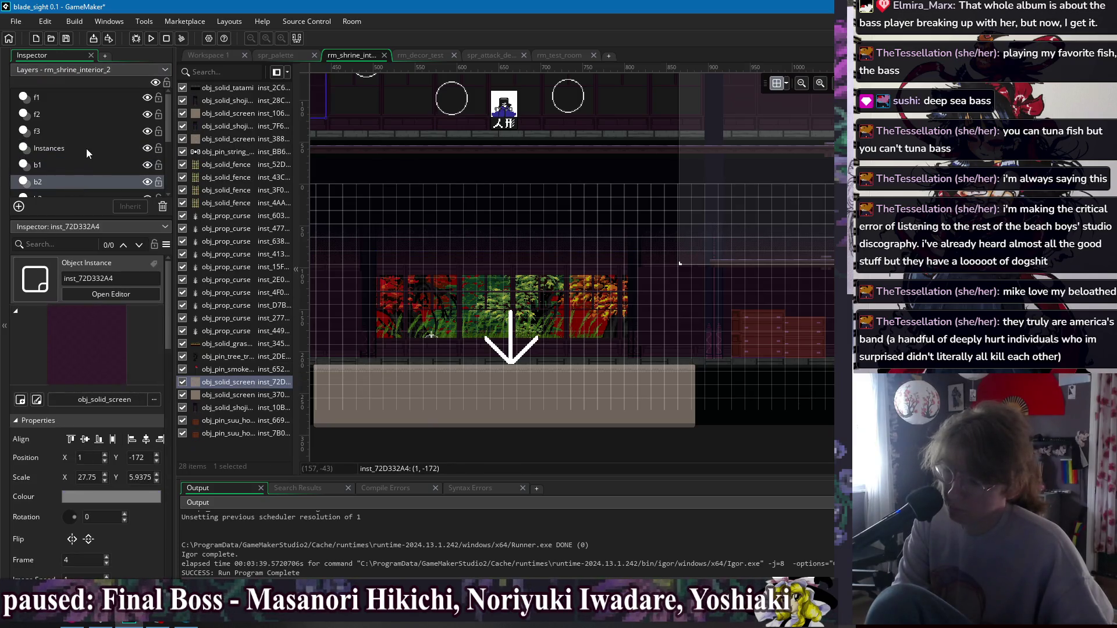
Delete the second b2 string placer and return to obj_character's code.
scroll(86, 149, "down", 3)
scroll(64, 124, "up", 3)
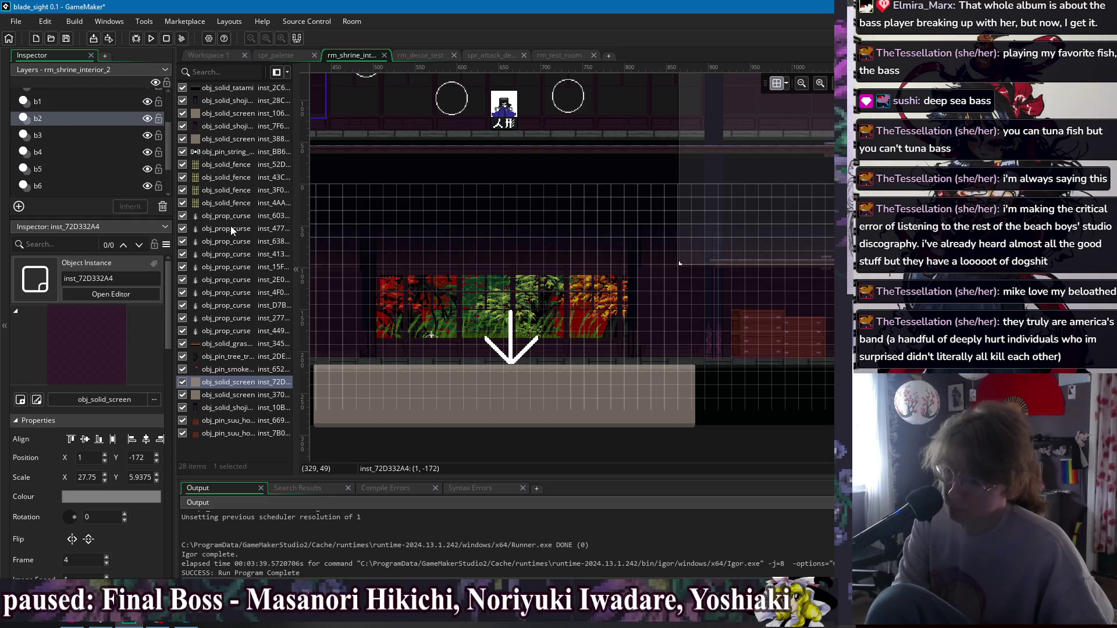
double_click(218, 152)
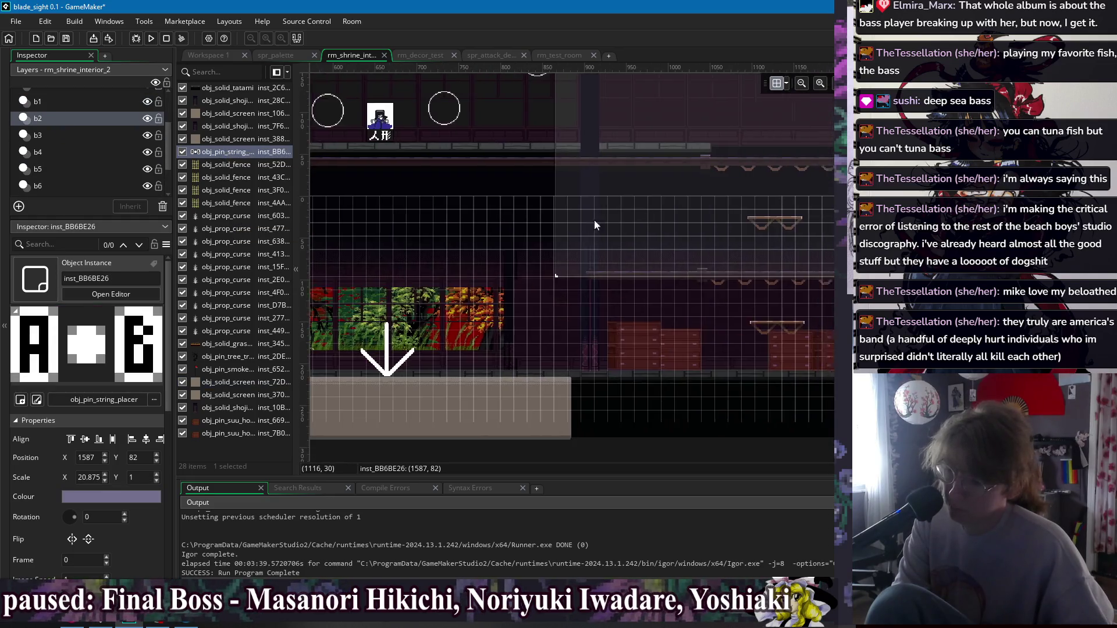
key("Delete")
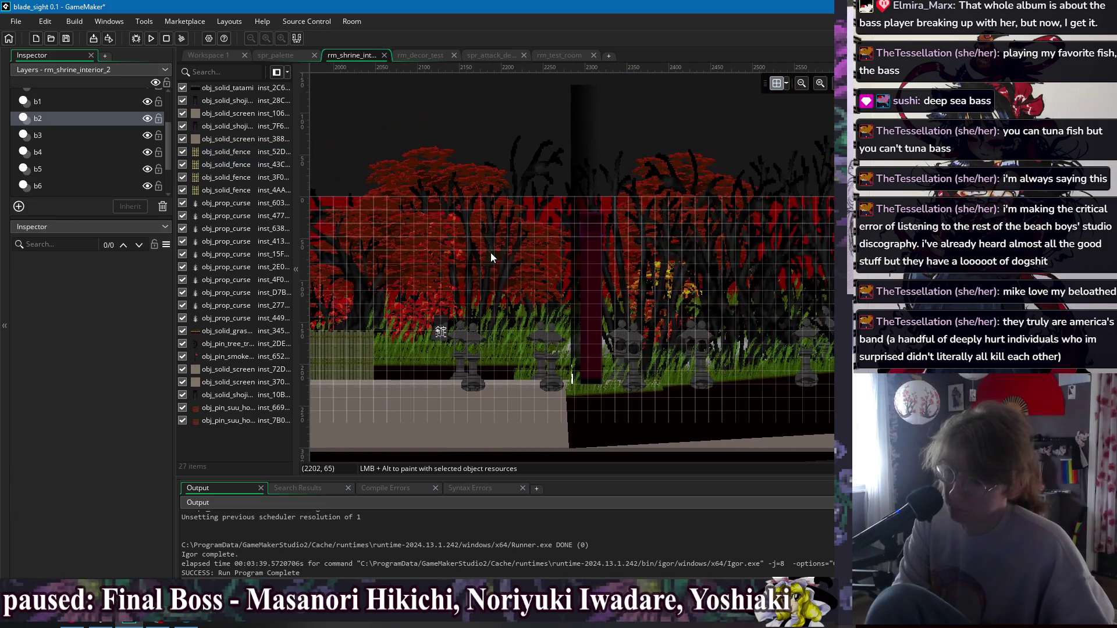
scroll(640, 261, "down", 3)
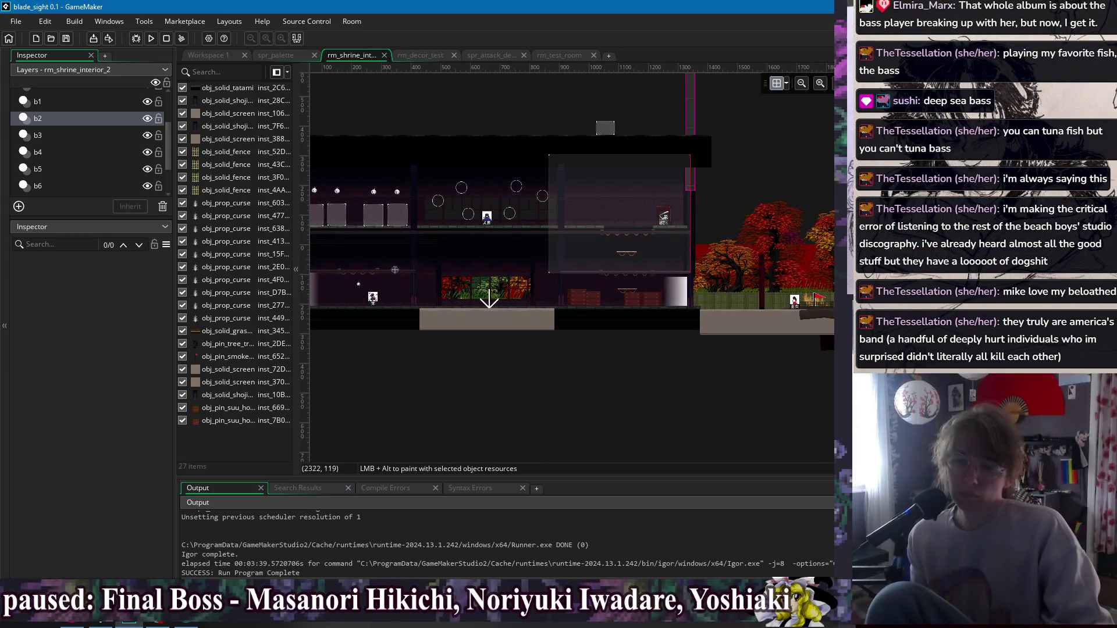
left_click(214, 56)
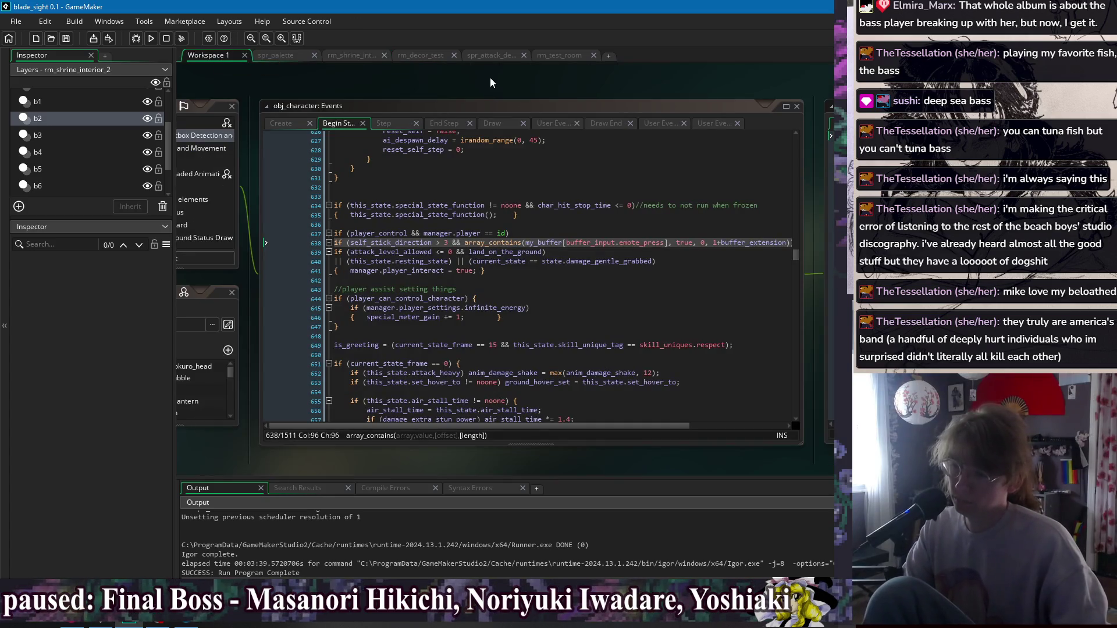
Open rm_test_room and inspect the garland platform under the hut roof.
left_click(572, 54)
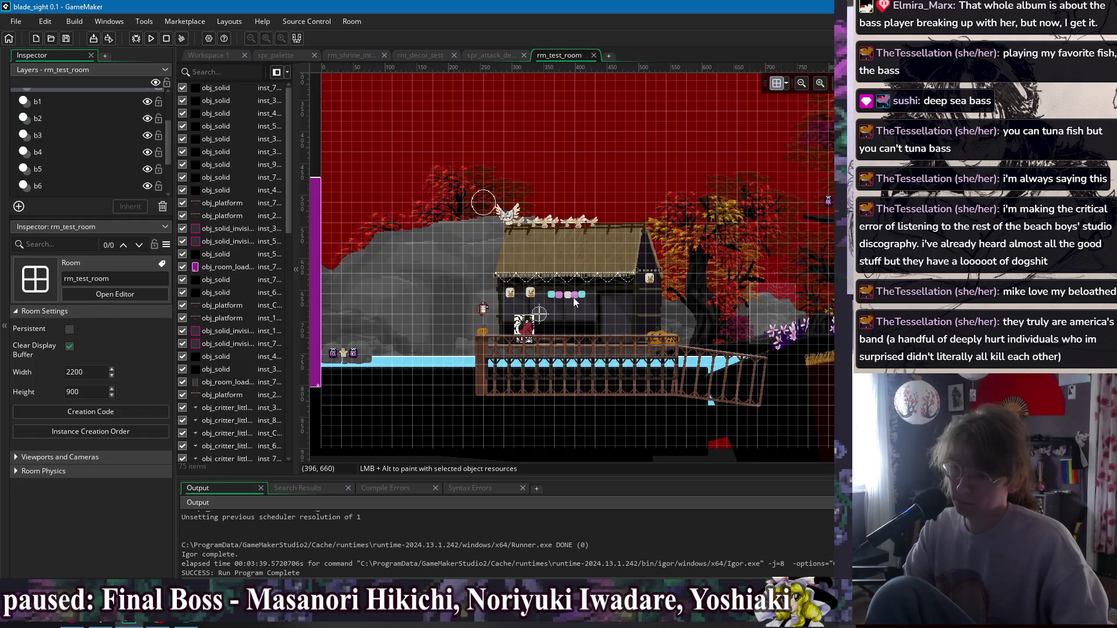
scroll(573, 301, "up", 4)
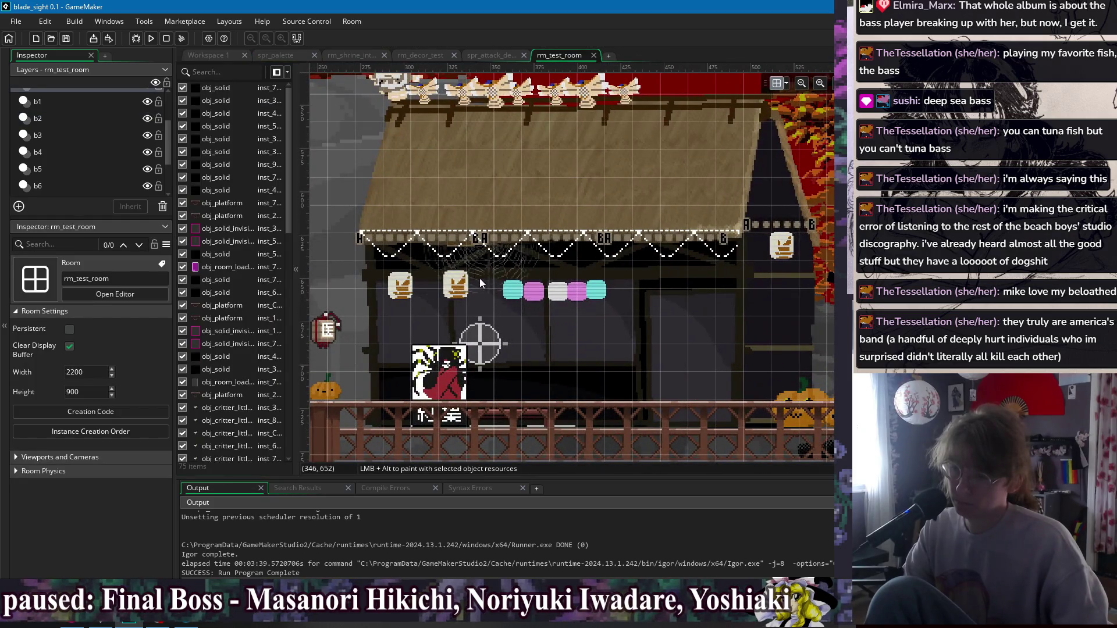
scroll(407, 252, "down", 1)
left_click(395, 248)
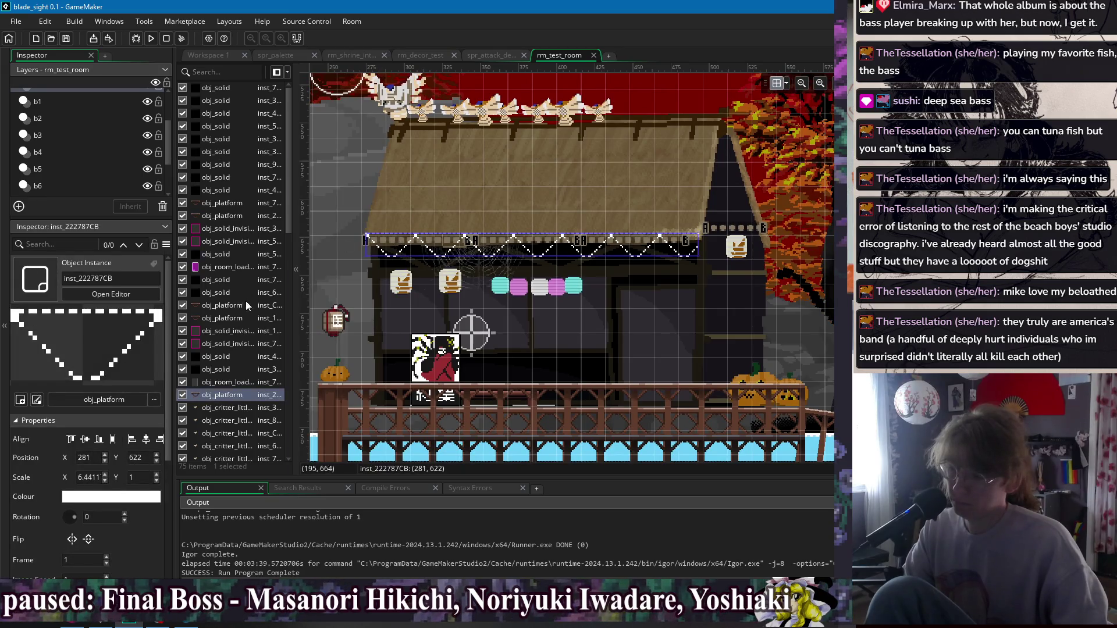
scroll(246, 302, "down", 10)
scroll(250, 304, "down", 3)
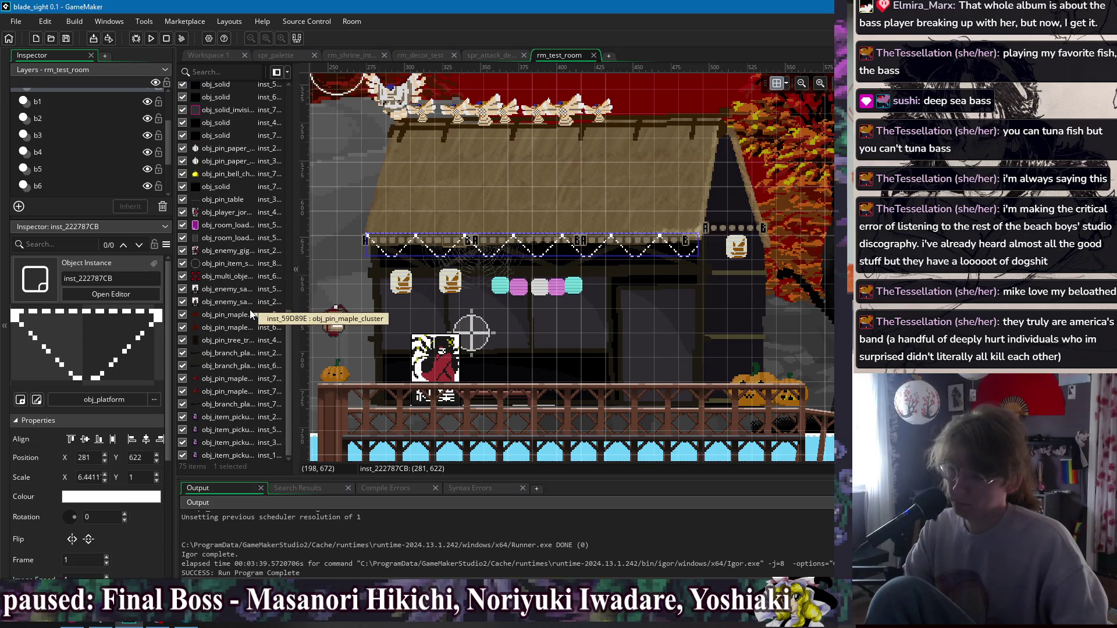
left_click(760, 231)
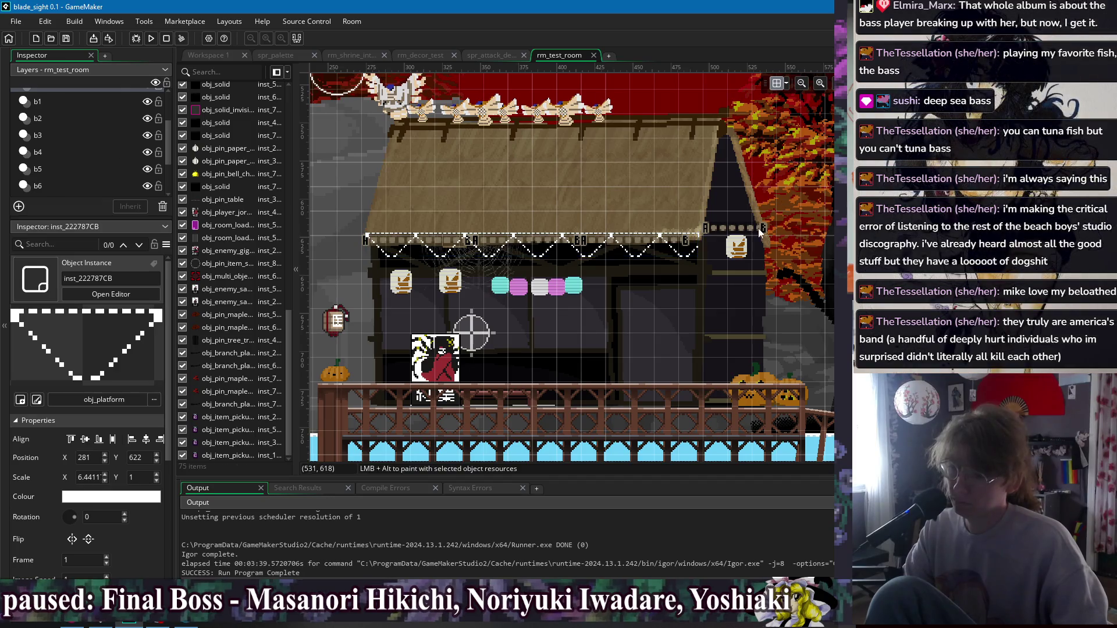
Review layers b1, f3 and Instances, then select a string placer on b1.
left_click(39, 102)
scroll(59, 122, "up", 2)
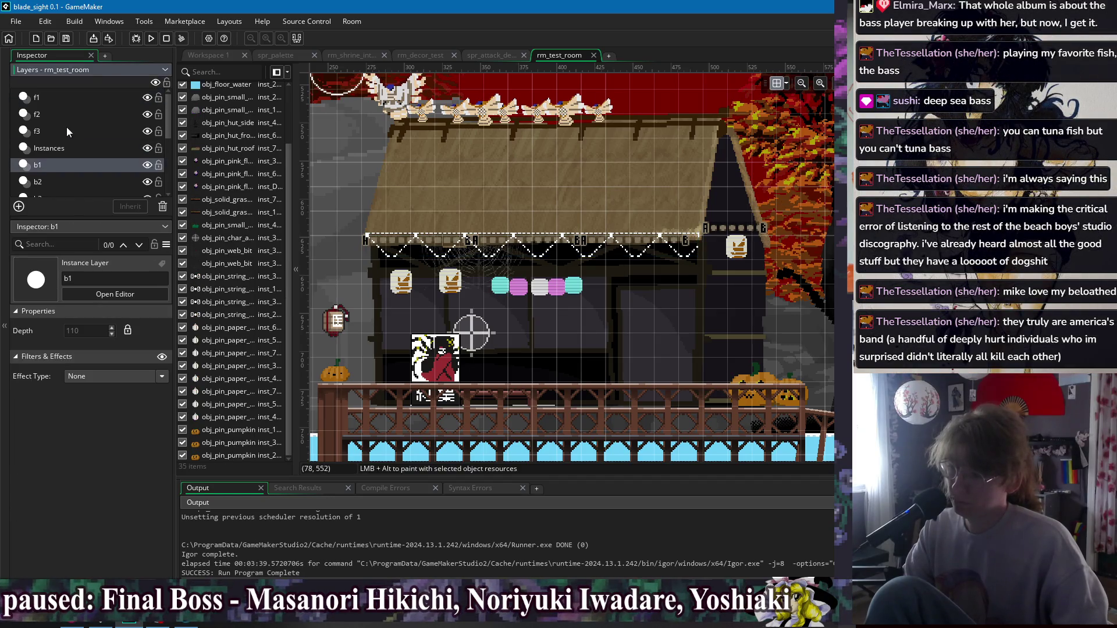
left_click(50, 128)
left_click(55, 147)
scroll(227, 221, "down", 5)
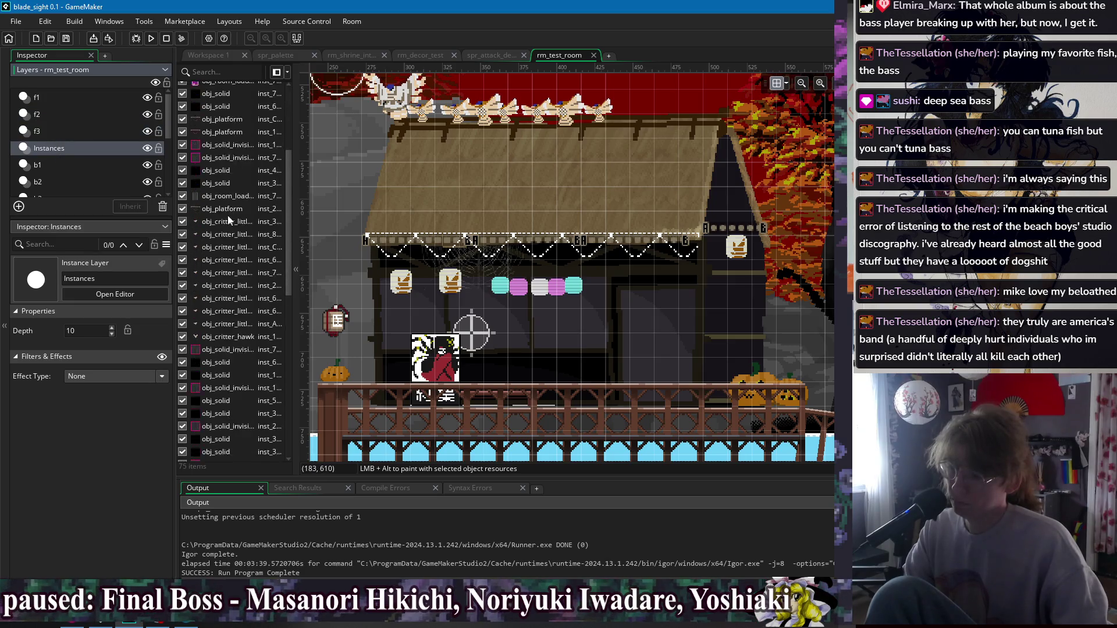
scroll(227, 221, "down", 3)
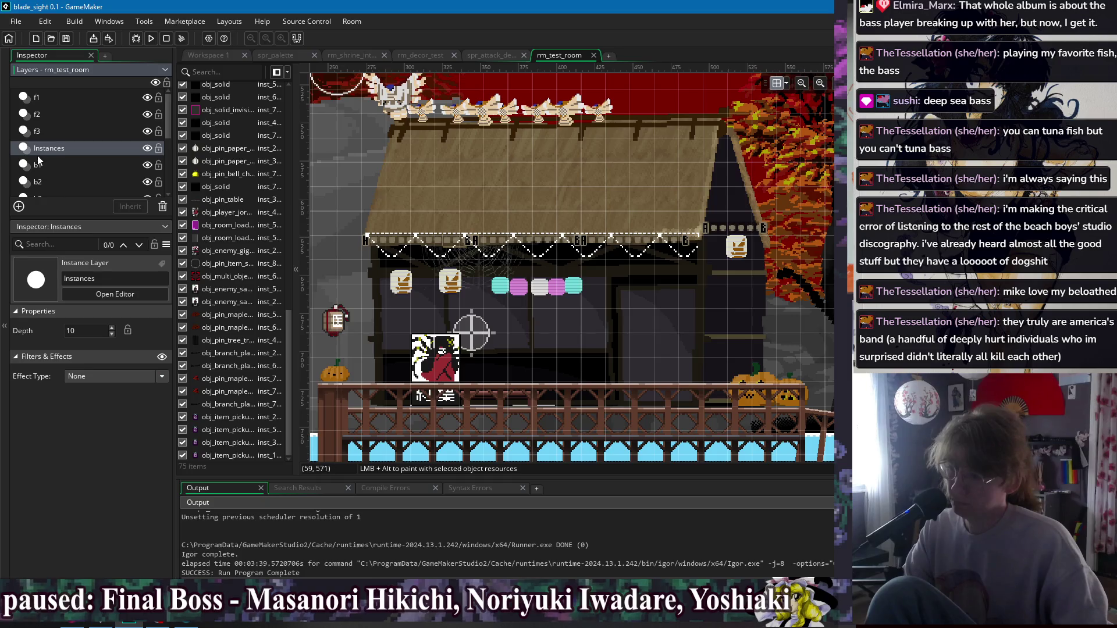
left_click(58, 165)
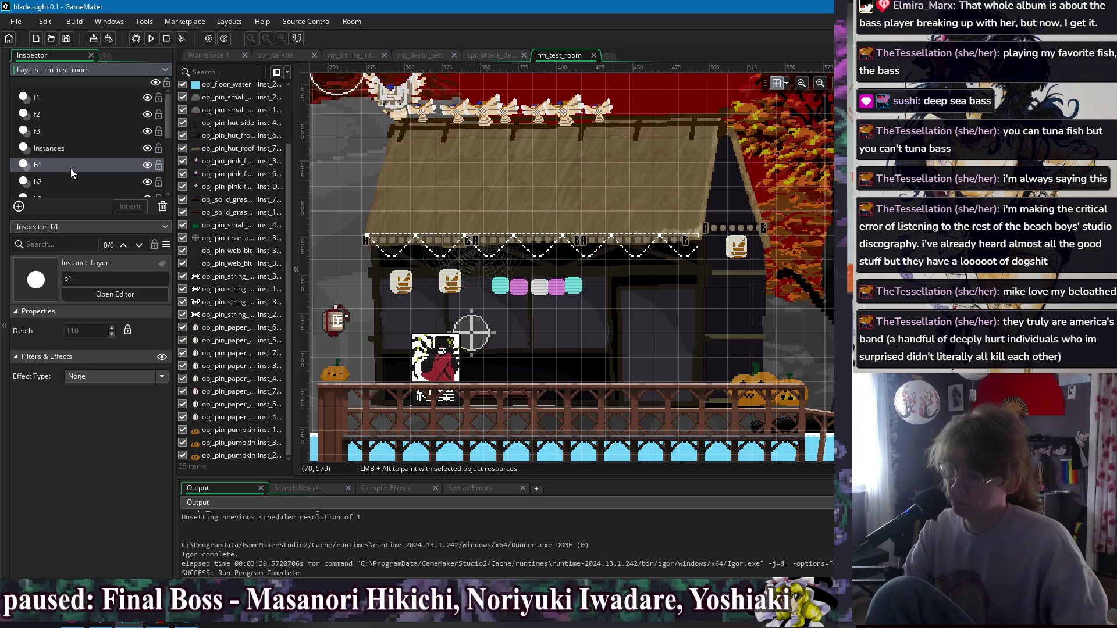
left_click(222, 278)
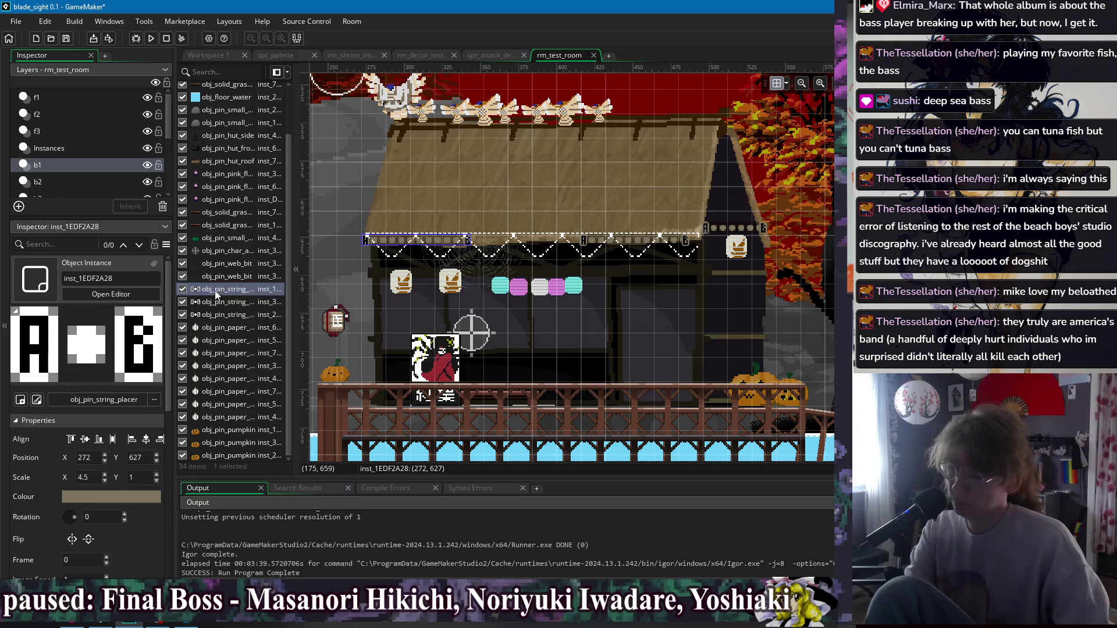
Delete the string placers on layer b1, leaving it with 31 instances.
key("Delete")
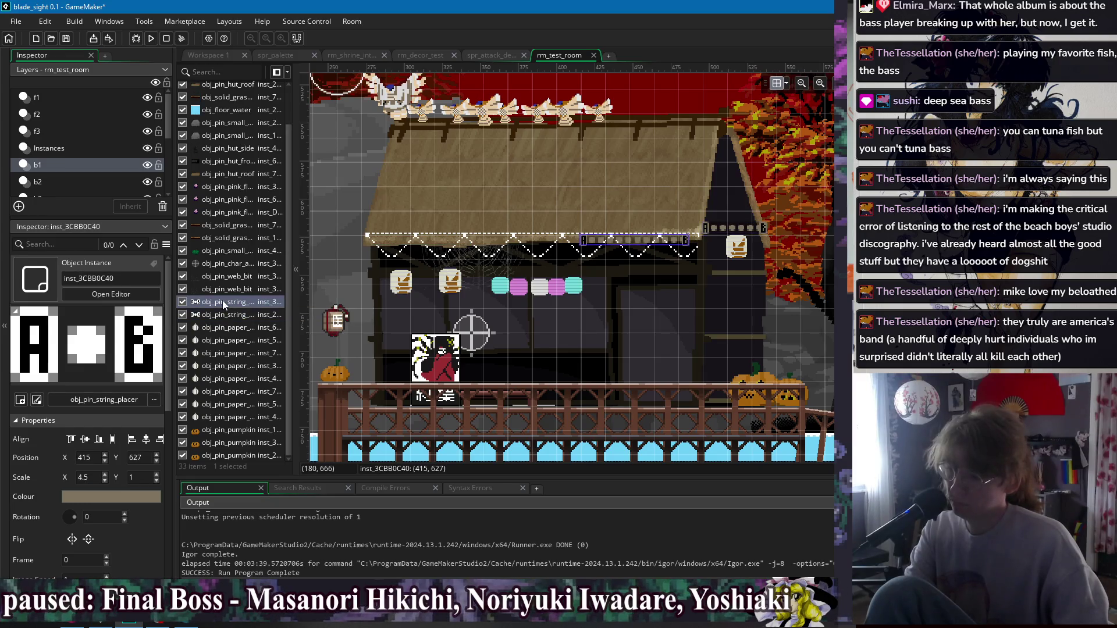
key("Delete")
left_click(224, 330)
left_click(221, 319)
key("Delete")
Check the instance lists of layers b2 through b8.
scroll(240, 343, "up", 1)
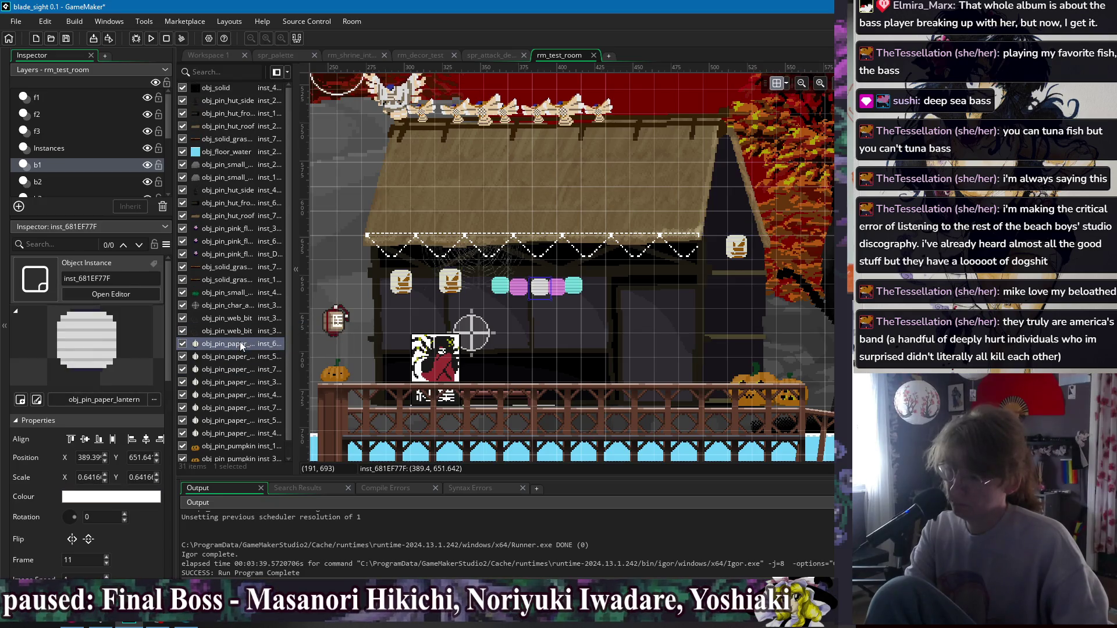
left_click(37, 181)
scroll(64, 168, "down", 2)
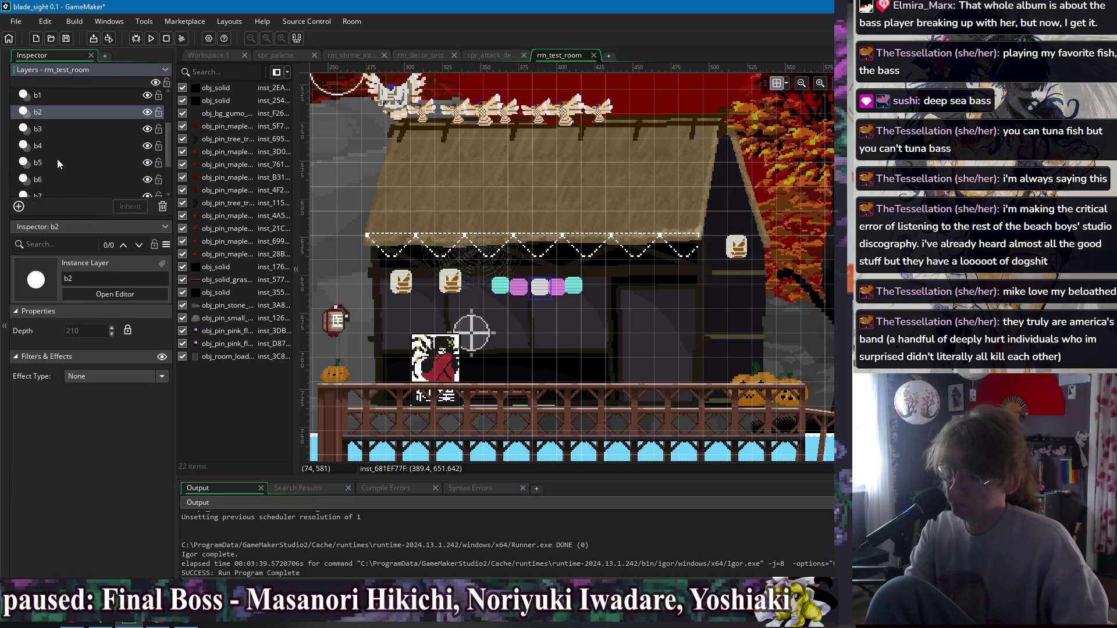
left_click(47, 129)
left_click(49, 143)
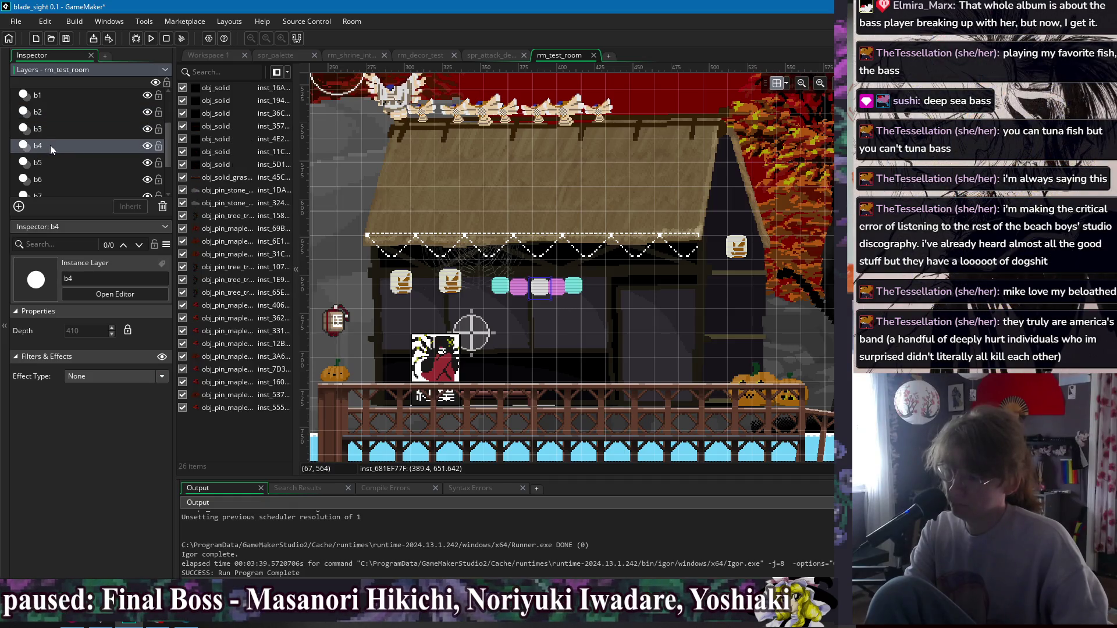
left_click(51, 158)
left_click(50, 181)
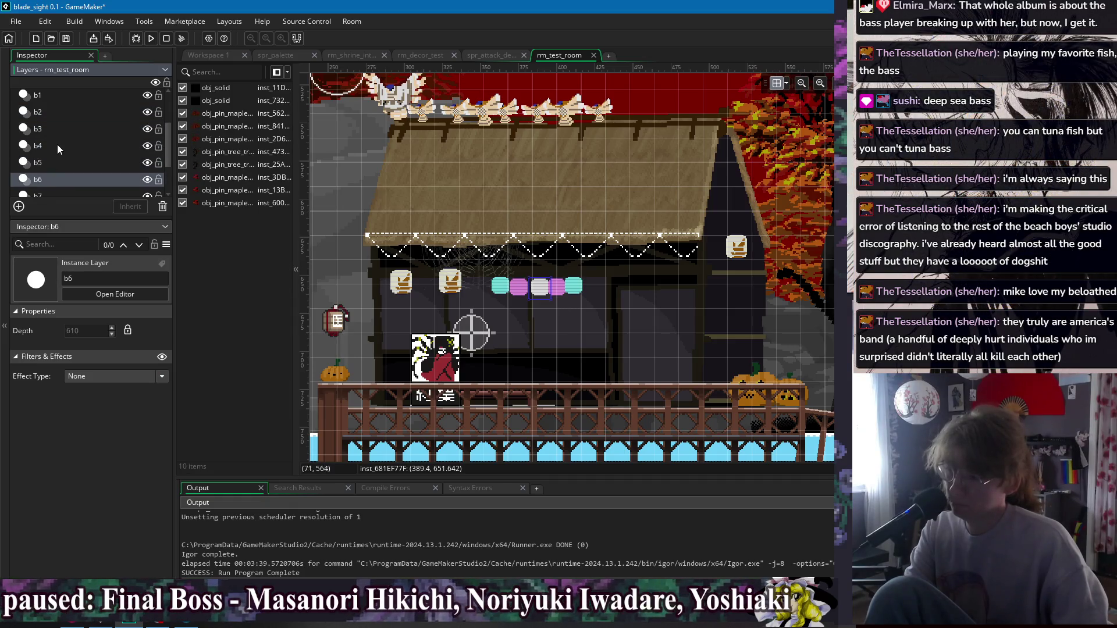
scroll(55, 157, "down", 2)
left_click(50, 170)
scroll(51, 166, "down", 2)
left_click(50, 158)
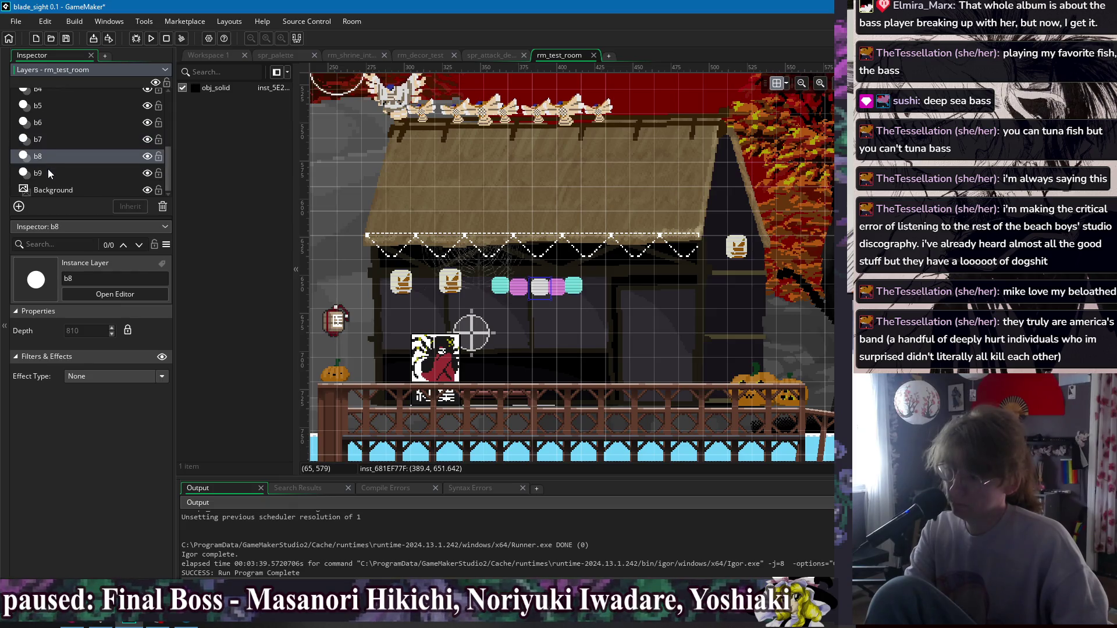
Recheck layers b1 to b3, then leave rm_test_room.
scroll(55, 166, "up", 4)
left_click(50, 132)
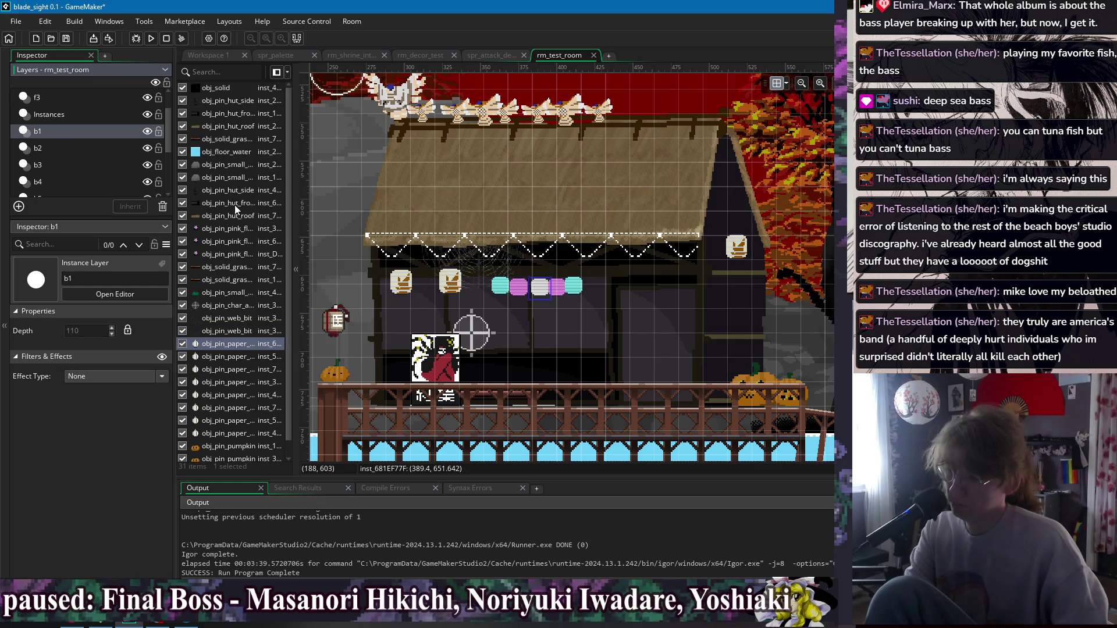
left_click(68, 149)
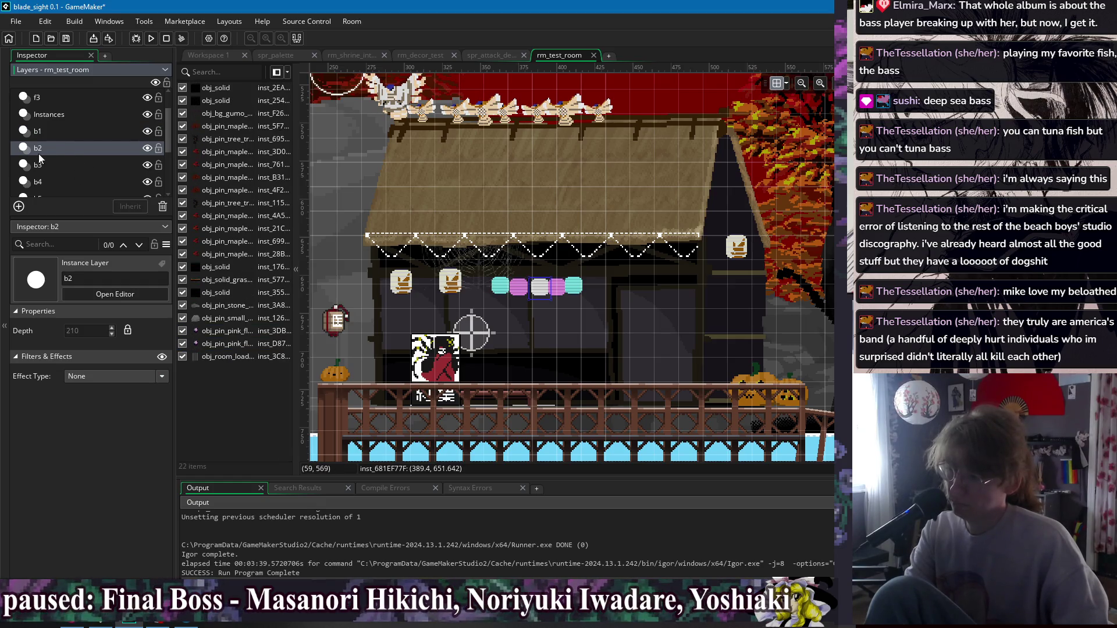
left_click(46, 162)
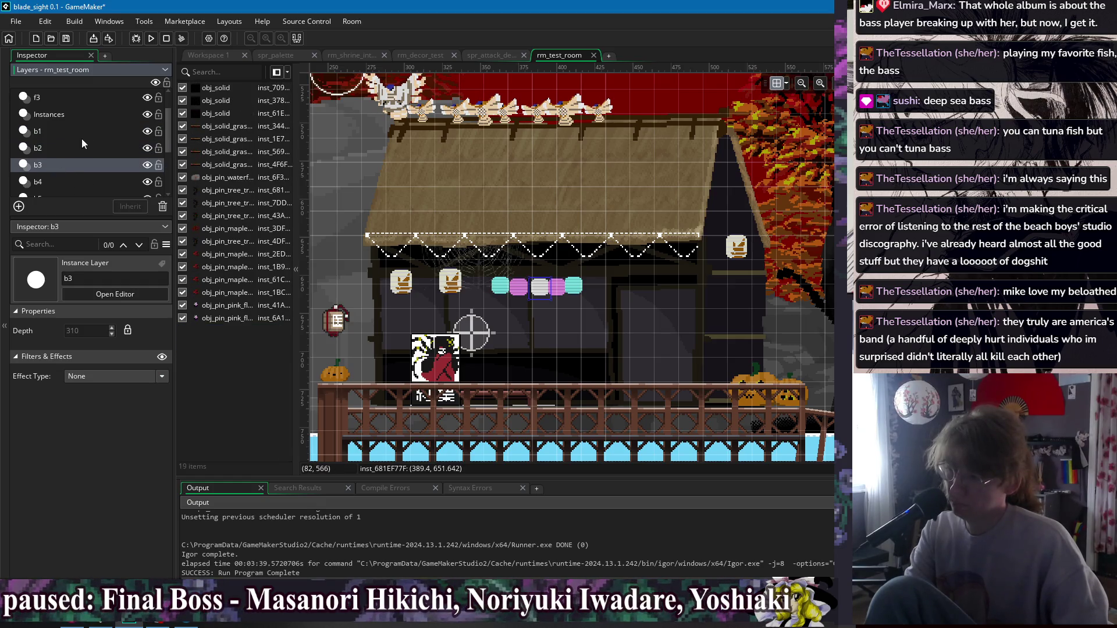
left_click(489, 57)
Glance at the 2200×270 rm_decor_test room, then return to obj_character's Begin Step code.
left_click(418, 57)
left_click(350, 56)
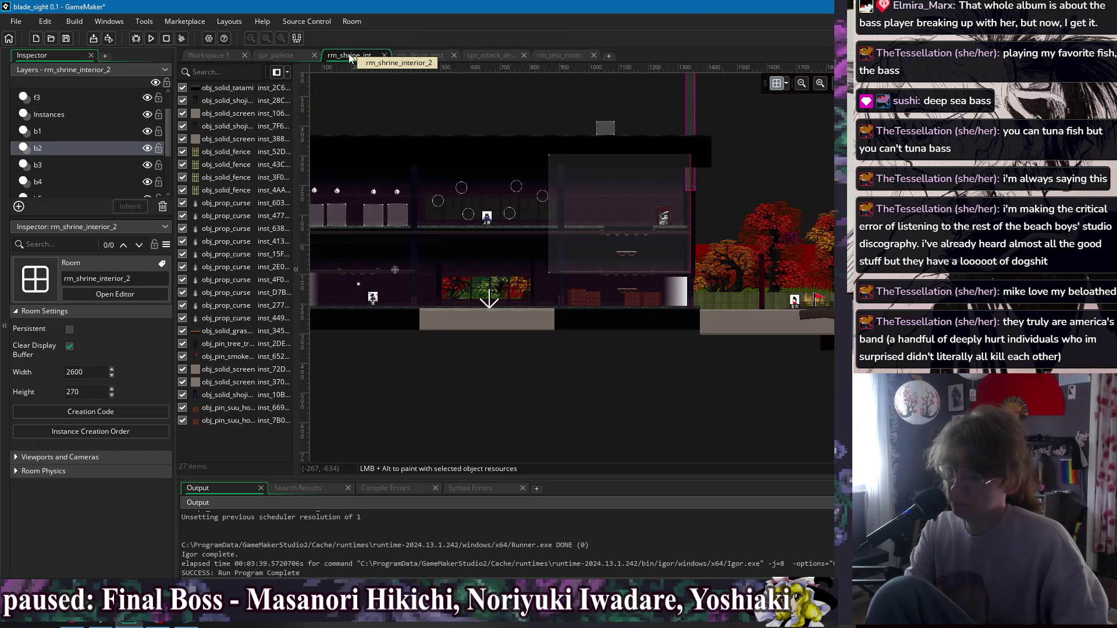
left_click(419, 56)
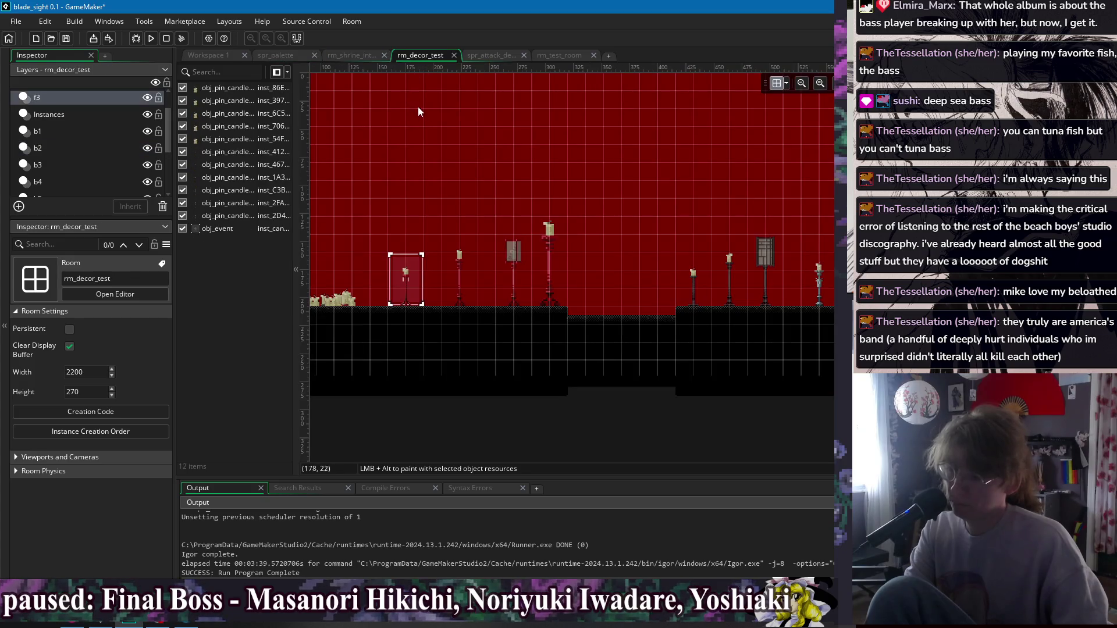
left_click(296, 55)
left_click(213, 54)
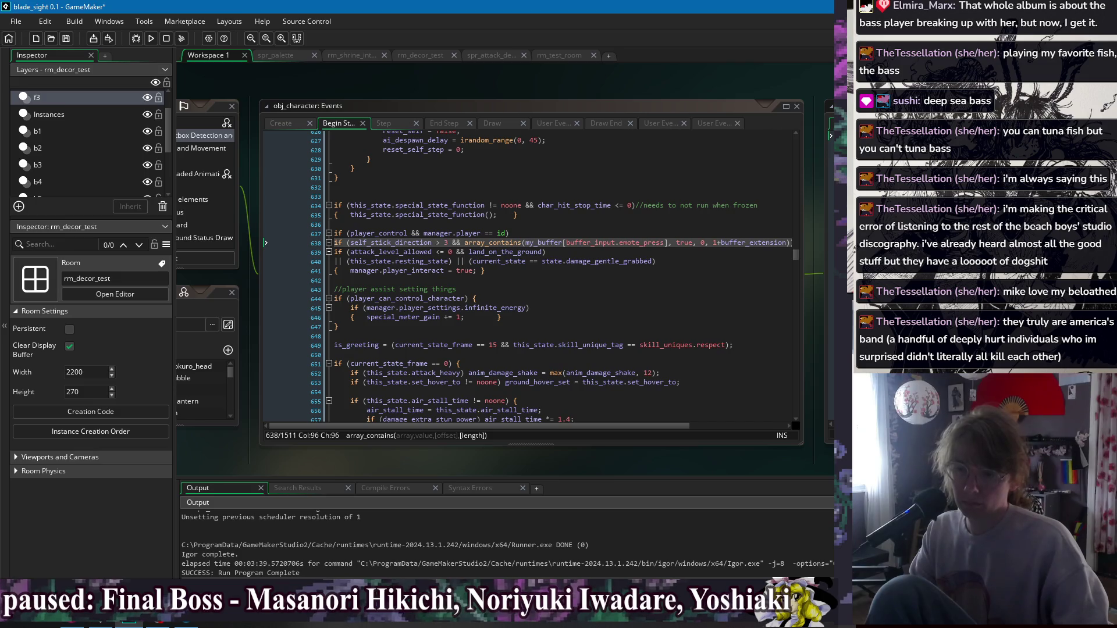
Open rm_beach_run and frame the left part of the room.
left_click(530, 76)
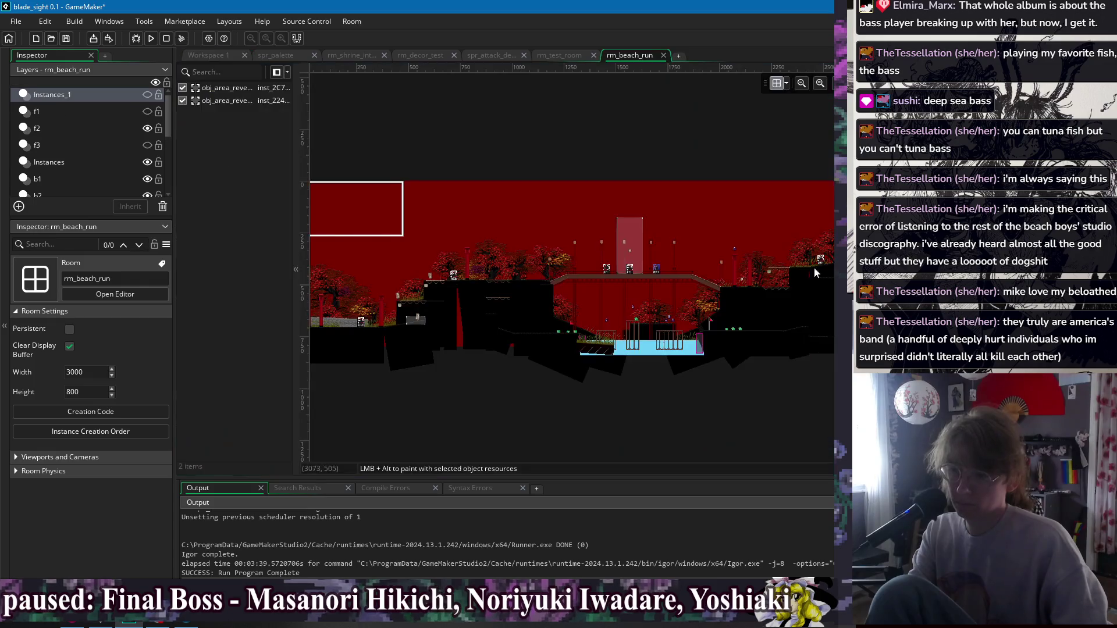
scroll(642, 280, "down", 2)
scroll(638, 285, "up", 4)
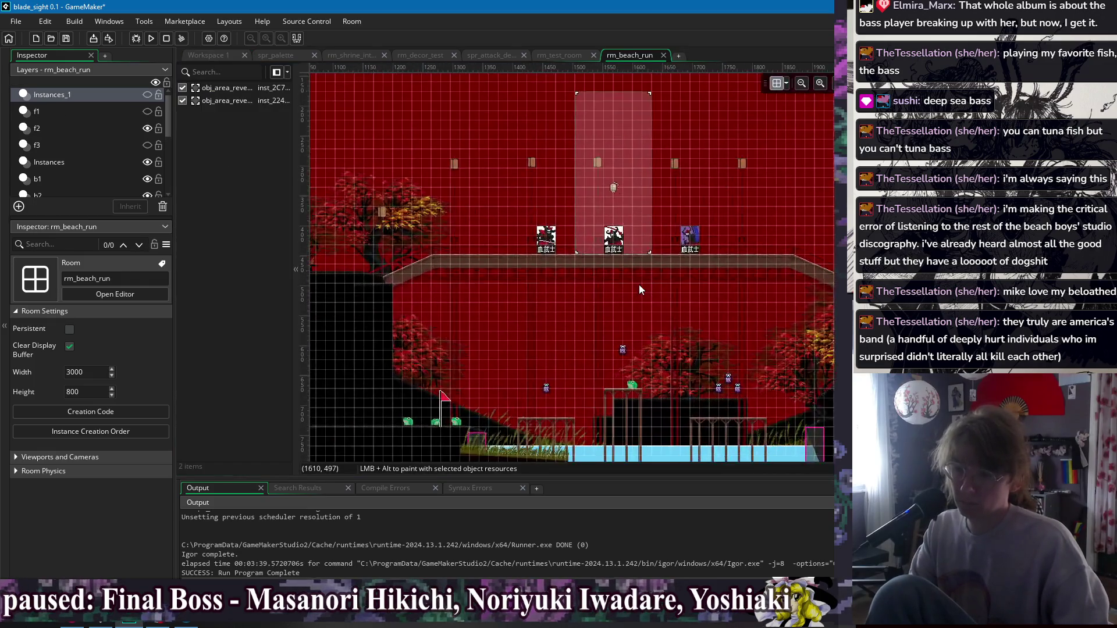
scroll(638, 285, "down", 2)
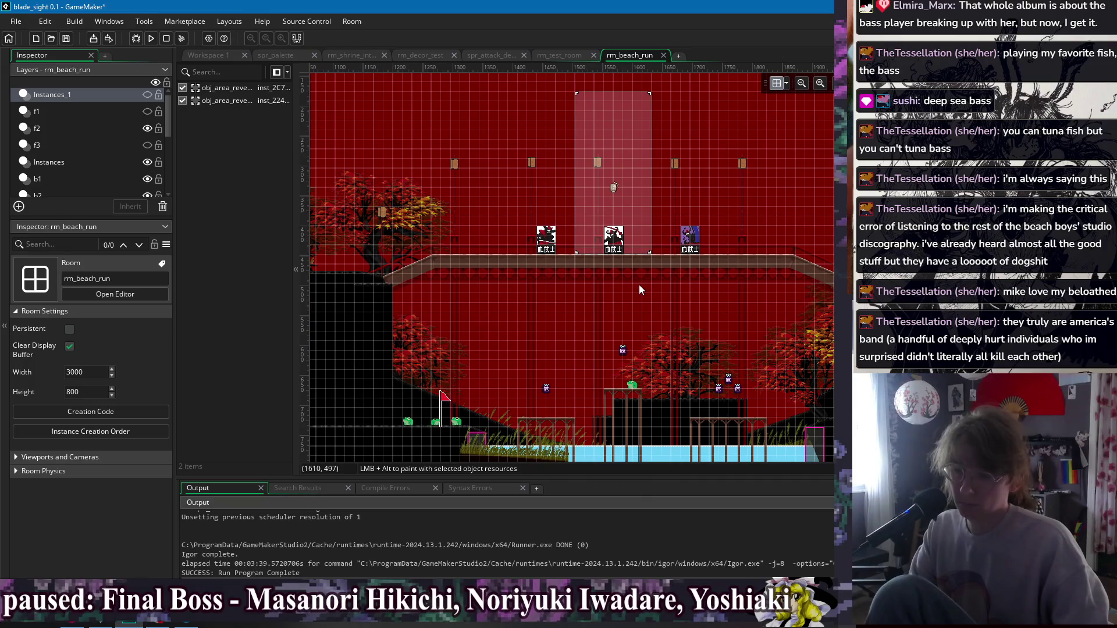
scroll(638, 284, "down", 3)
left_click_drag(550, 233, 777, 258)
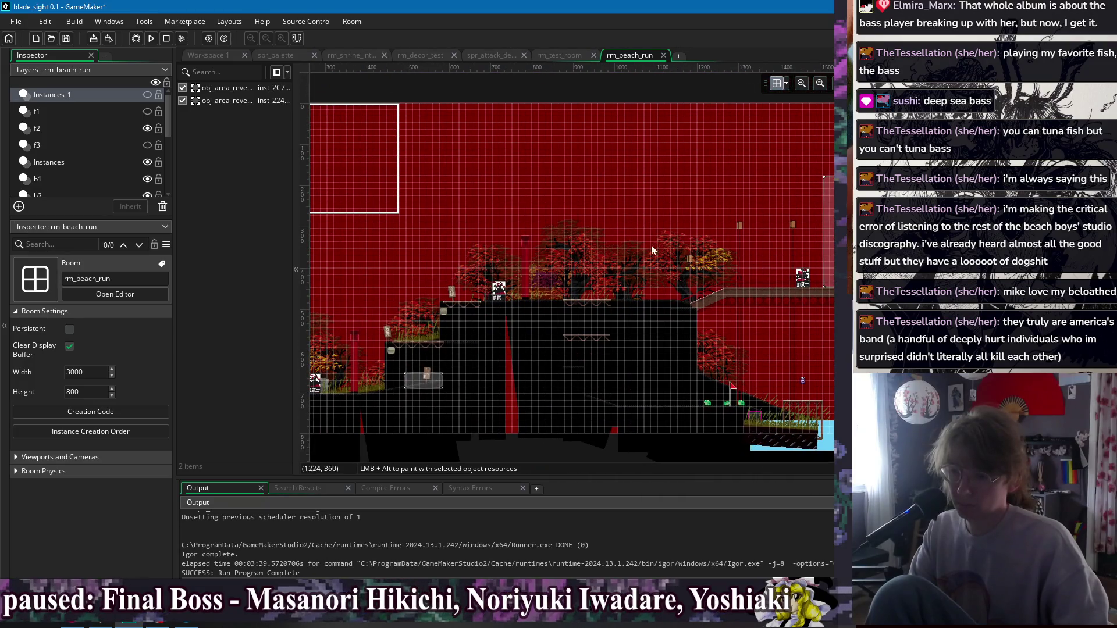
Step through layers f2, b1–b4, Instances_1 and Background to review their instances.
left_click(64, 126)
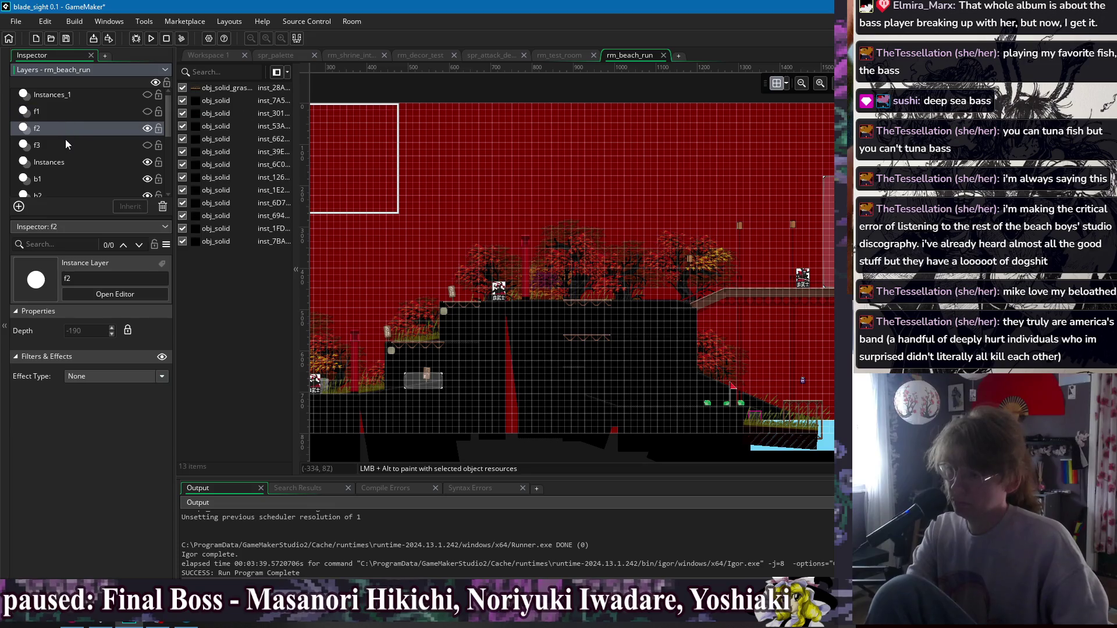
key("Down")
key("Down")
scroll(92, 139, "down", 2)
scroll(204, 220, "down", 1)
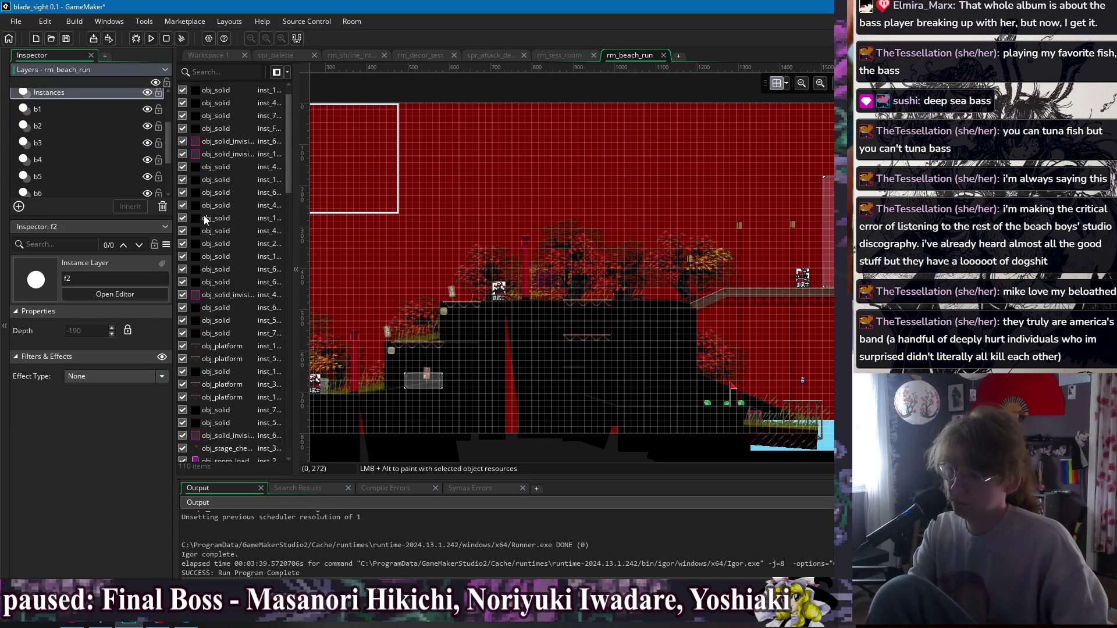
scroll(250, 175, "down", 10)
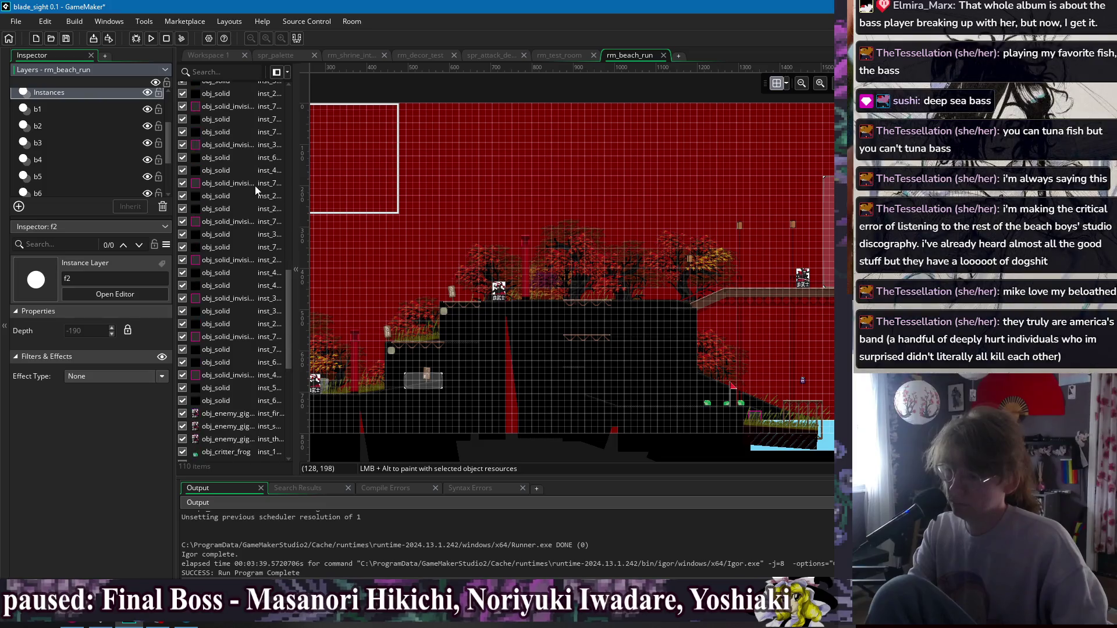
scroll(256, 187, "down", 4)
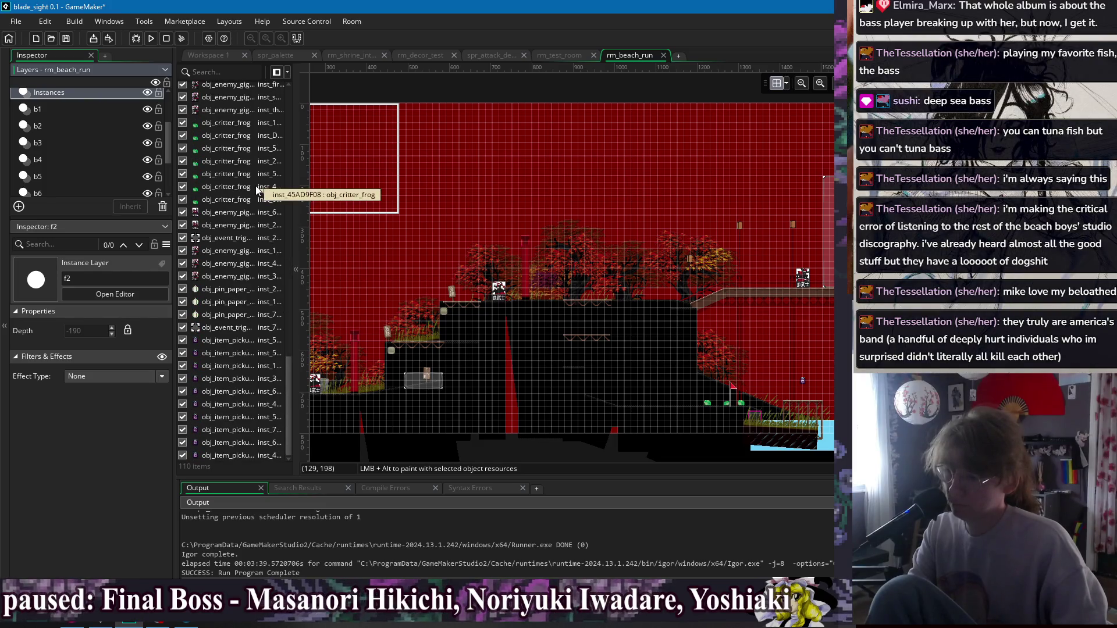
key("Down")
key("Down")
key("Down")
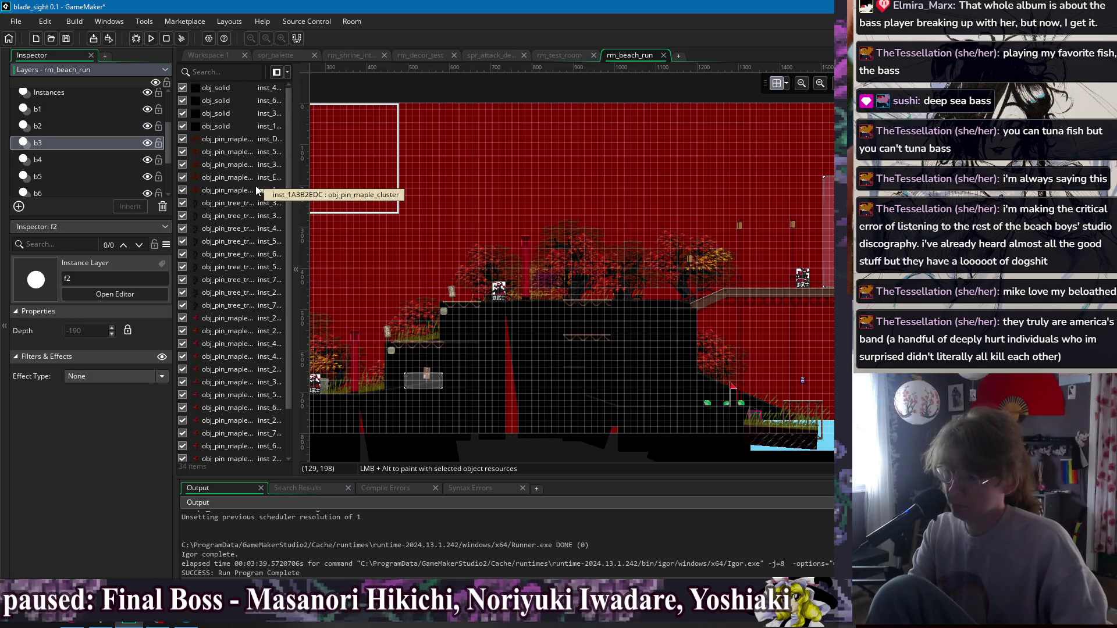
key("Down")
key("Down")
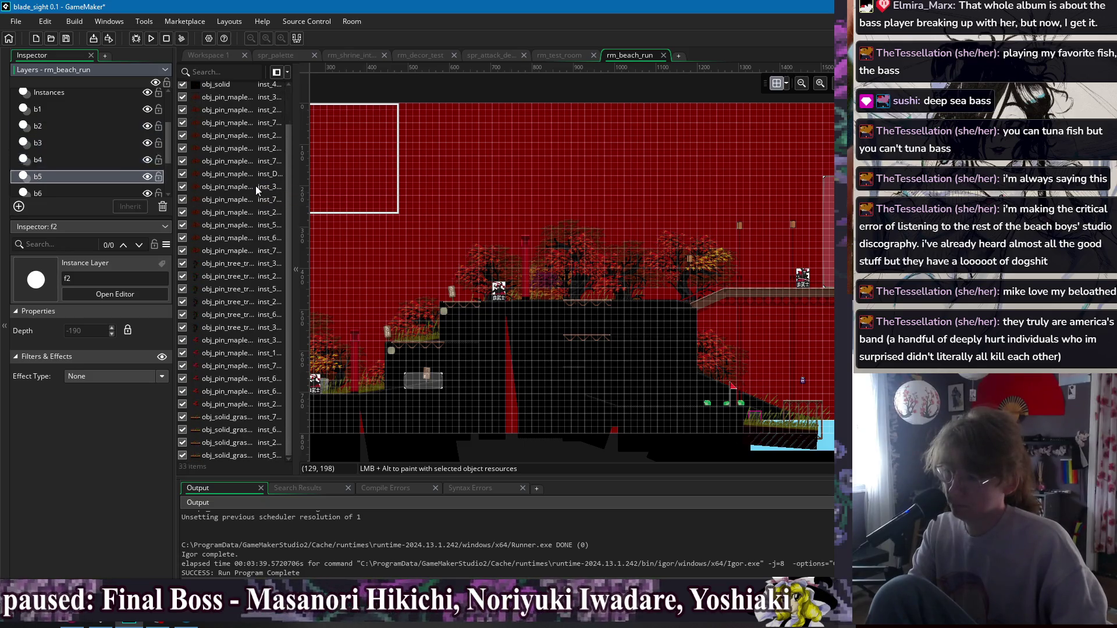
key("Up")
key("Up")
key("Up")
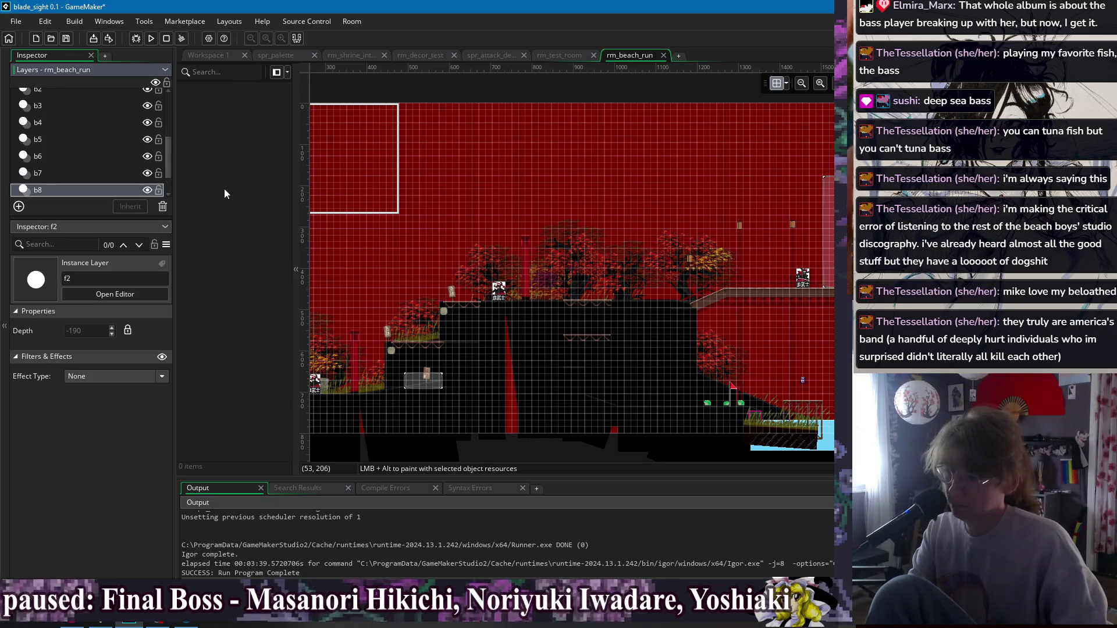
key("End")
Close rm_beach_run, open rm_camp and move from layer f1 down to b1.
left_click(663, 55)
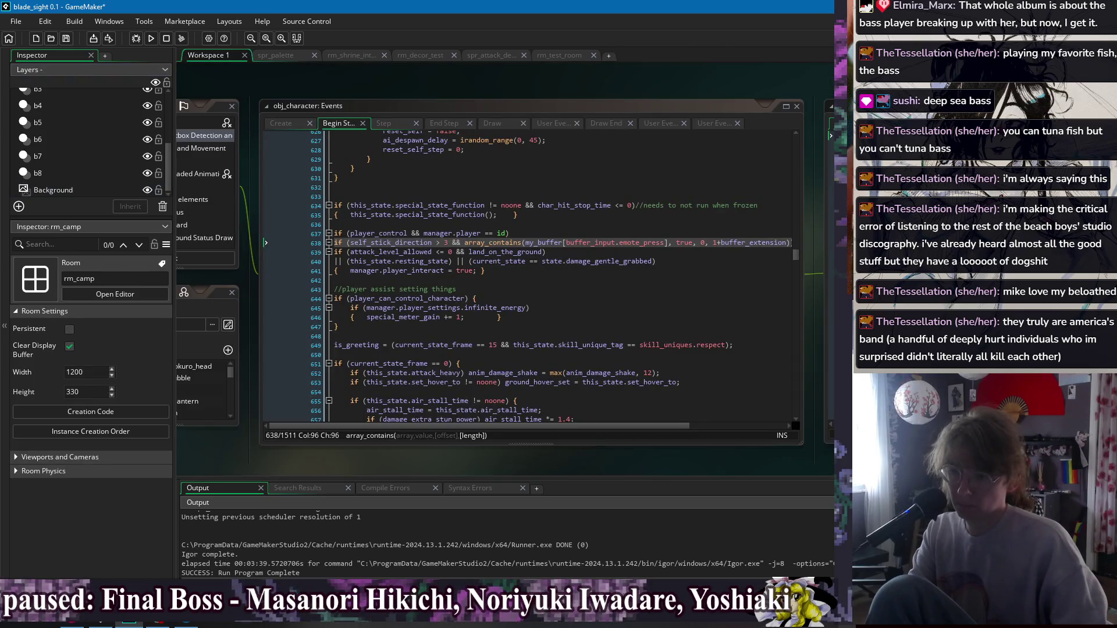
left_click(114, 294)
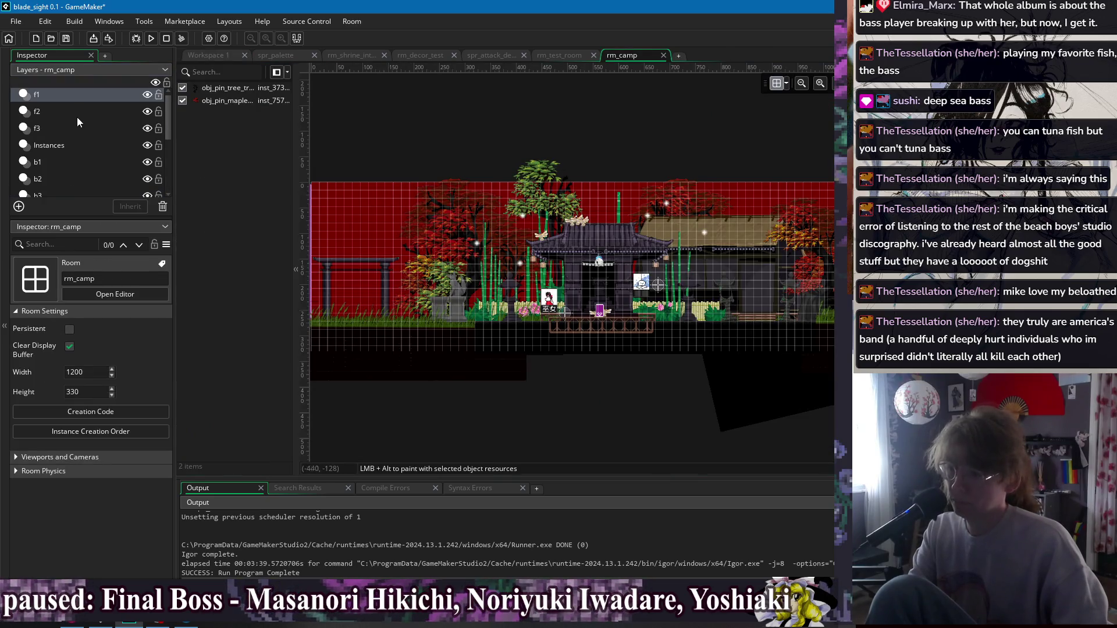
left_click(54, 96)
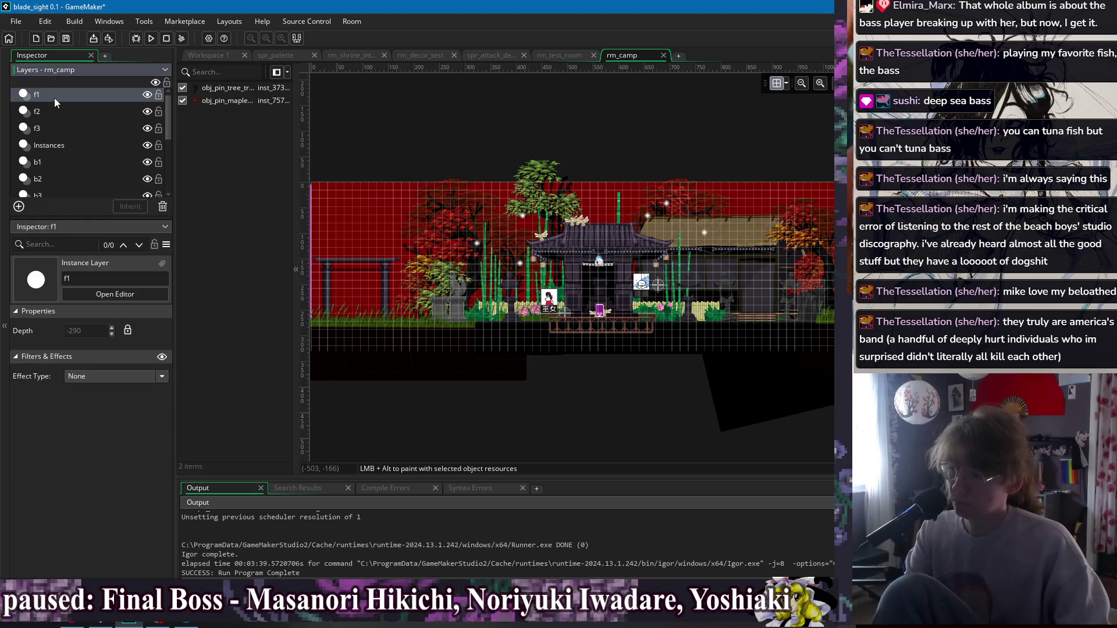
key("Down")
key("Down")
key("Down")
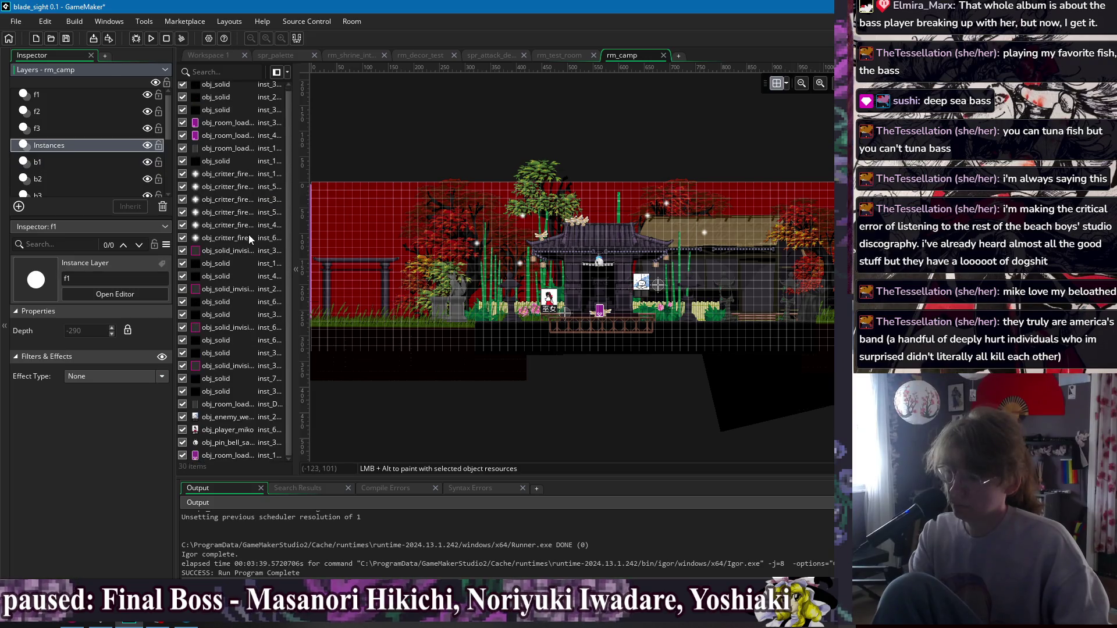
key("Down")
Delete the four string placer instances on layer b1.
left_click(204, 114)
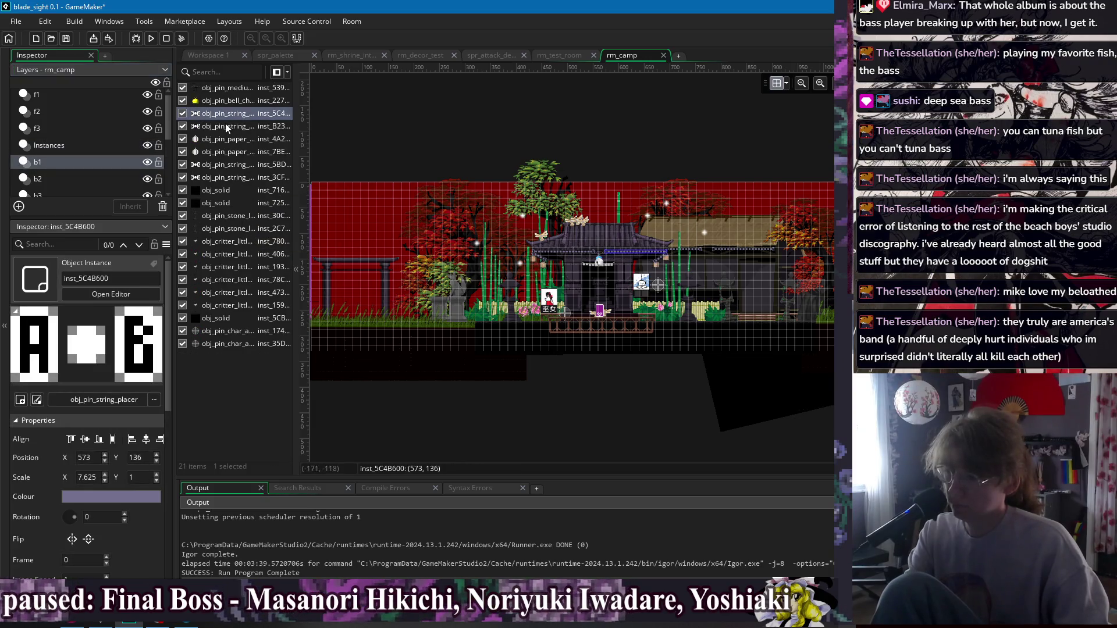
key("Delete")
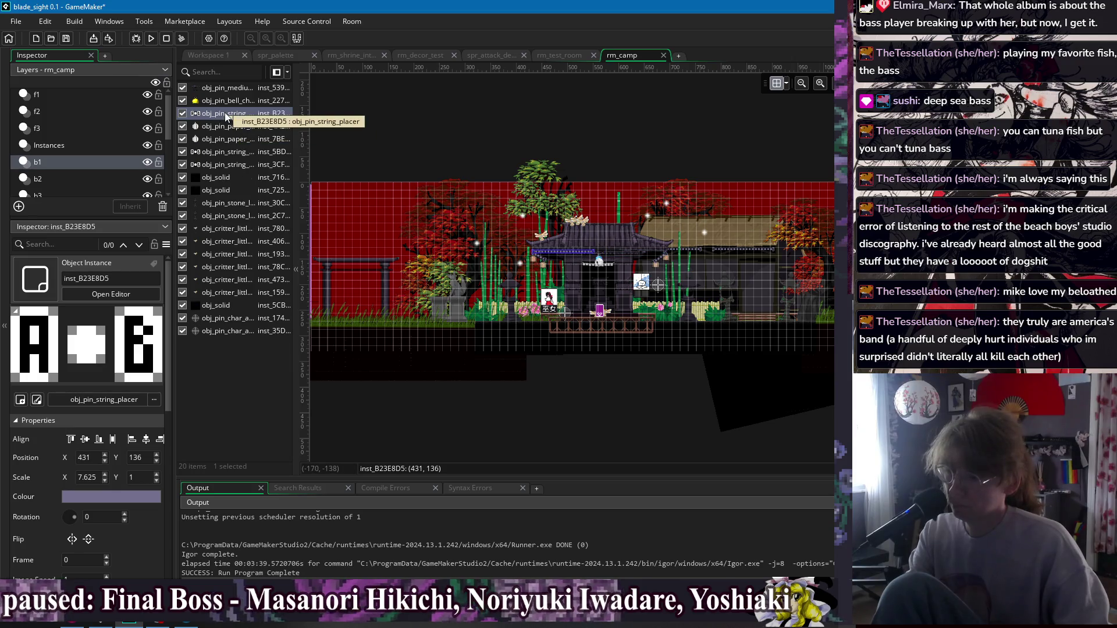
key("Delete")
left_click(219, 139)
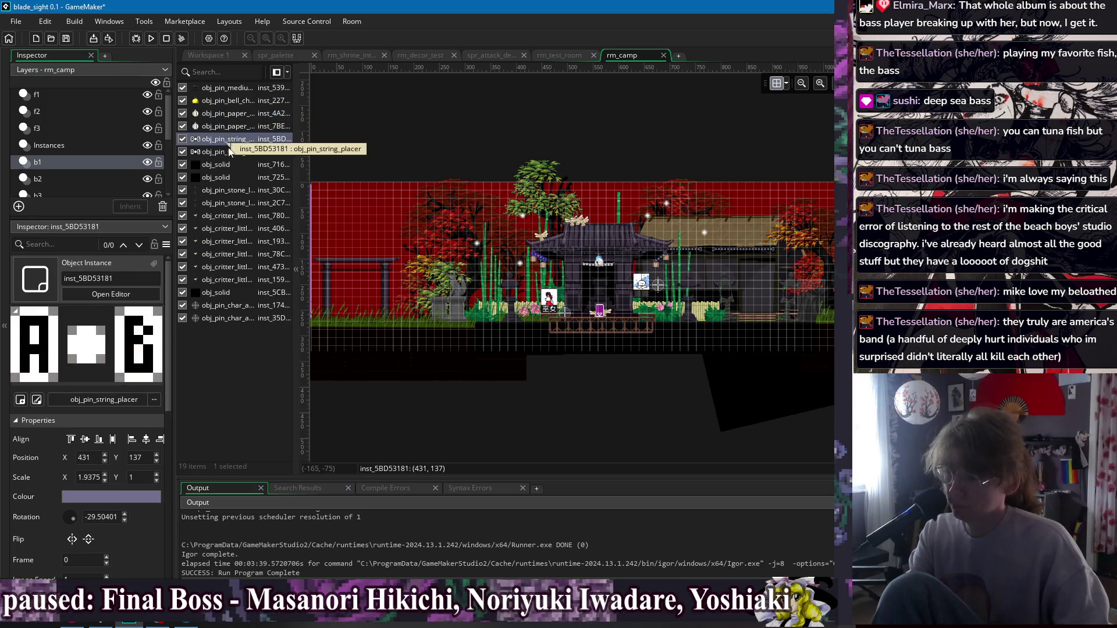
key("Delete")
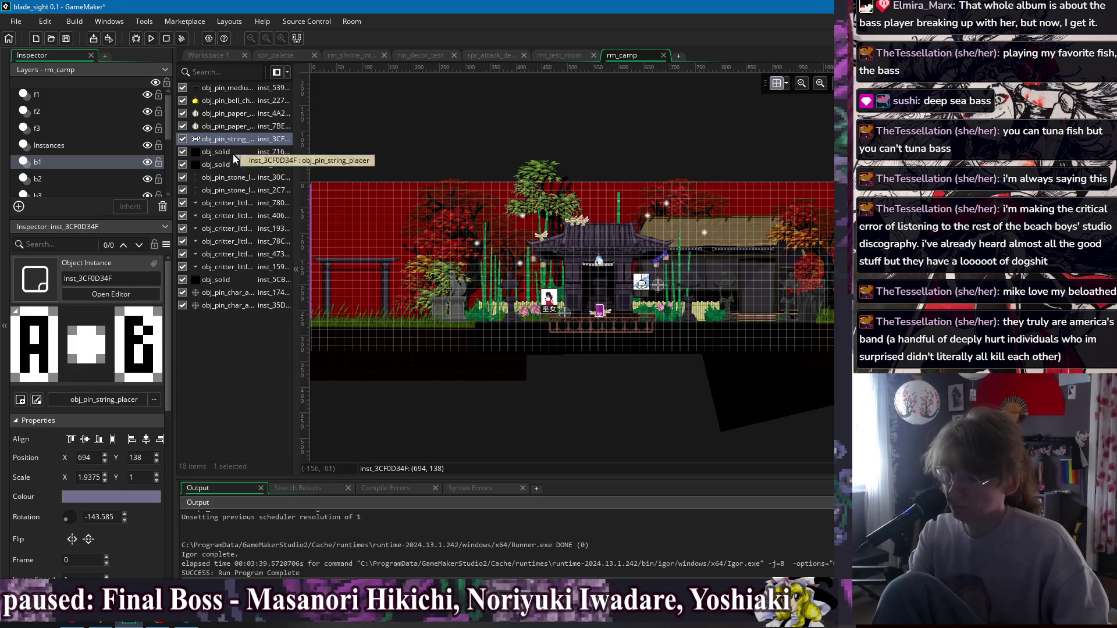
key("Delete")
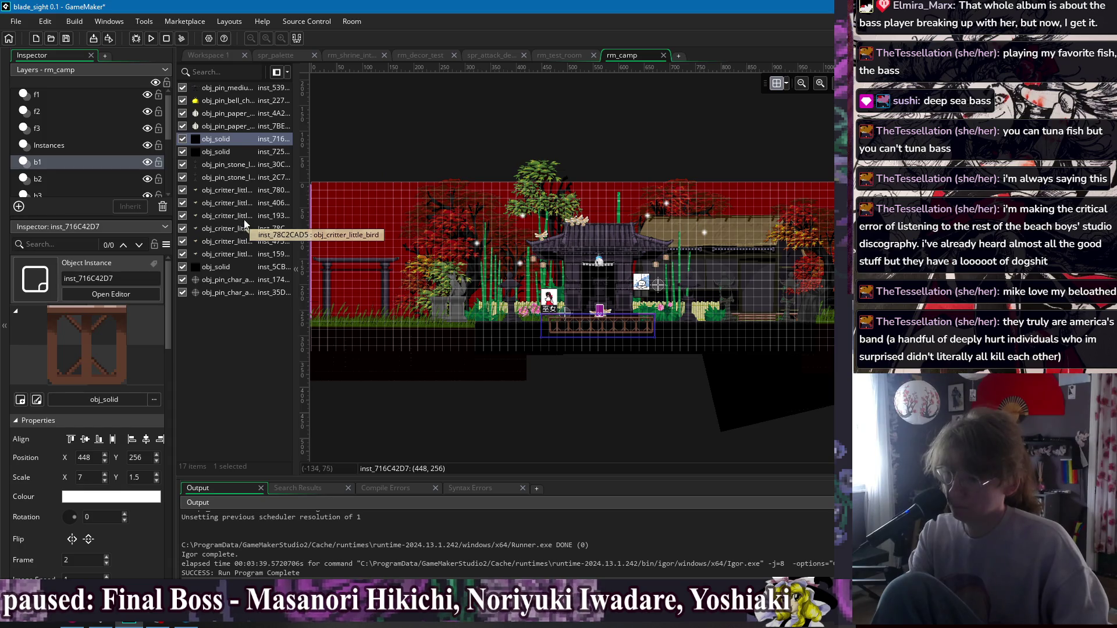
Delete the two string placer instances on layer b4.
left_click(53, 179)
key("Down")
key("Down")
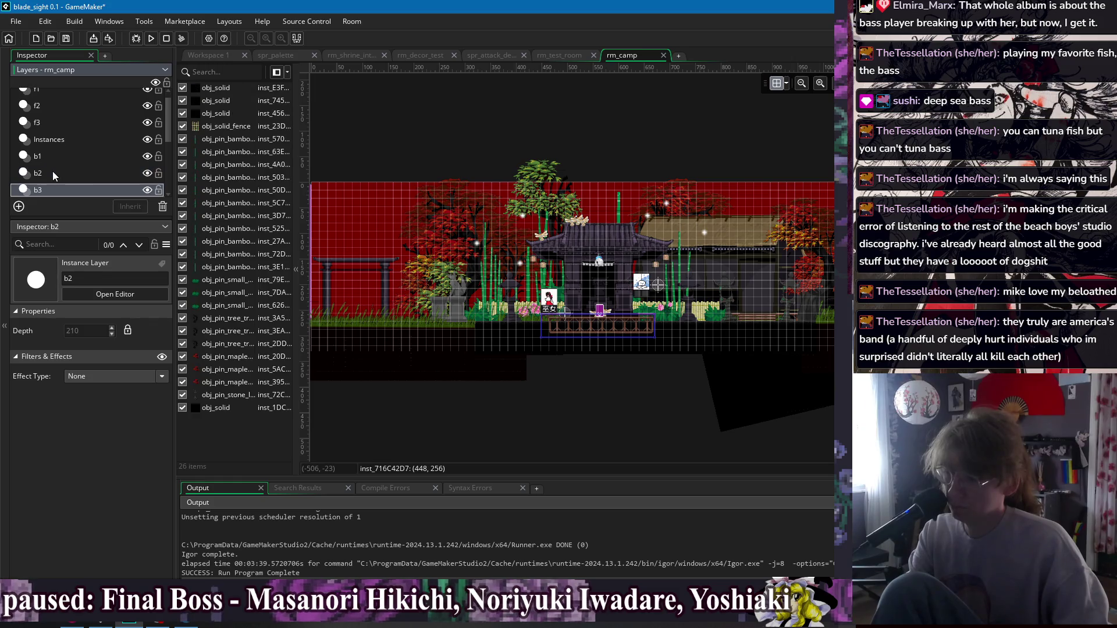
scroll(224, 258, "down", 3)
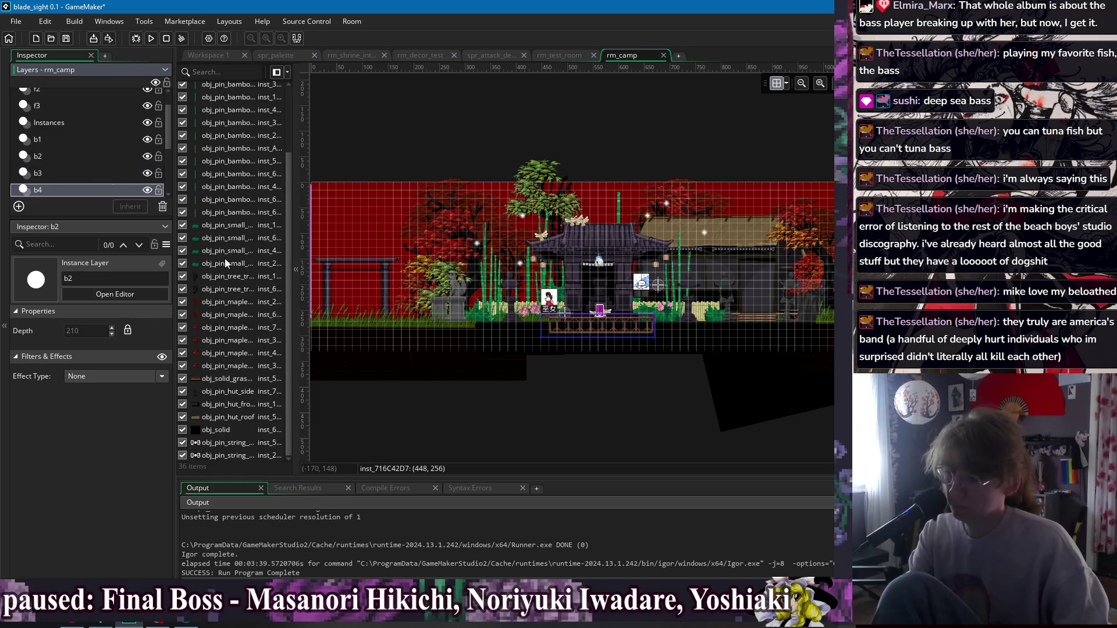
left_click(222, 443)
left_click(227, 455, "shift")
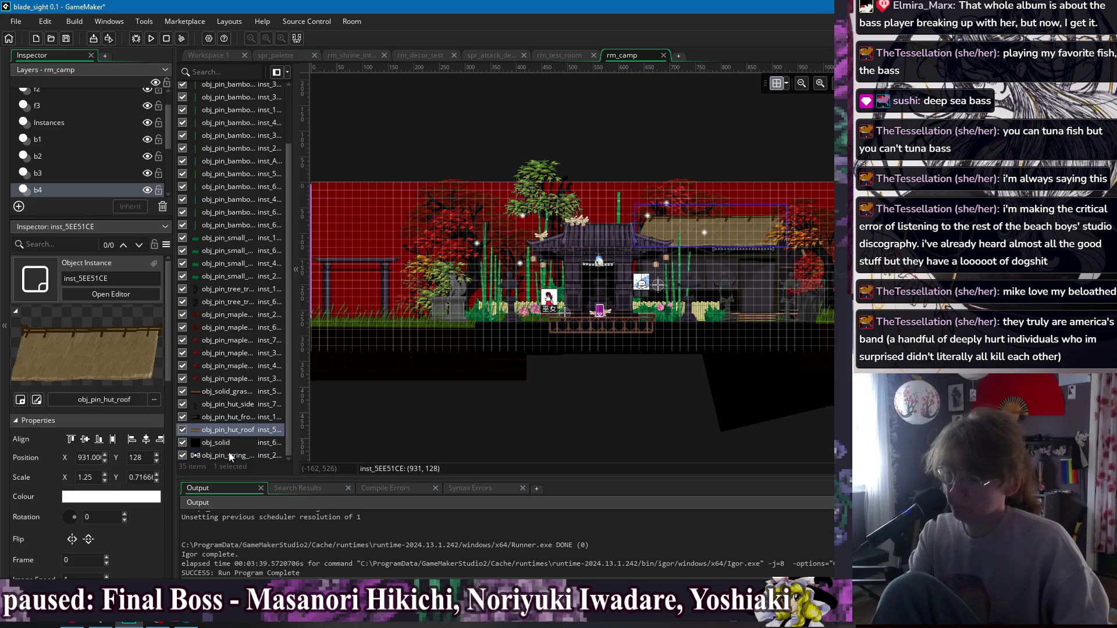
key("Delete")
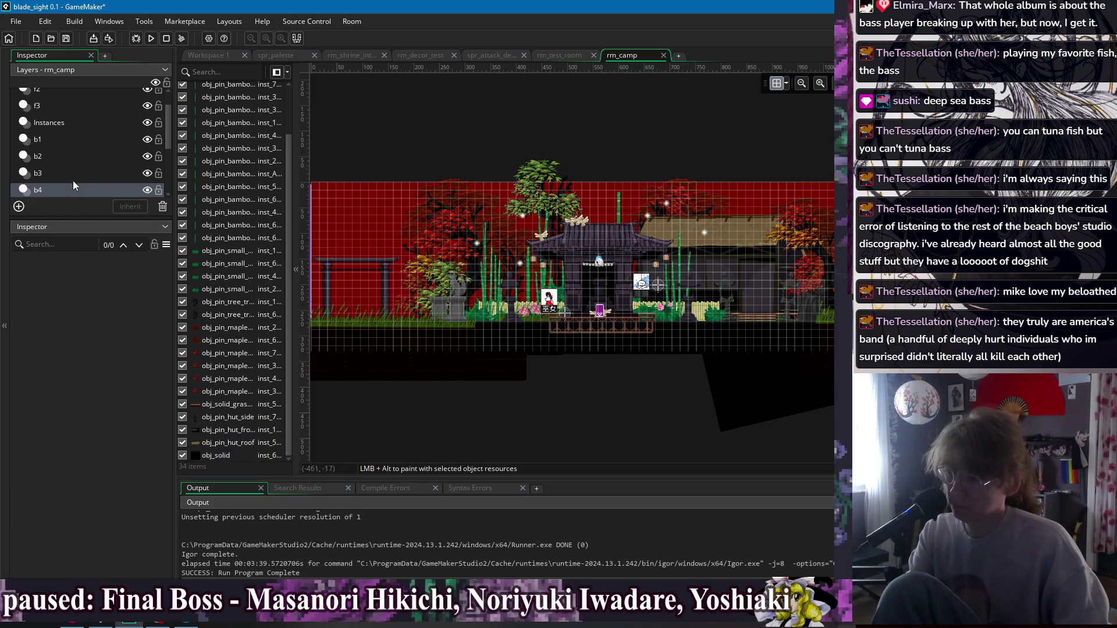
Recheck layers b4, Instances and b1, then close rm_camp.
left_click(64, 190)
key("Up")
key("Up")
key("Up")
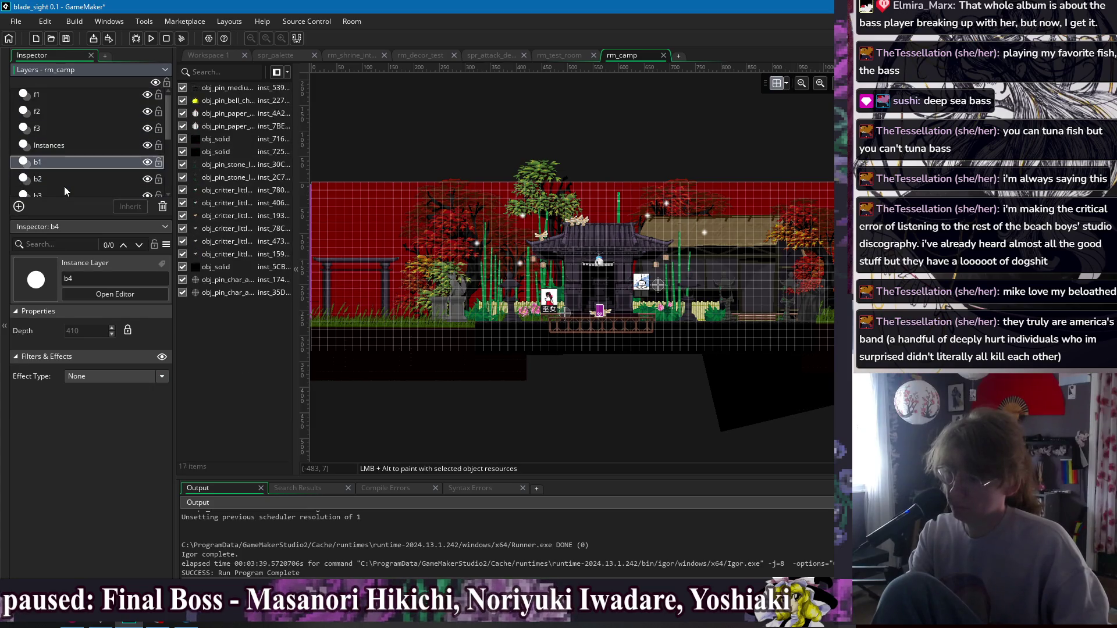
key("Down")
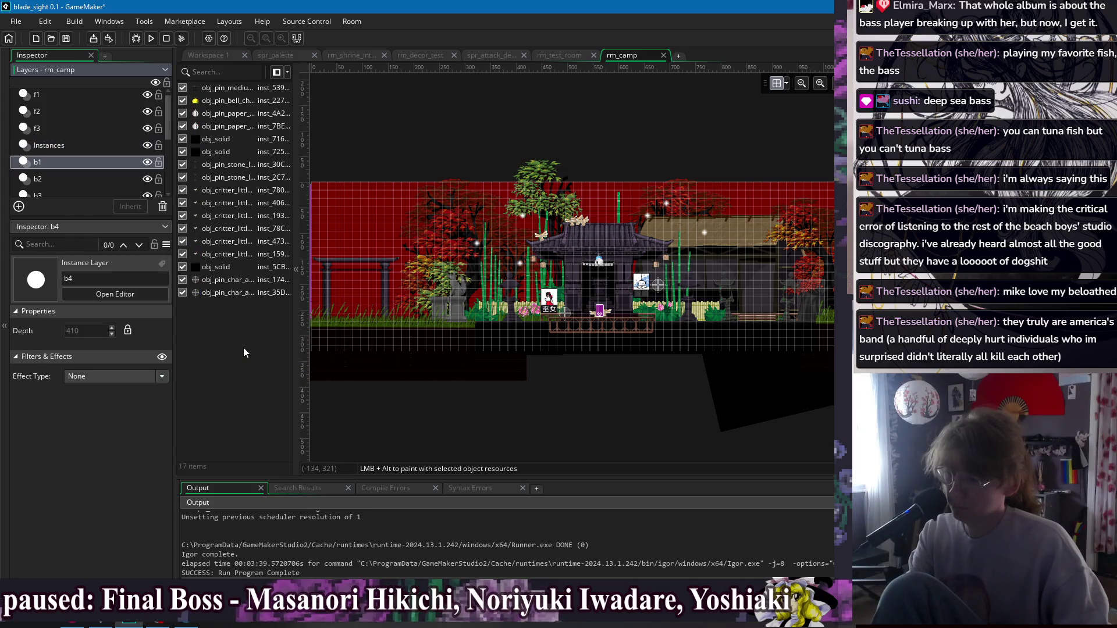
left_click(663, 55)
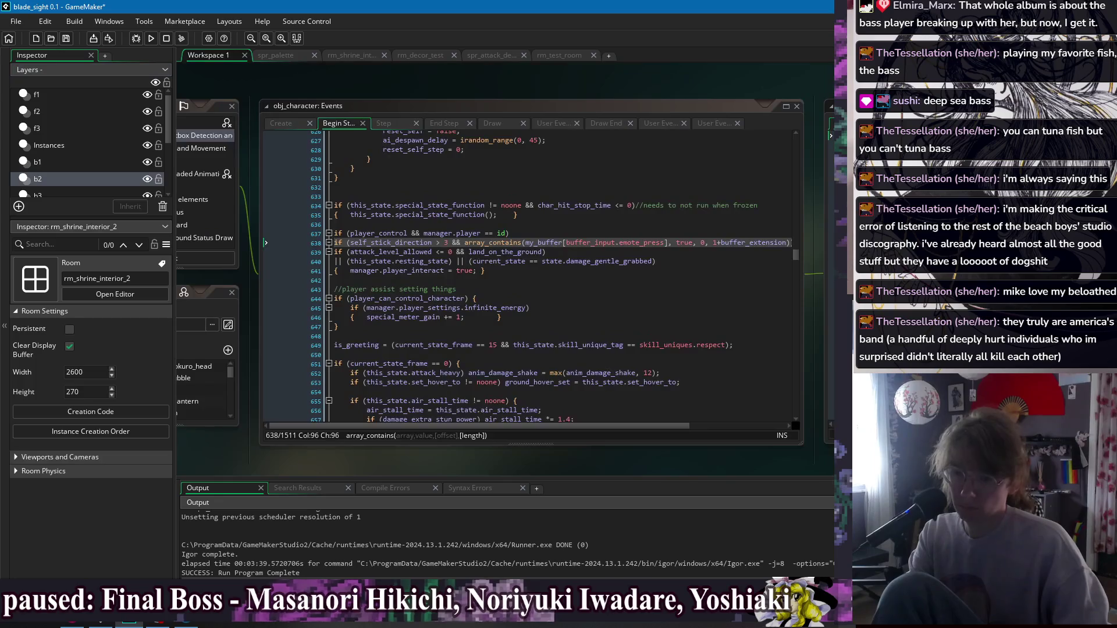
Open rm_cave_1, look through its layers from f1 down to Background, then close it.
left_click(114, 294)
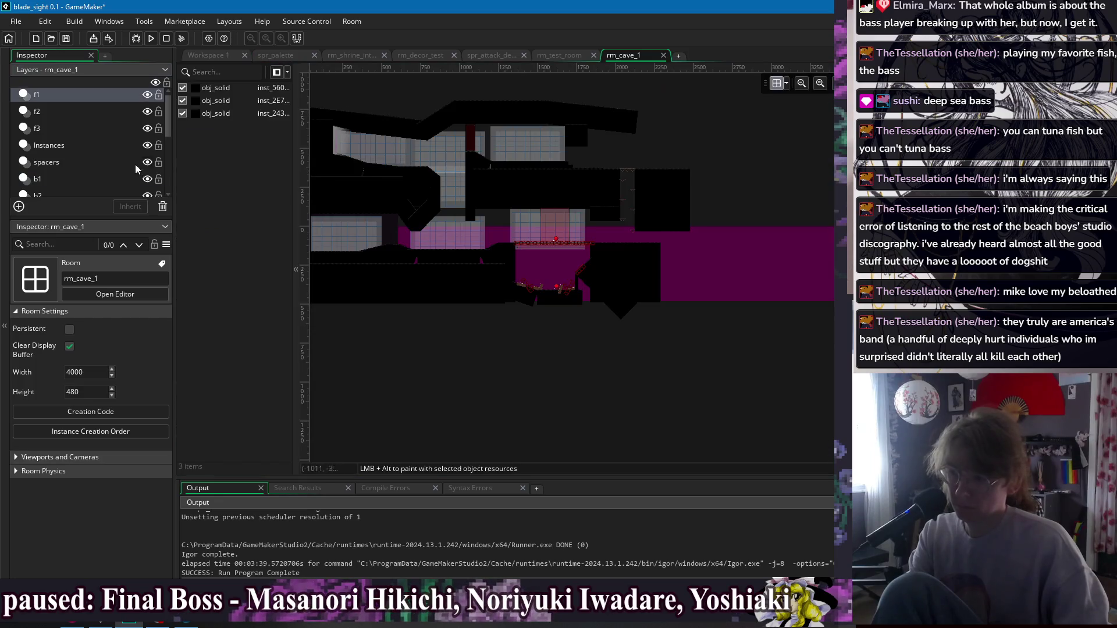
left_click(56, 97)
key("Down")
key("Down")
key("Down")
key("Down")
key("Down")
key("Up")
key("Up")
scroll(220, 273, "down", 2)
scroll(220, 271, "down", 2)
key("Down")
key("Down")
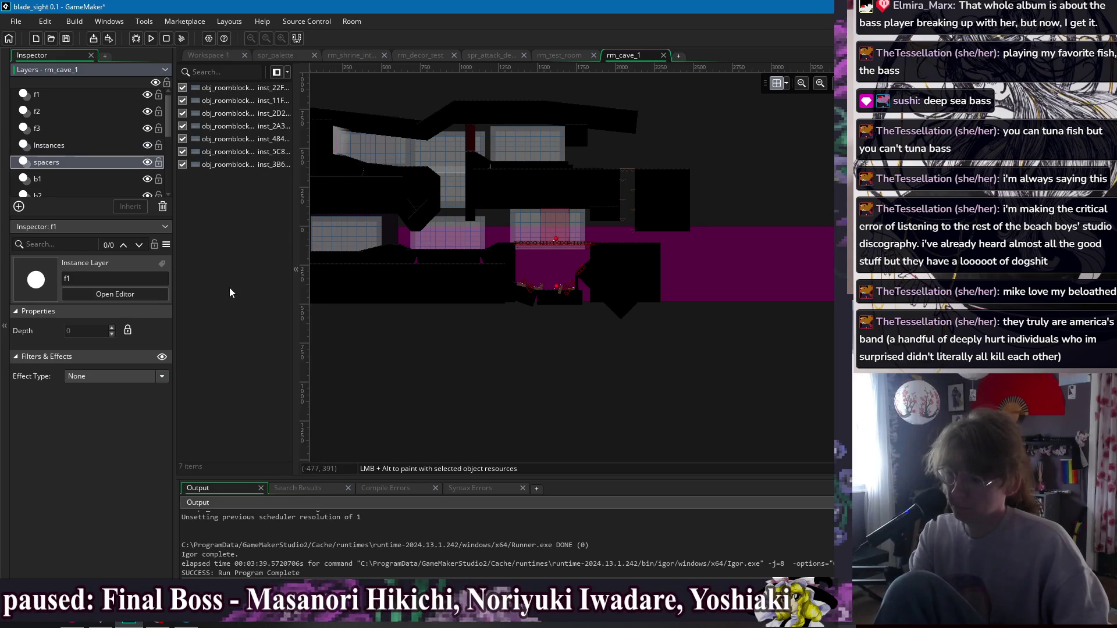
key("End")
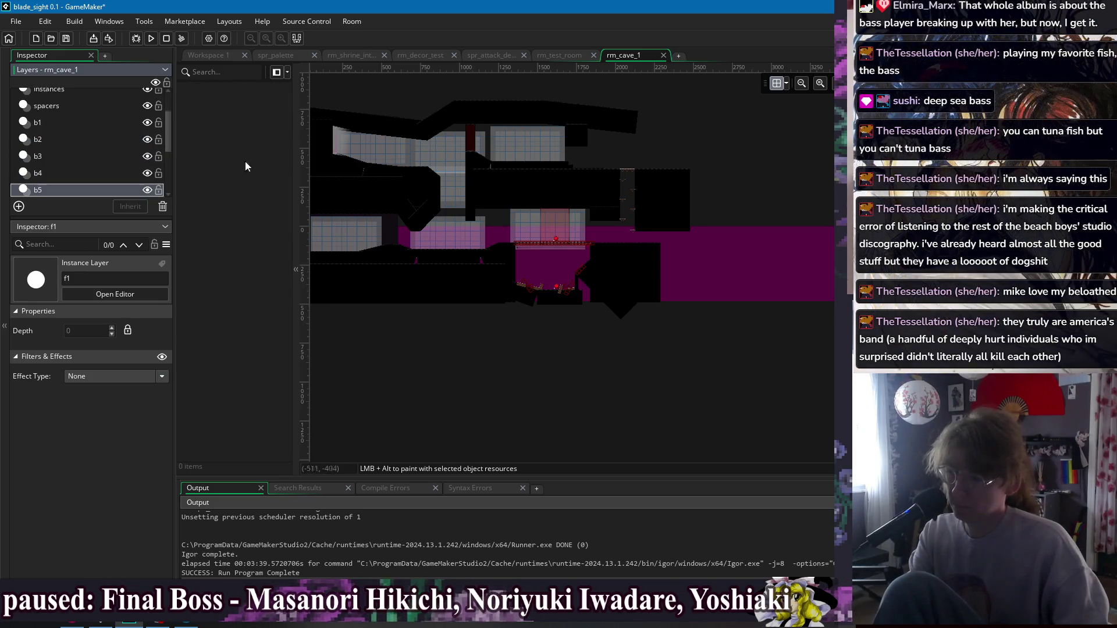
middle_click(631, 58)
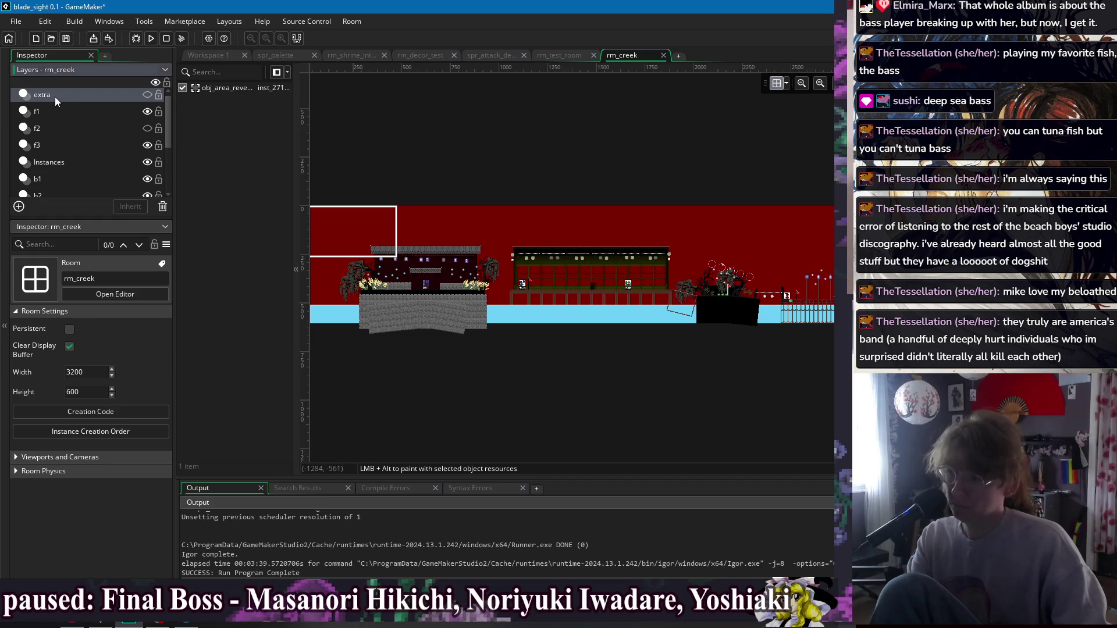
Delete the string instances from rm_creek's f2 layer and the seven string-placers from f3.
left_click(37, 128)
left_click(225, 126)
key("Delete")
key("Delete")
key("Delete")
key("Delete")
key("Delete")
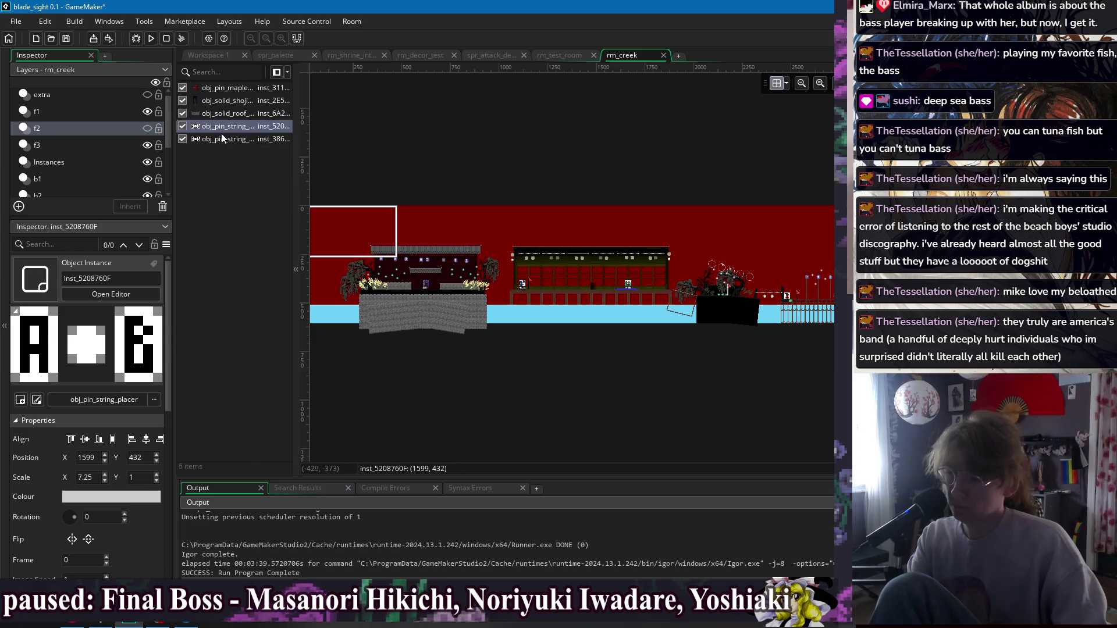
left_click(69, 143)
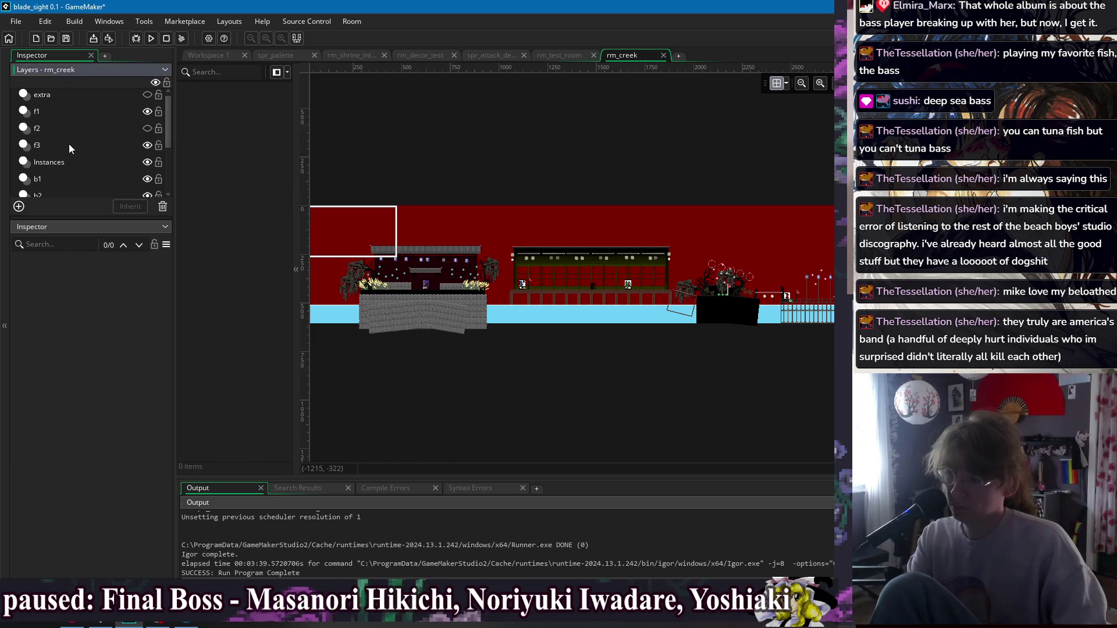
left_click(218, 243)
key("Delete")
key("Delete")
key("Delete")
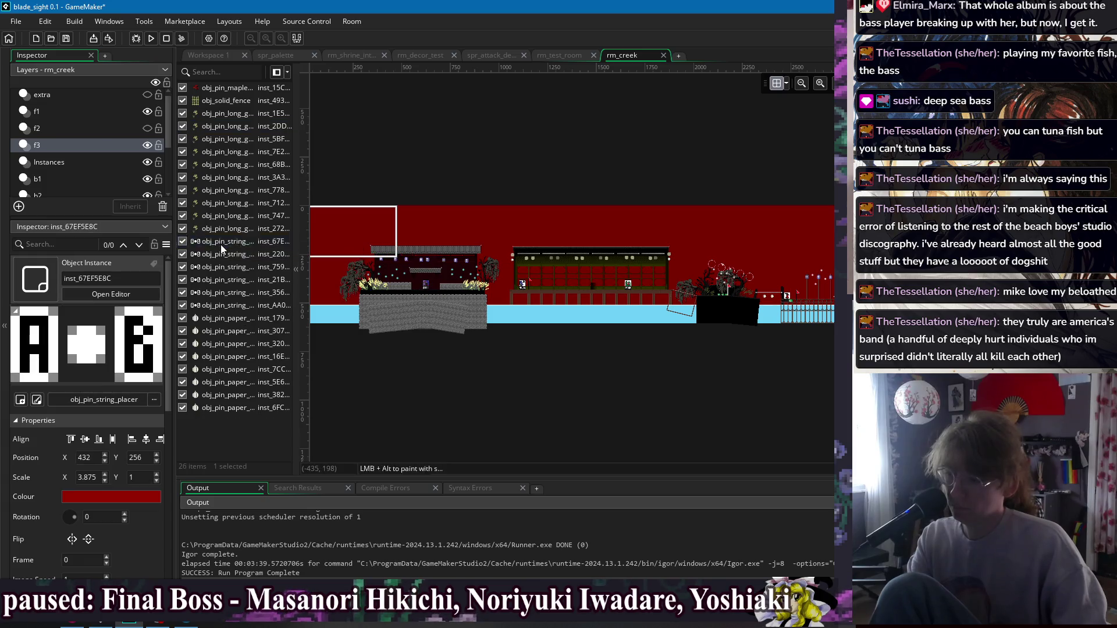
key("Delete")
key("Delete")
key("Delete")
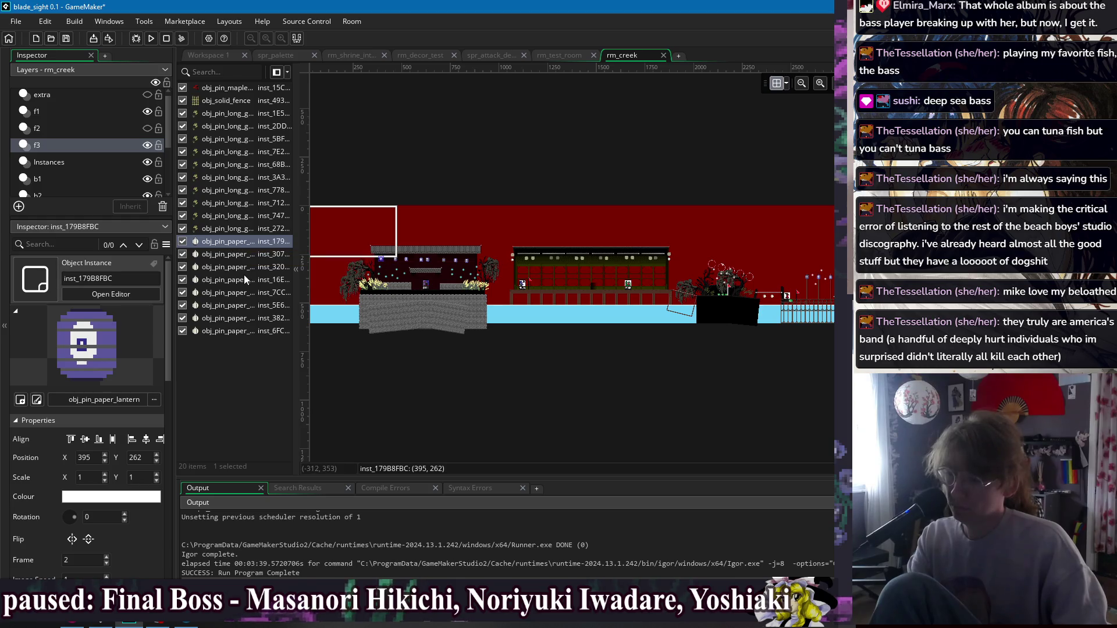
Review the remaining paper lanterns on f3, then bring up the Instances layer's list.
scroll(54, 463, "down", 3)
scroll(54, 463, "down", 1)
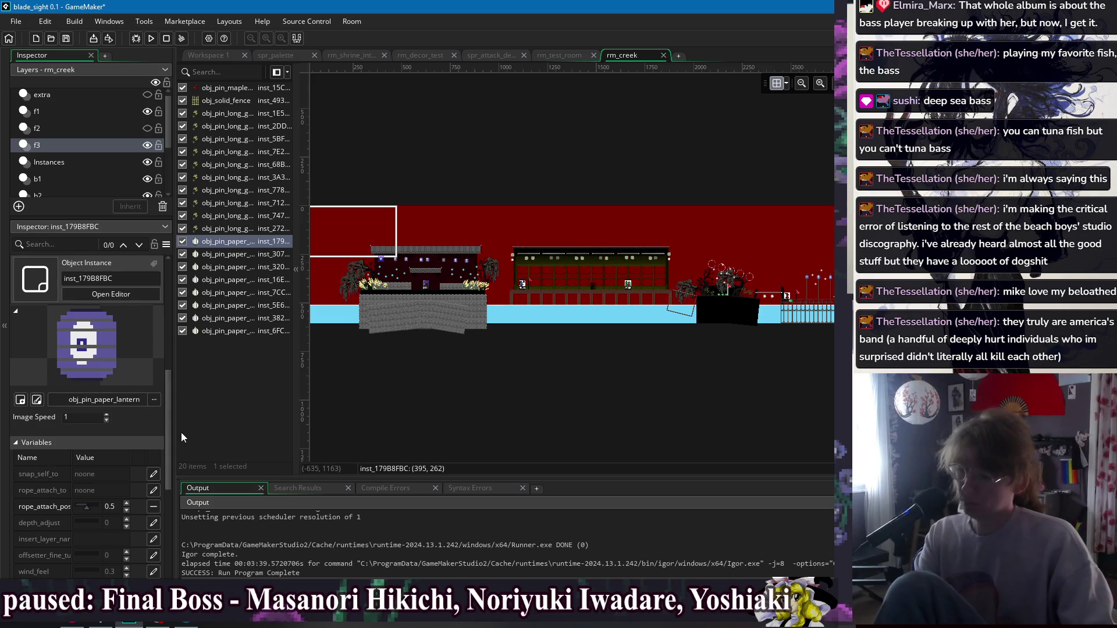
left_click(240, 260)
left_click(234, 280)
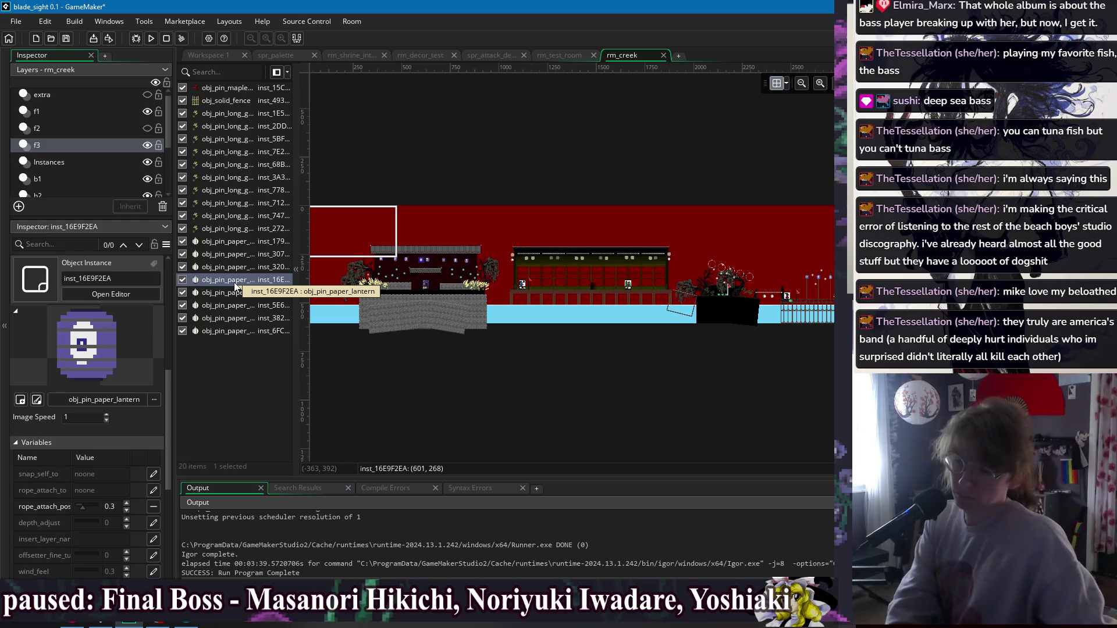
key("Down")
key("Down")
key("Down")
key("Up")
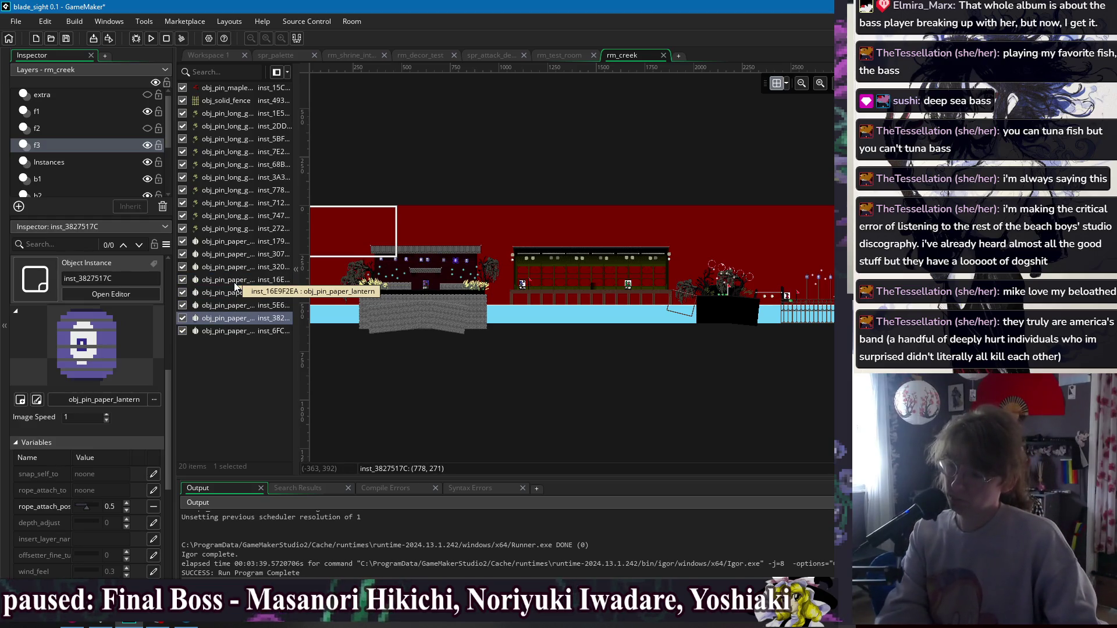
key("Down")
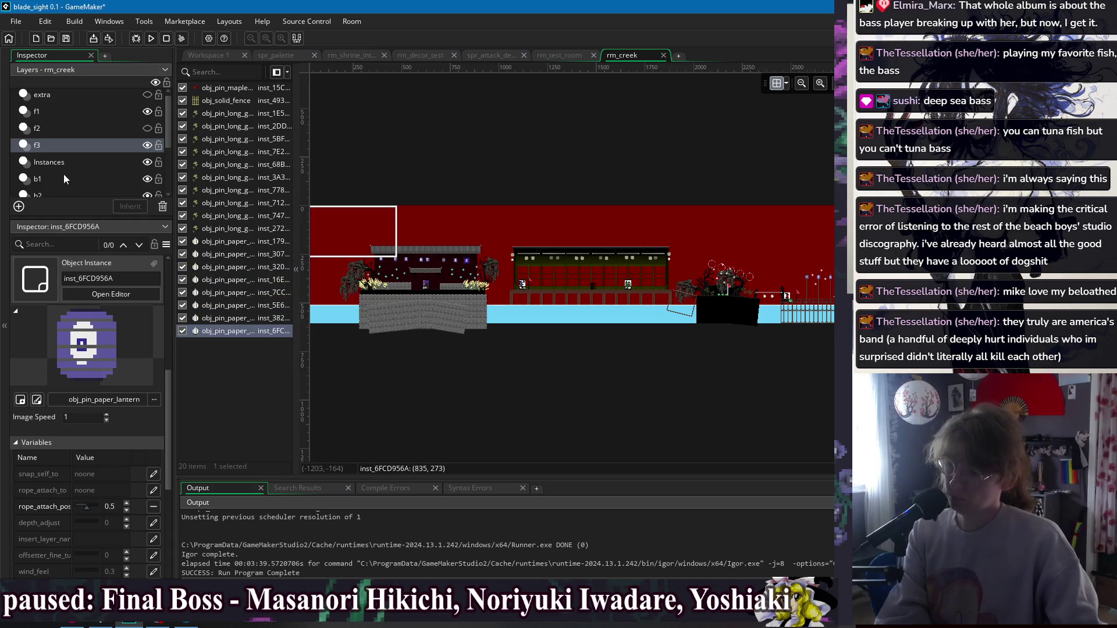
key("Up")
key("Up")
key("Up")
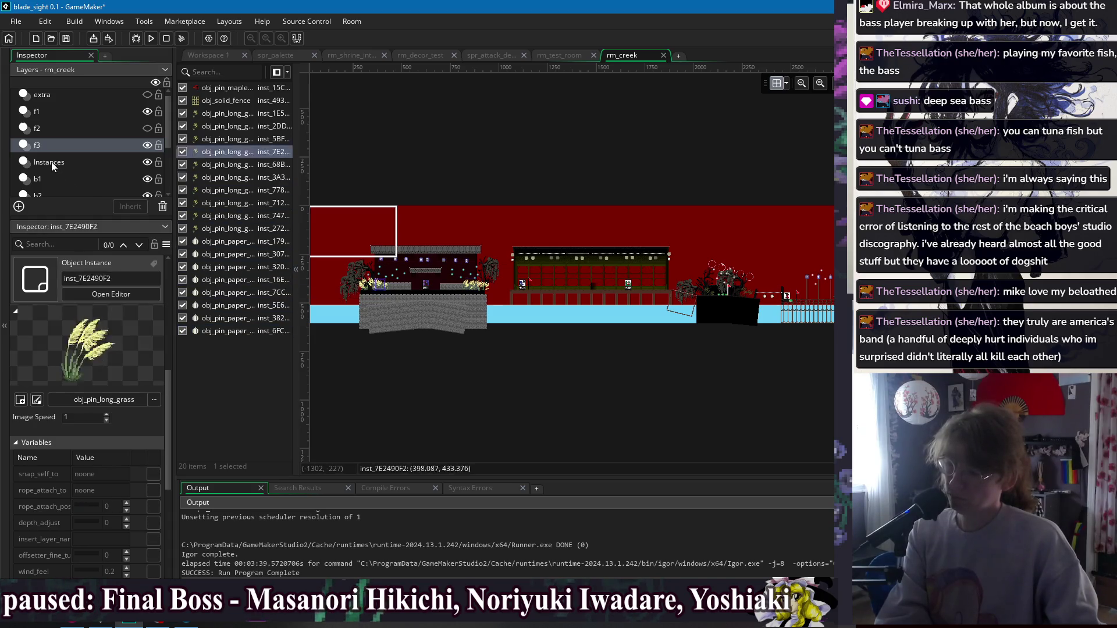
key("Down")
key("Down")
key("Down")
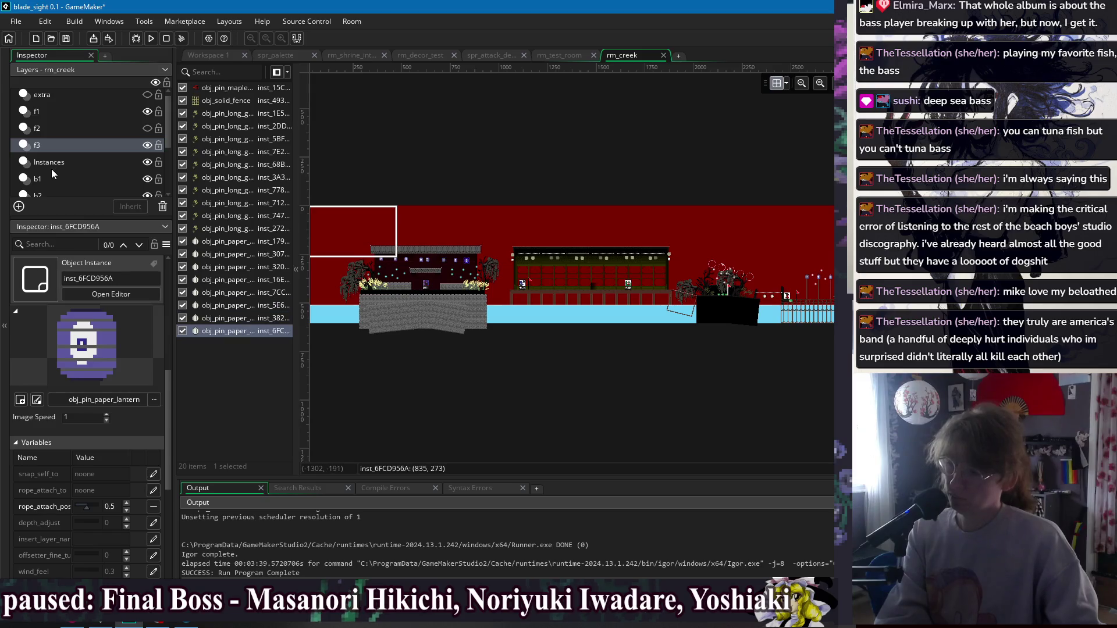
left_click(52, 168)
scroll(233, 244, "down", 5)
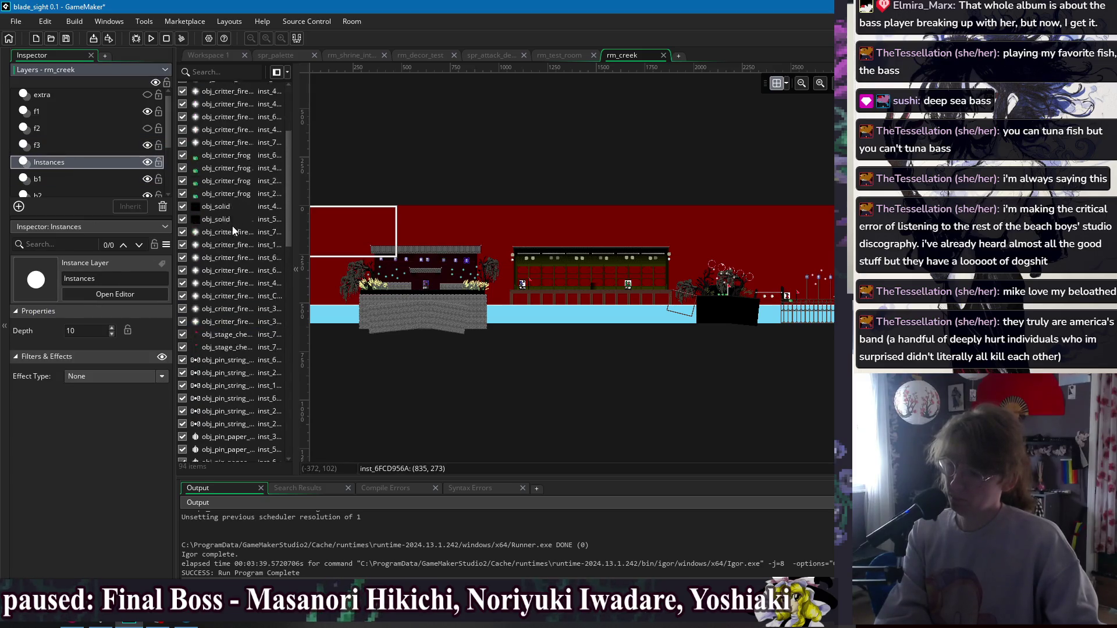
Delete the three string-placers from the Instances layer and the one on b2.
left_click(226, 244)
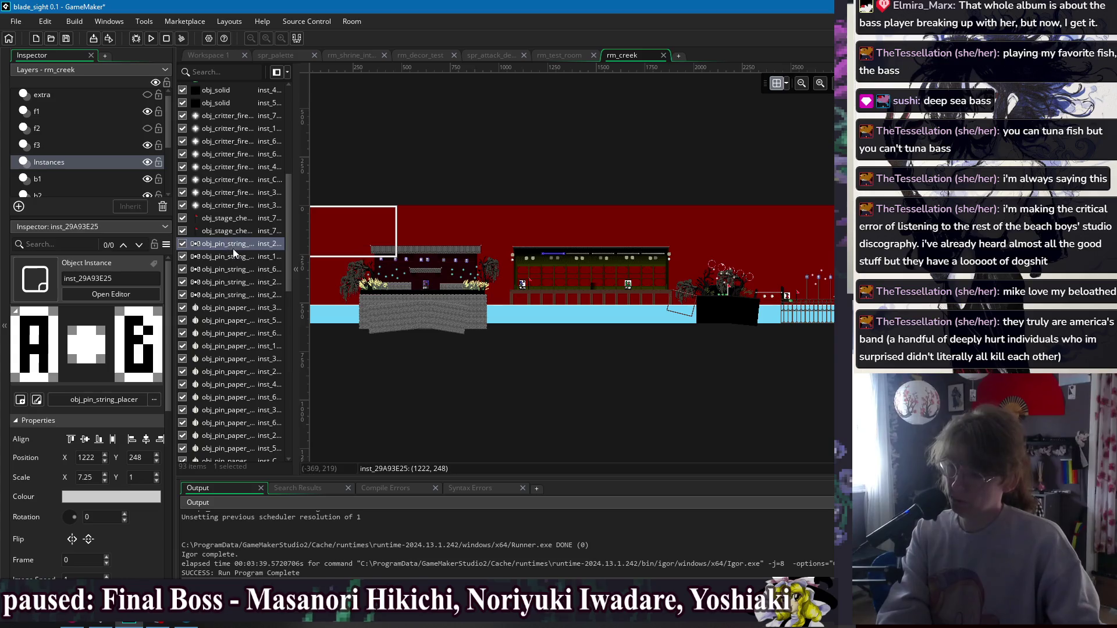
key("Delete")
key("Delete")
key("Delete")
scroll(232, 244, "down", 4)
scroll(232, 248, "down", 4)
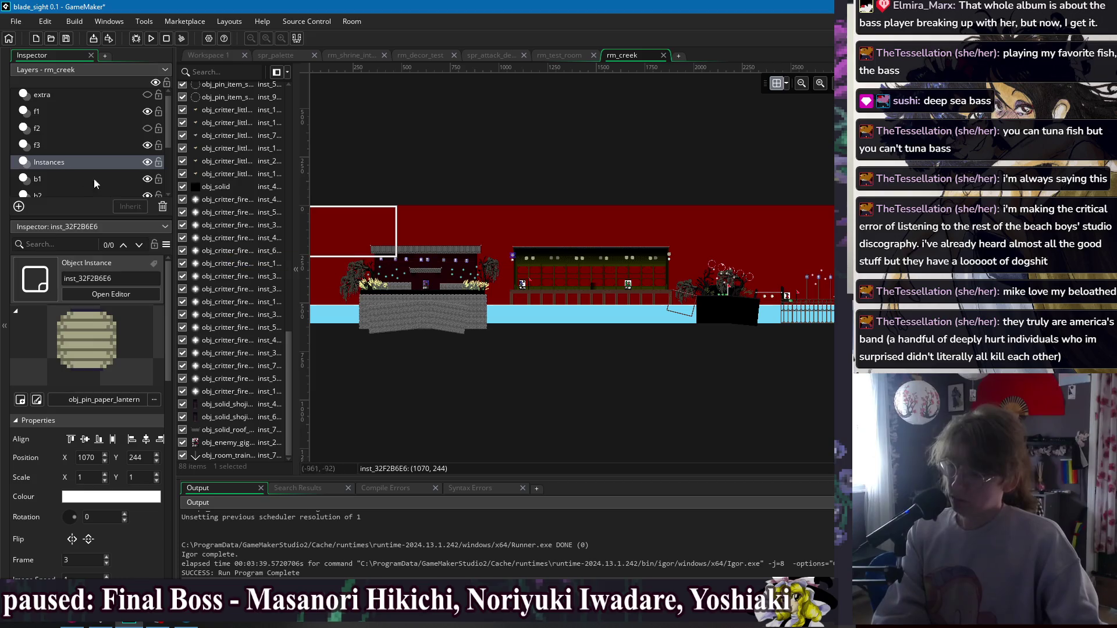
left_click(66, 178)
key("Down")
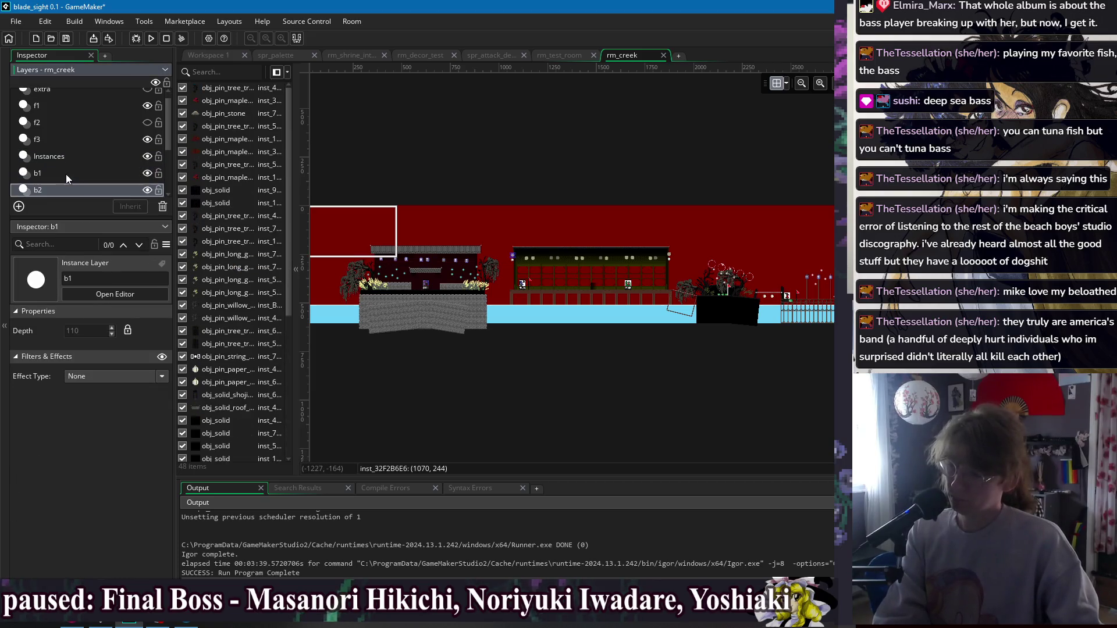
left_click(239, 357)
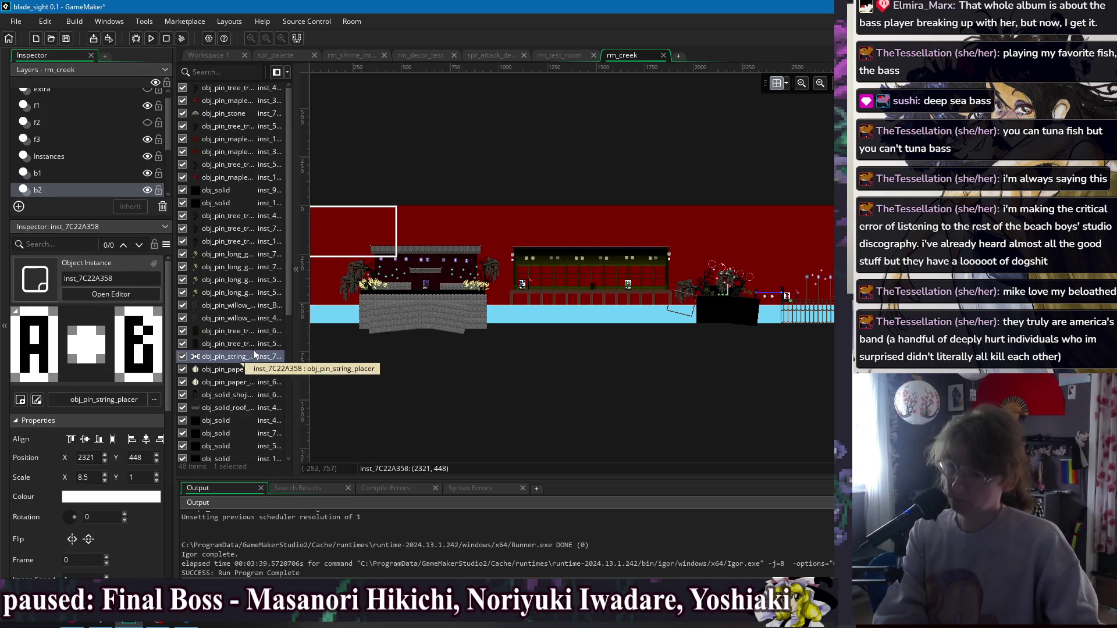
key("Delete")
Look over the paper lanterns remaining on layer b2.
key("Down")
key("Down")
key("Down")
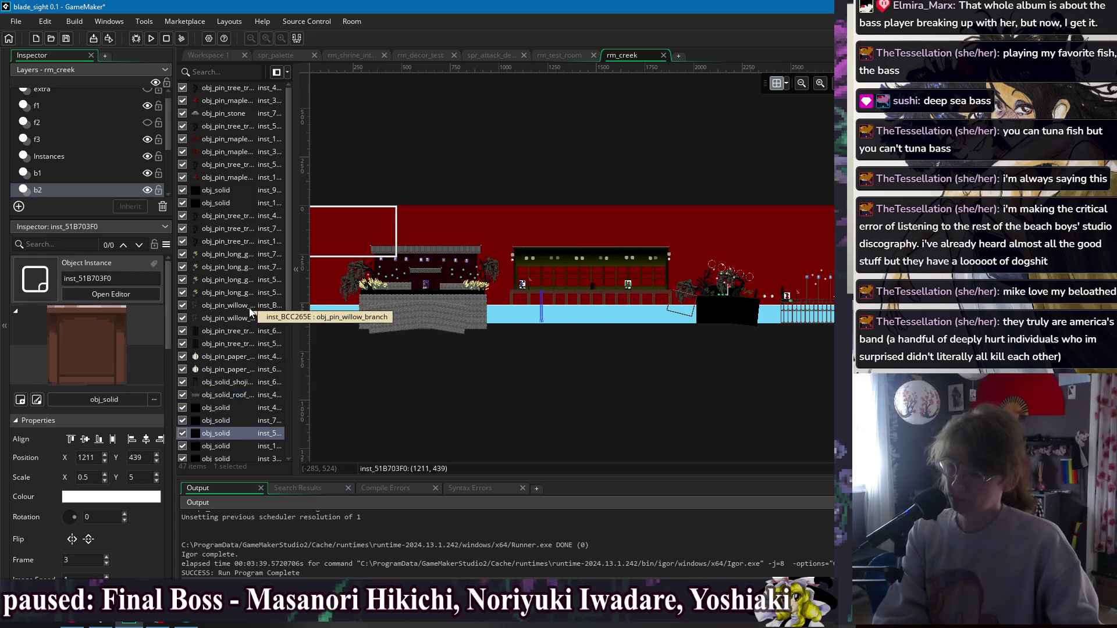
key("Up")
key("Up")
key("Up")
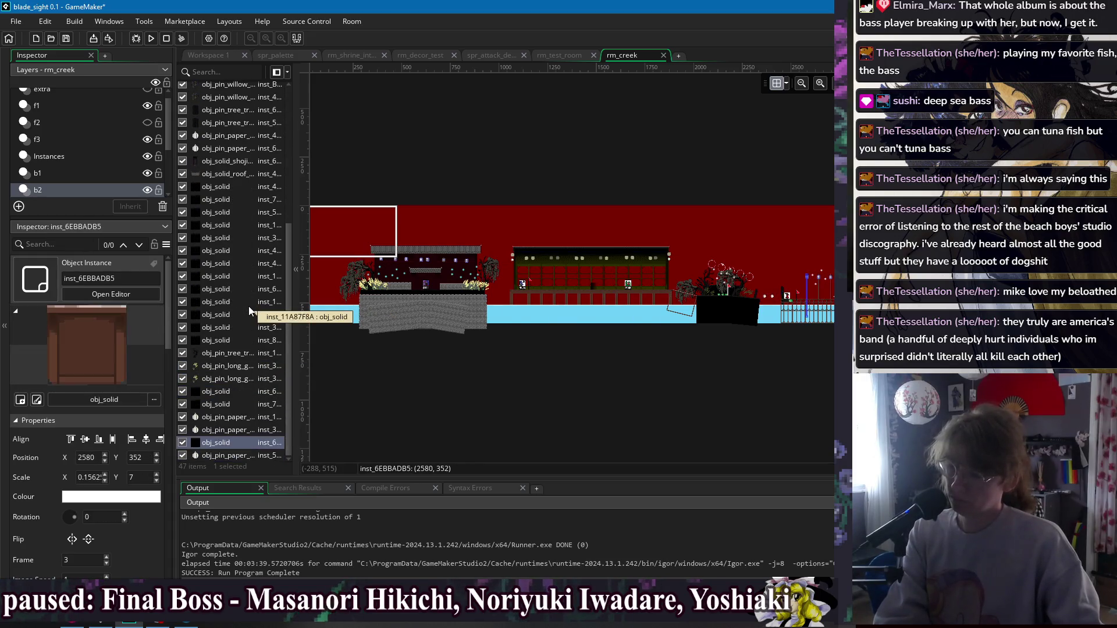
key("Up")
key("Up")
key("Up")
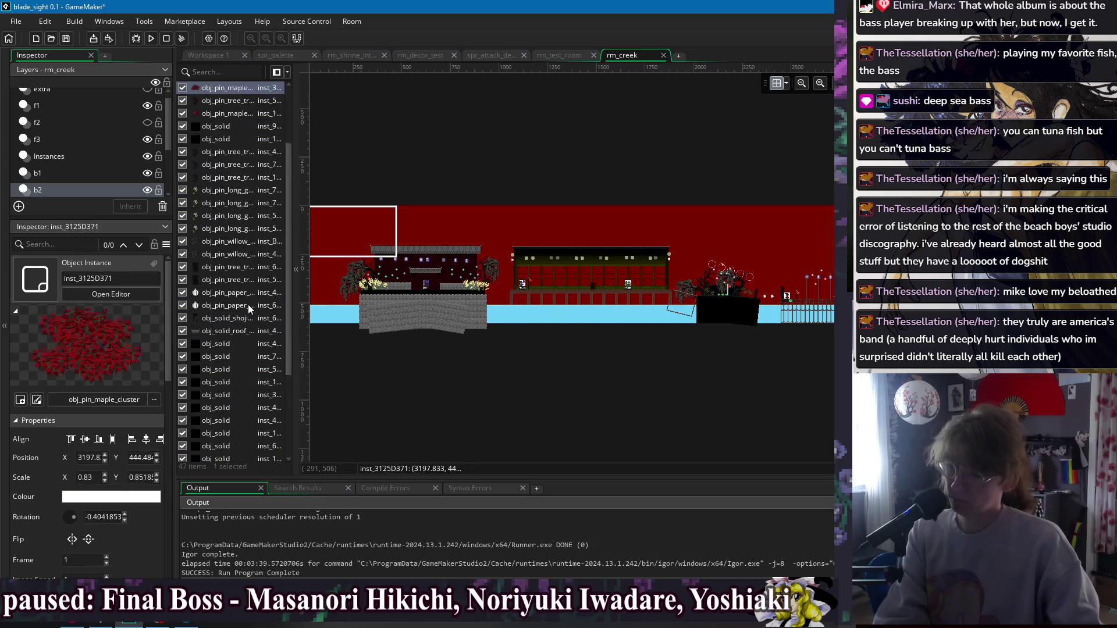
scroll(65, 159, "down", 2)
Check layers b3, b4 and b5, step through the other layers, and close rm_creek.
left_click(41, 138)
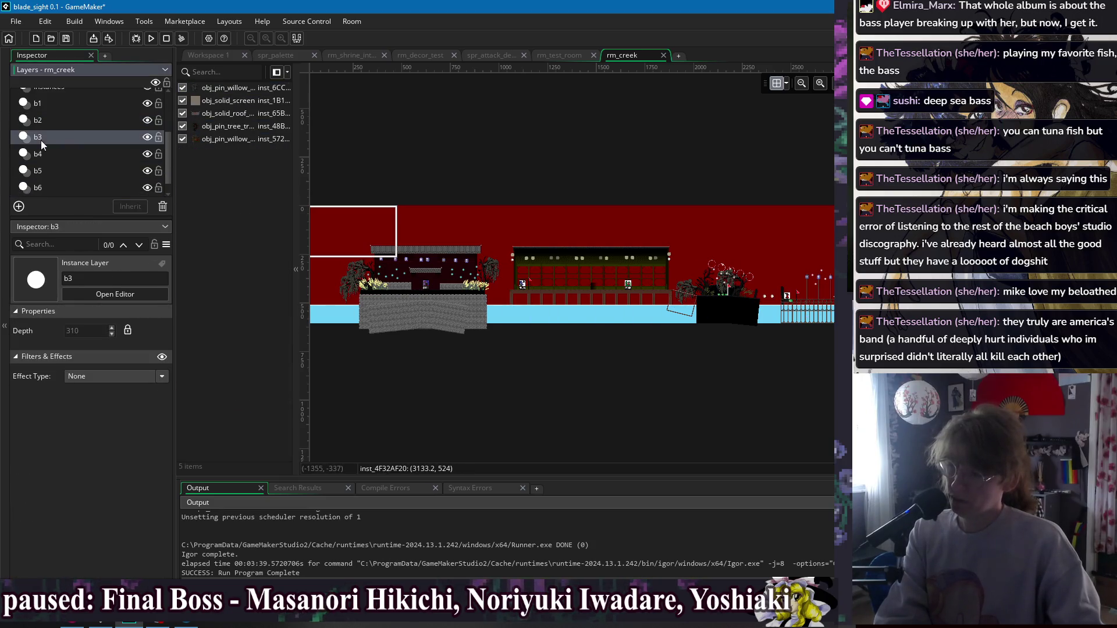
left_click(47, 152)
left_click(57, 164)
scroll(57, 164, "up", 2)
key("Down")
key("Down")
key("Up")
key("Up")
key("Down")
key("Down")
key("Down")
key("Down")
key("Up")
key("Down")
key("Up")
key("Up")
key("Up")
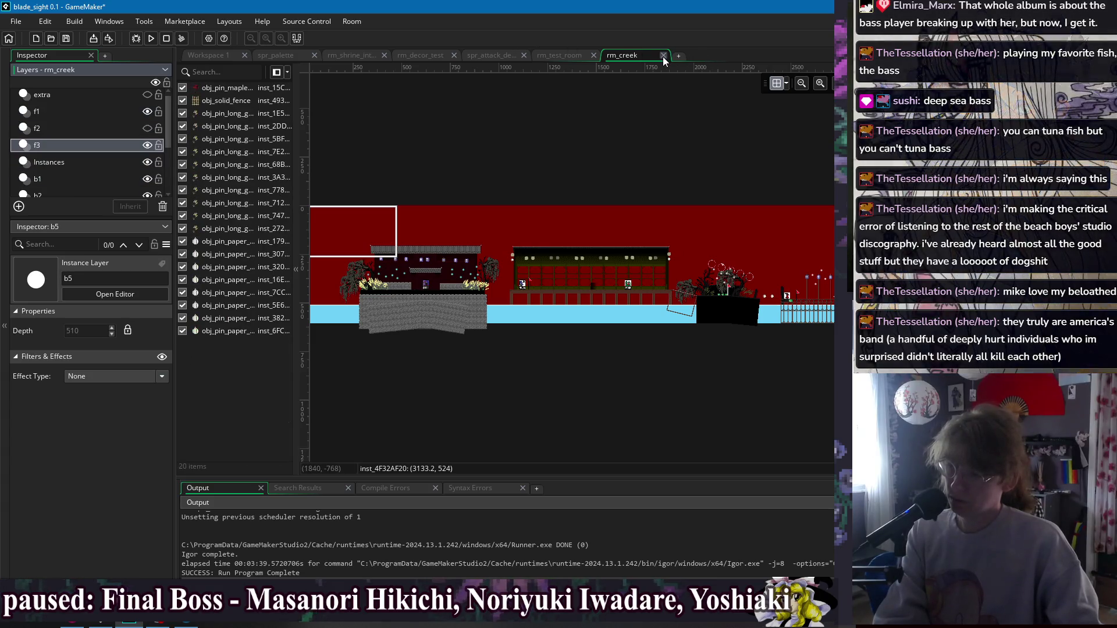
key("Down")
left_click(640, 55)
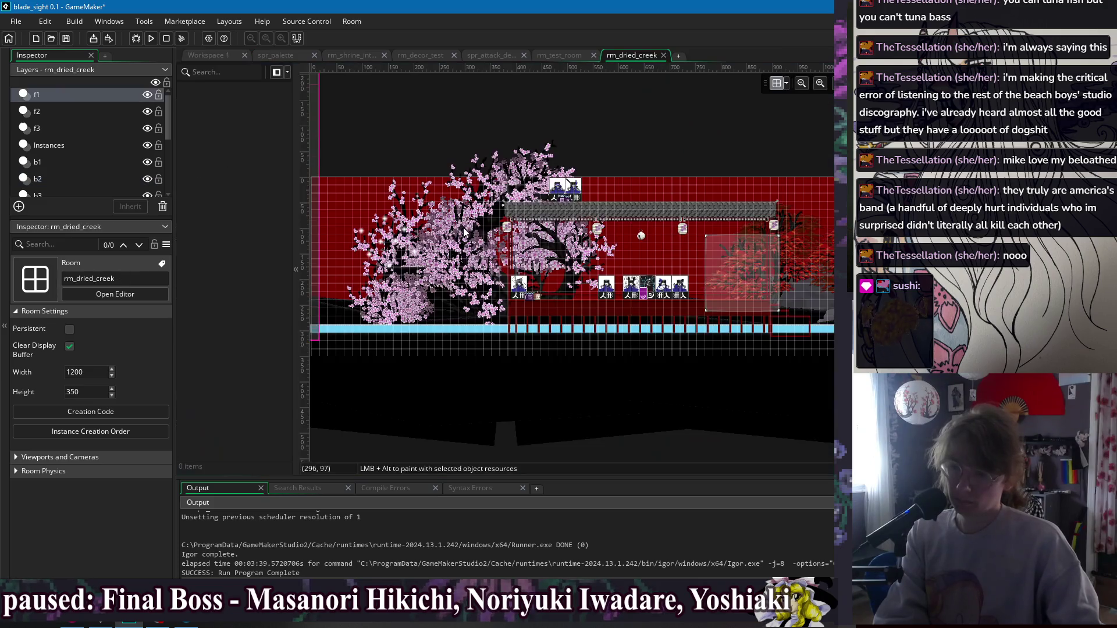
Delete the two string-placers from rm_dried_creek's f1 layer, then glance at f2 and Instances.
left_click(55, 97)
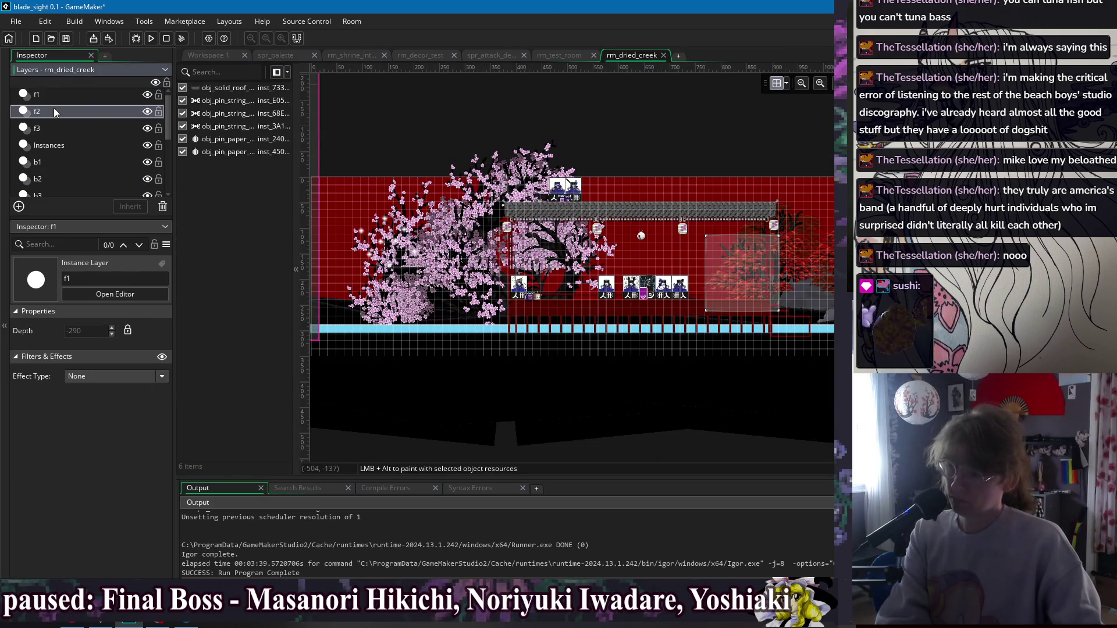
left_click(214, 101)
key("Delete")
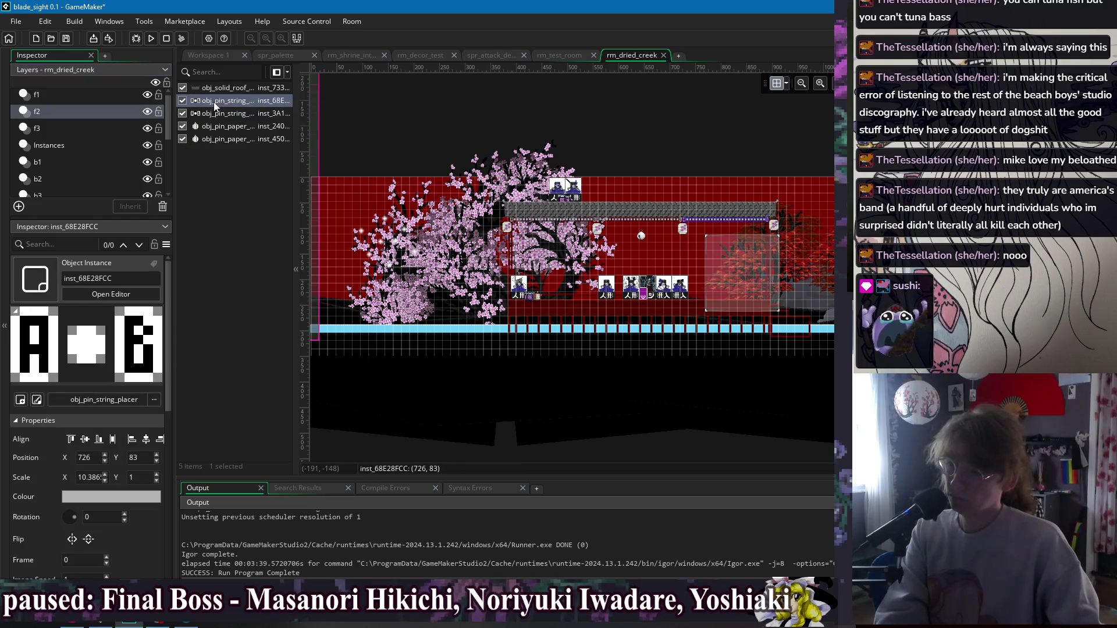
key("Delete")
left_click(222, 127)
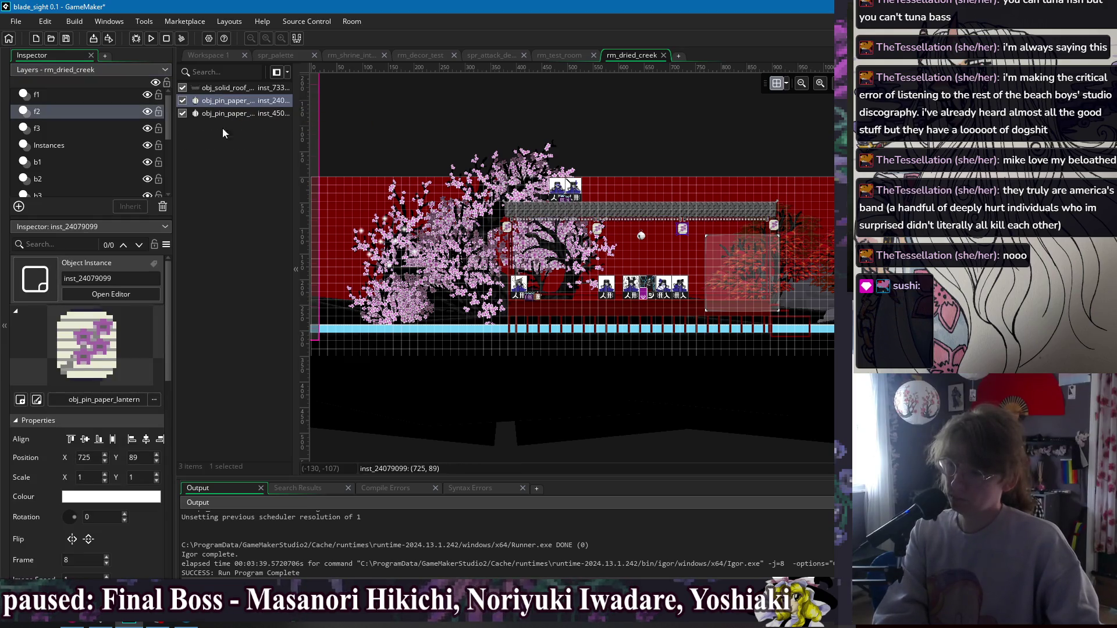
left_click(47, 115)
key("Down")
scroll(226, 171, "down", 3)
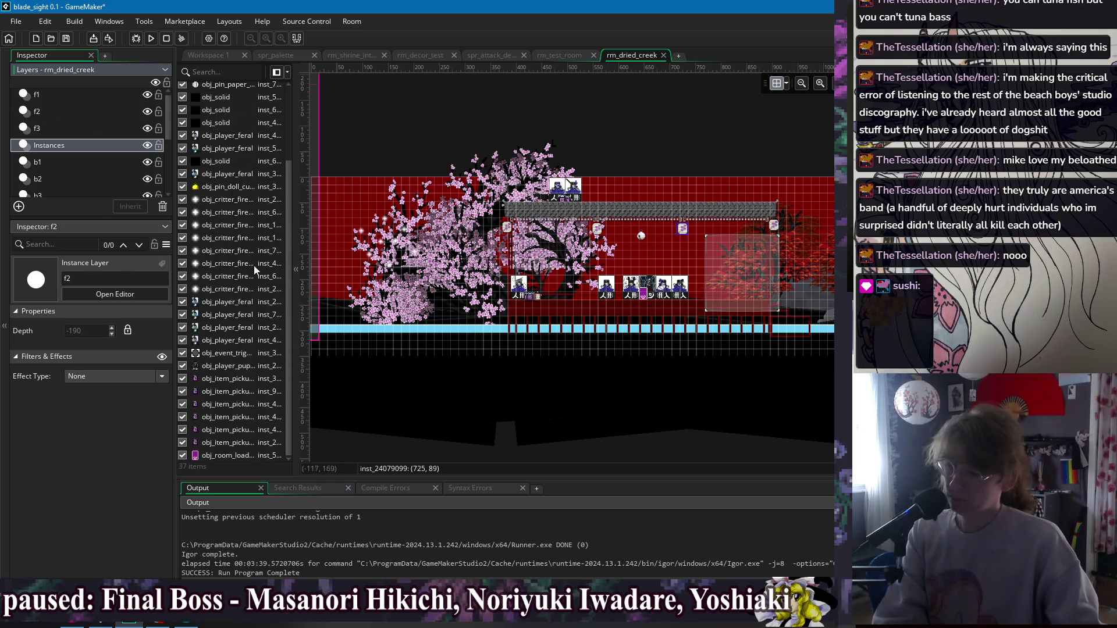
scroll(254, 268, "up", 3)
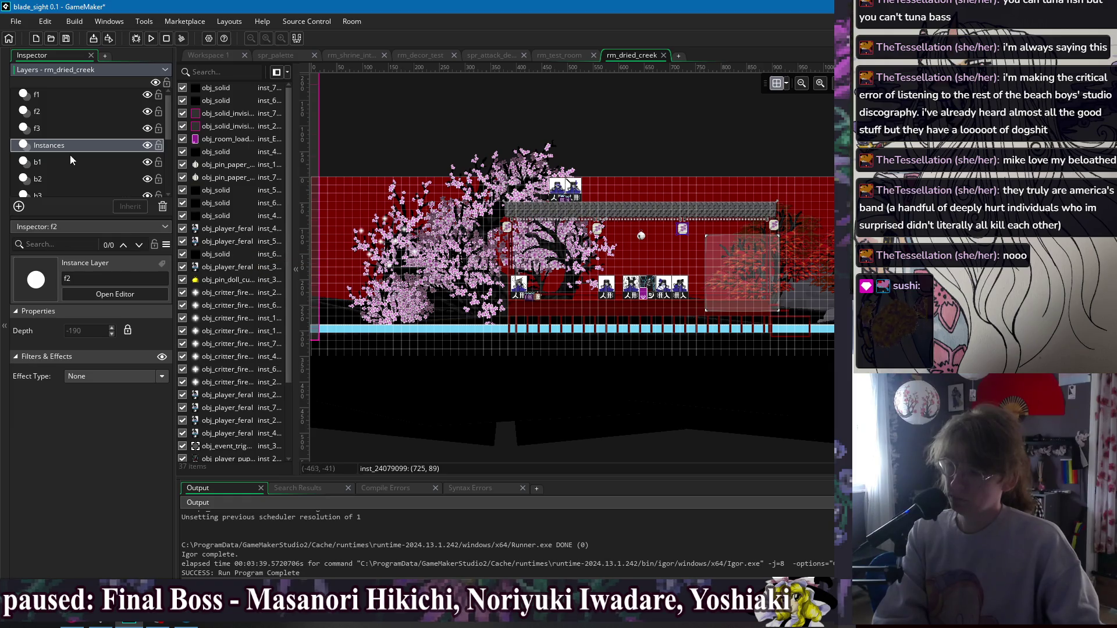
Delete the three string-placer instances from layer b2 and step through the lower layers.
key("Down")
key("Down")
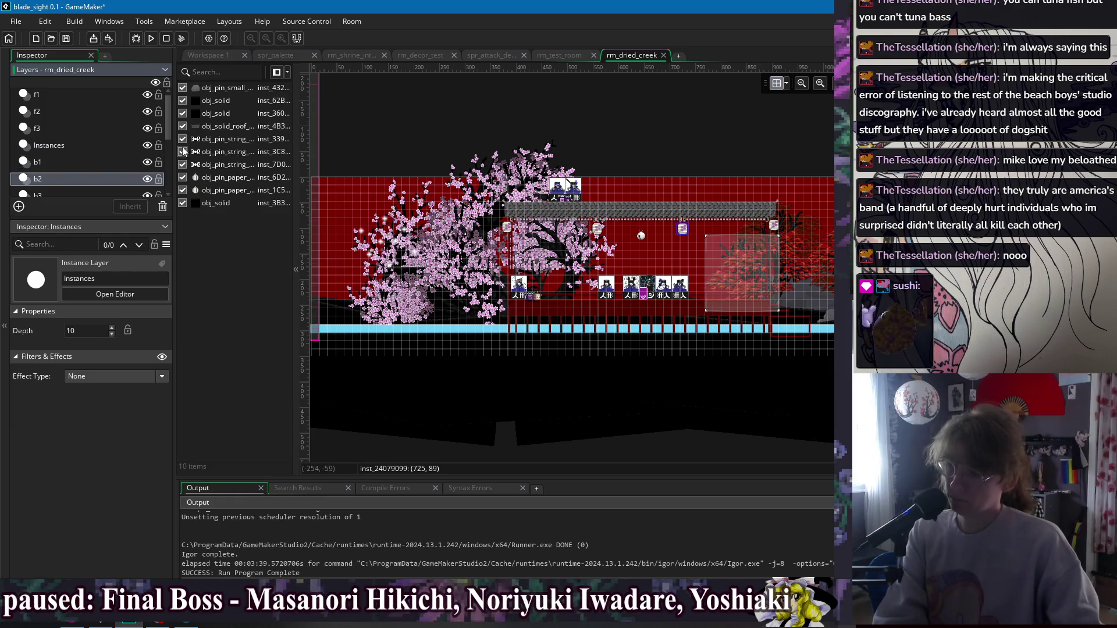
left_click(225, 139)
key("Delete")
key("Delete")
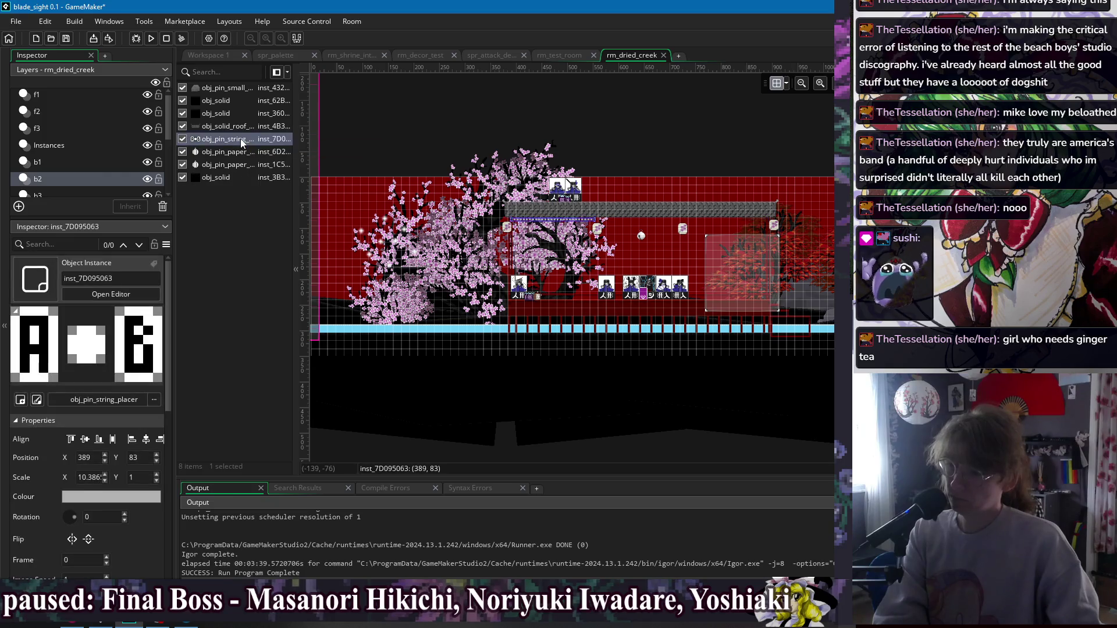
key("Delete")
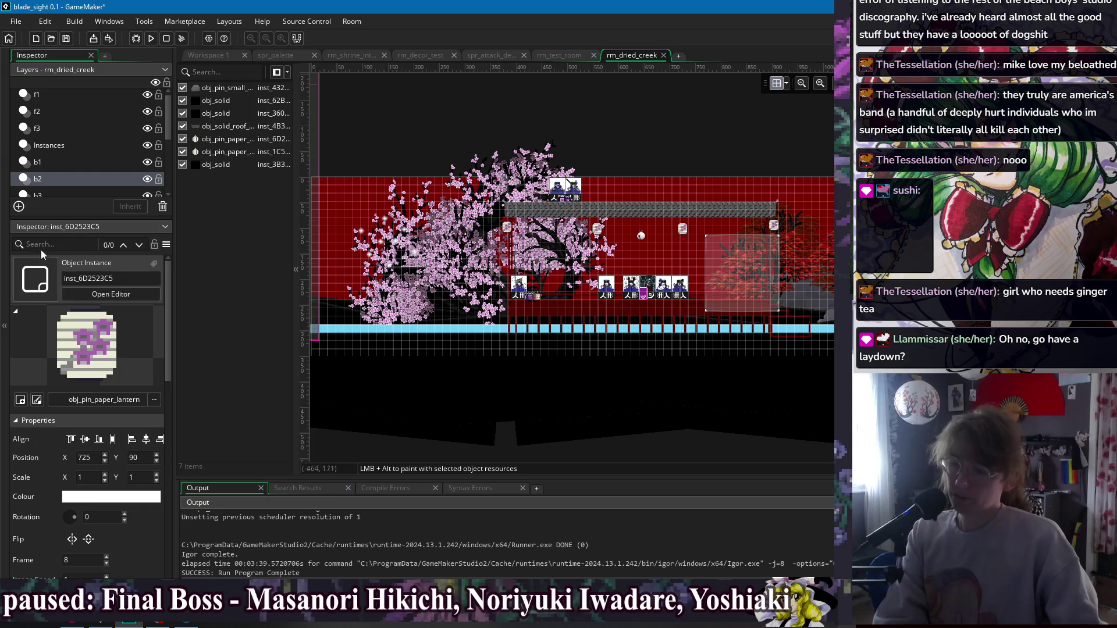
left_click(63, 176)
scroll(46, 179, "down", 1)
key("Down")
key("Down")
key("Down")
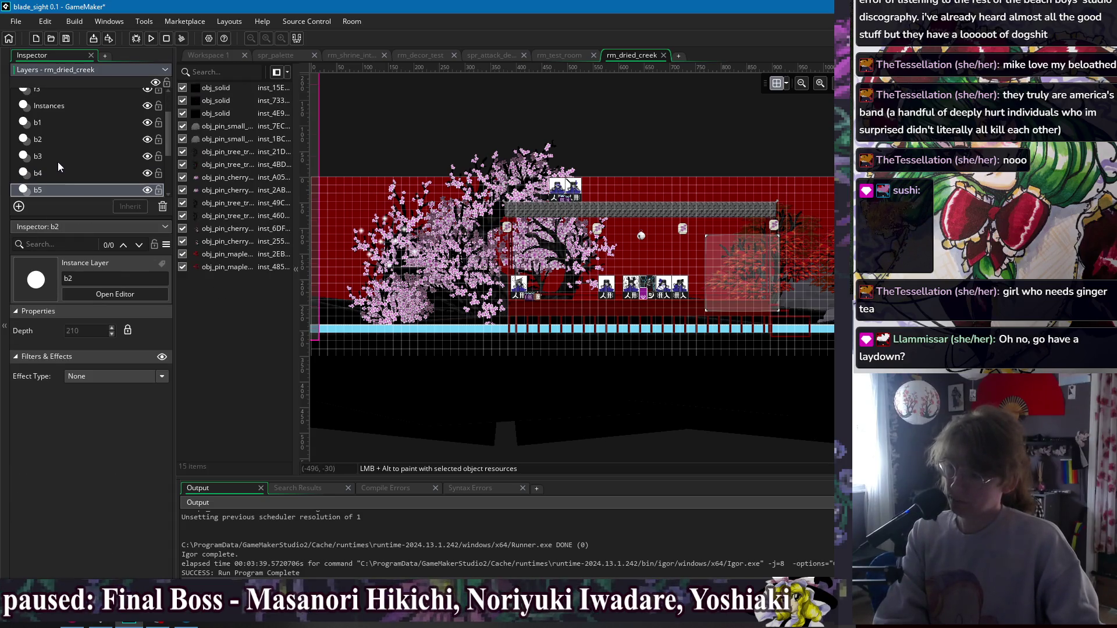
key("Up")
key("Up")
key("Up")
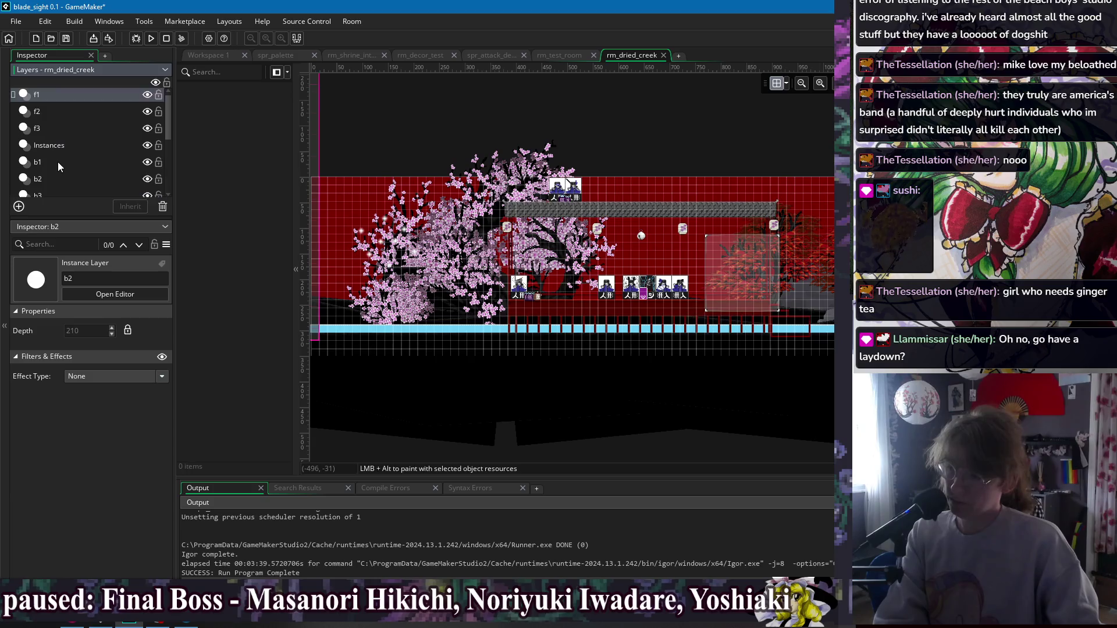
Close rm_dried_creek, review rm_field_1's layers from f2 through b2, then close rm_field_1.
left_click(663, 55)
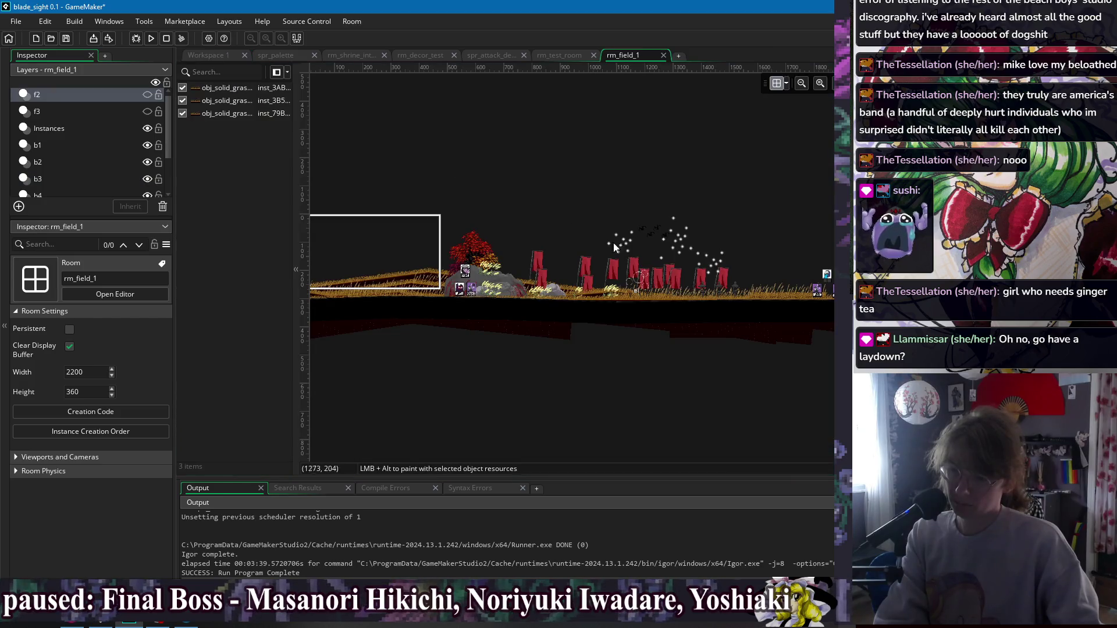
left_click(64, 94)
key("Down")
key("Down")
scroll(215, 245, "down", 3)
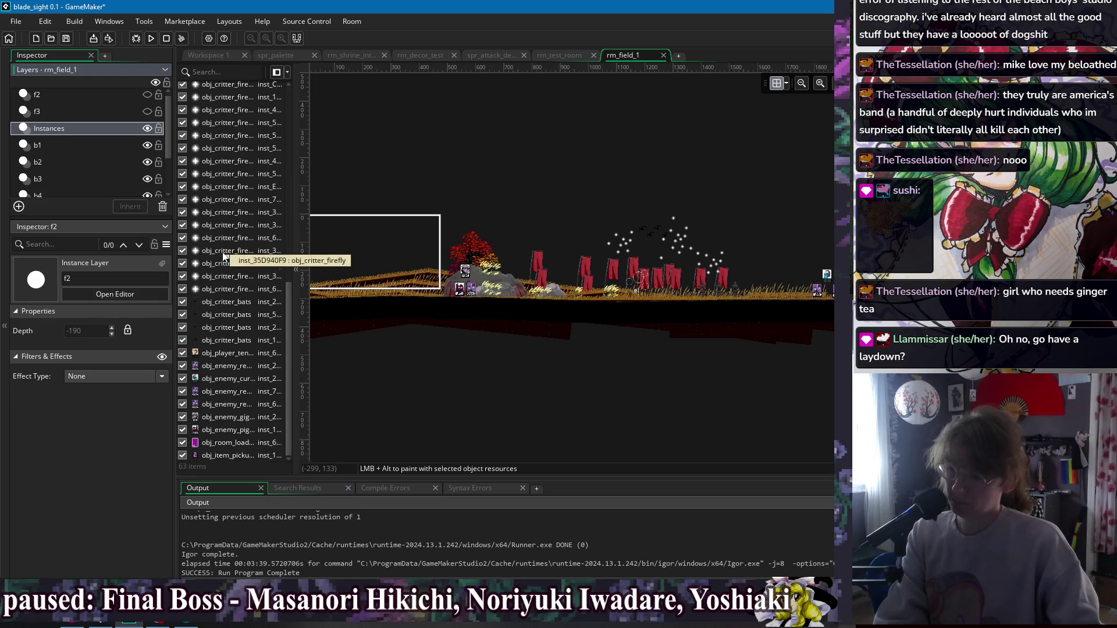
key("Down")
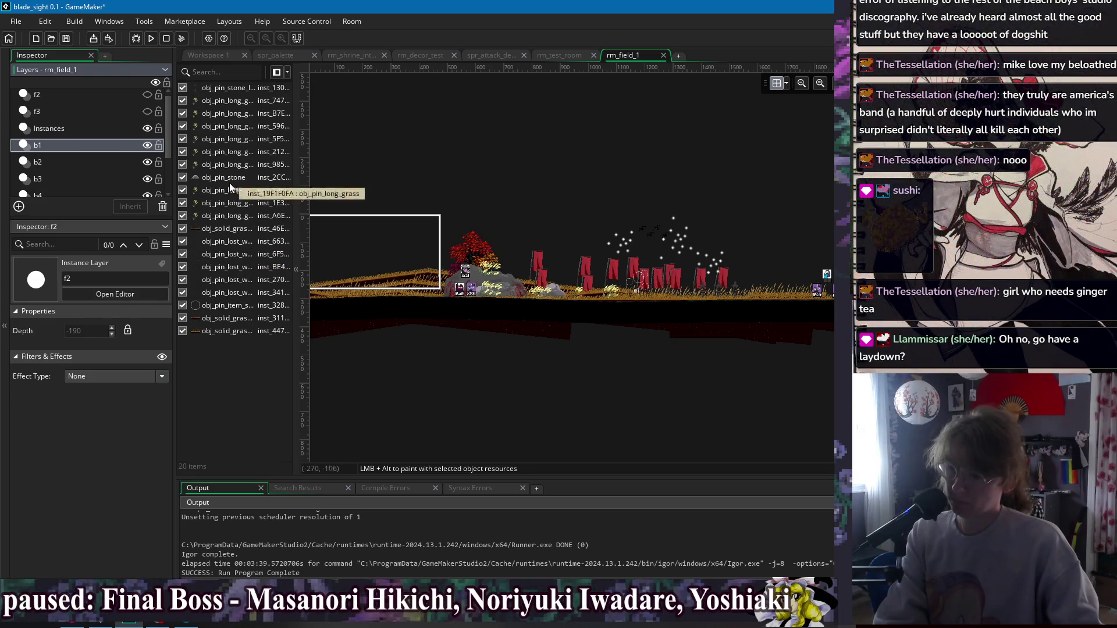
key("Down")
key("Down")
key("Up")
key("Down")
key("Down")
key("Down")
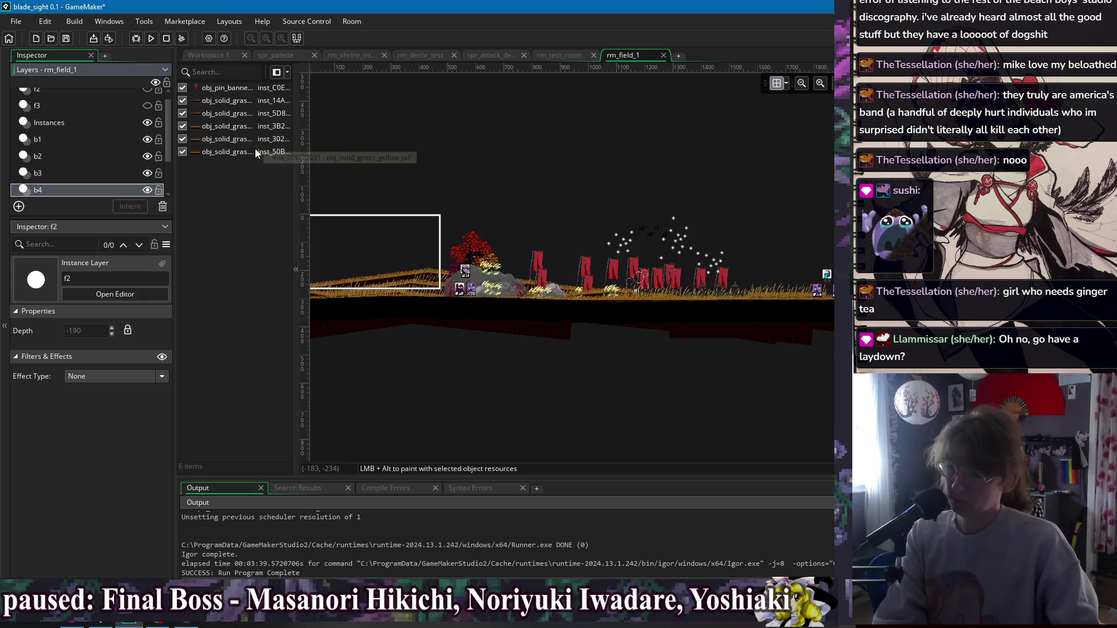
key("Up")
key("Up")
key("Up")
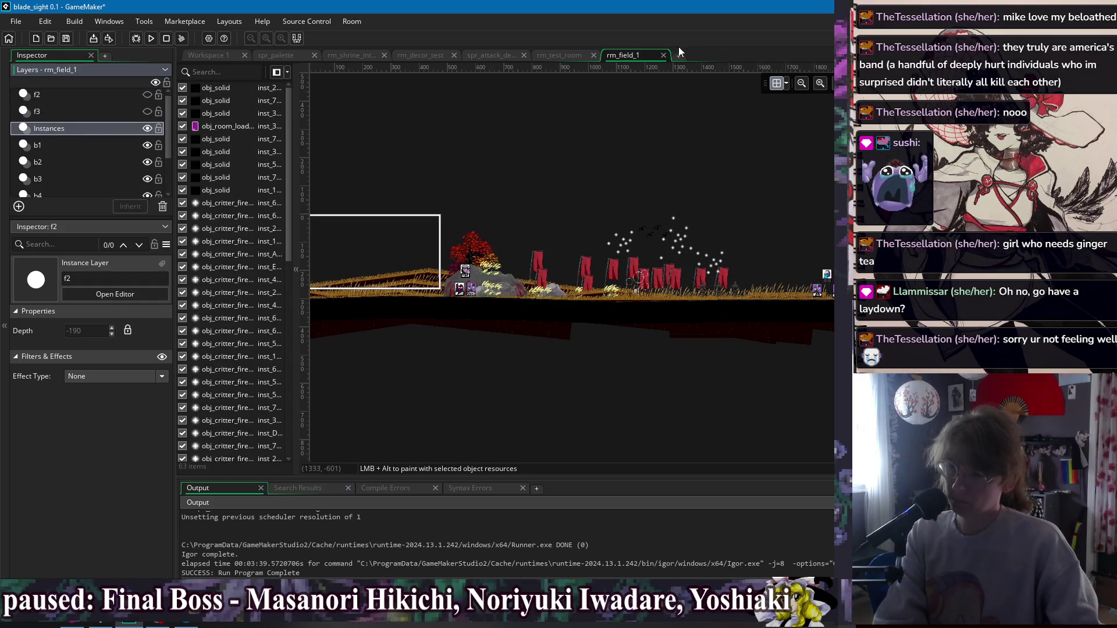
left_click(664, 55)
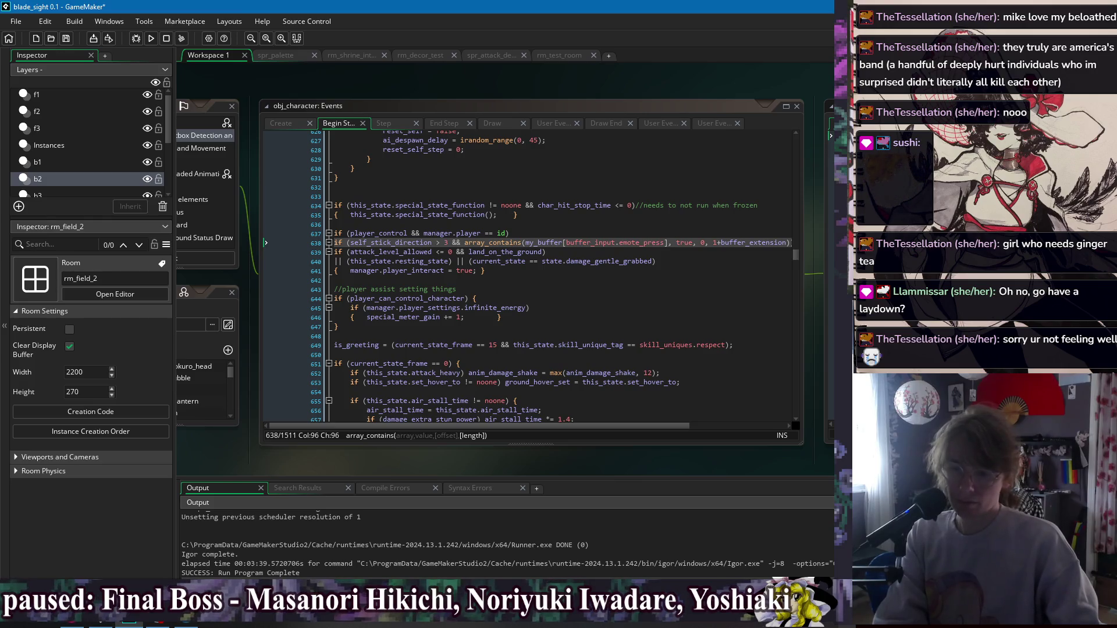
Open rm_field_2, review layers f1 through b7, close it, and select rm_fuji_road_1.
left_click(115, 293)
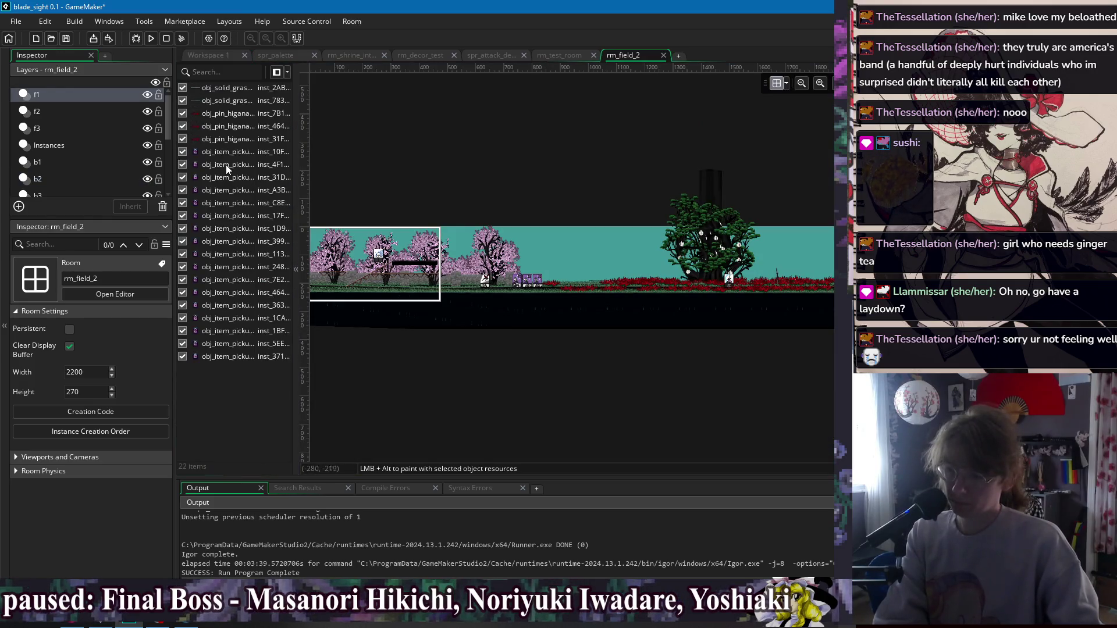
left_click(71, 95)
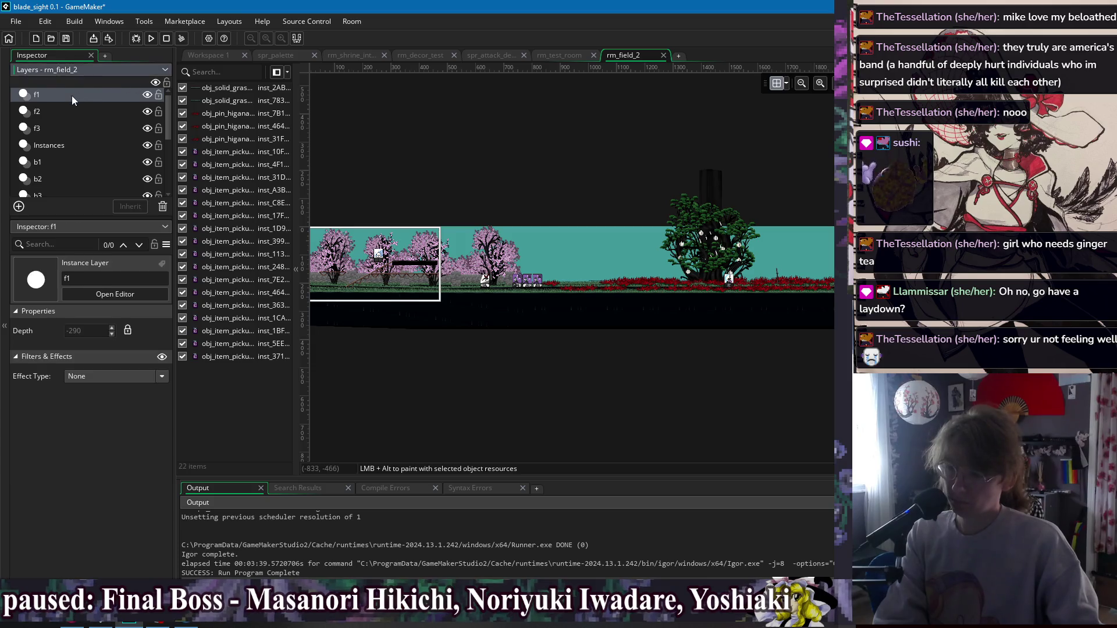
key("Down")
key("Down")
key("Down")
key("Down")
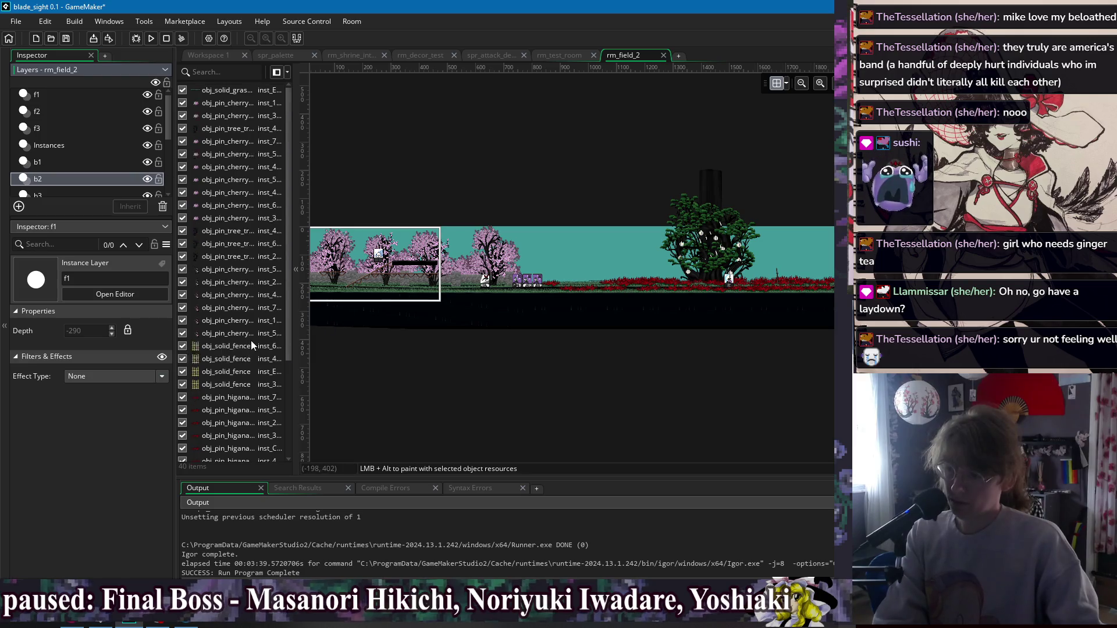
key("Down")
key("Down")
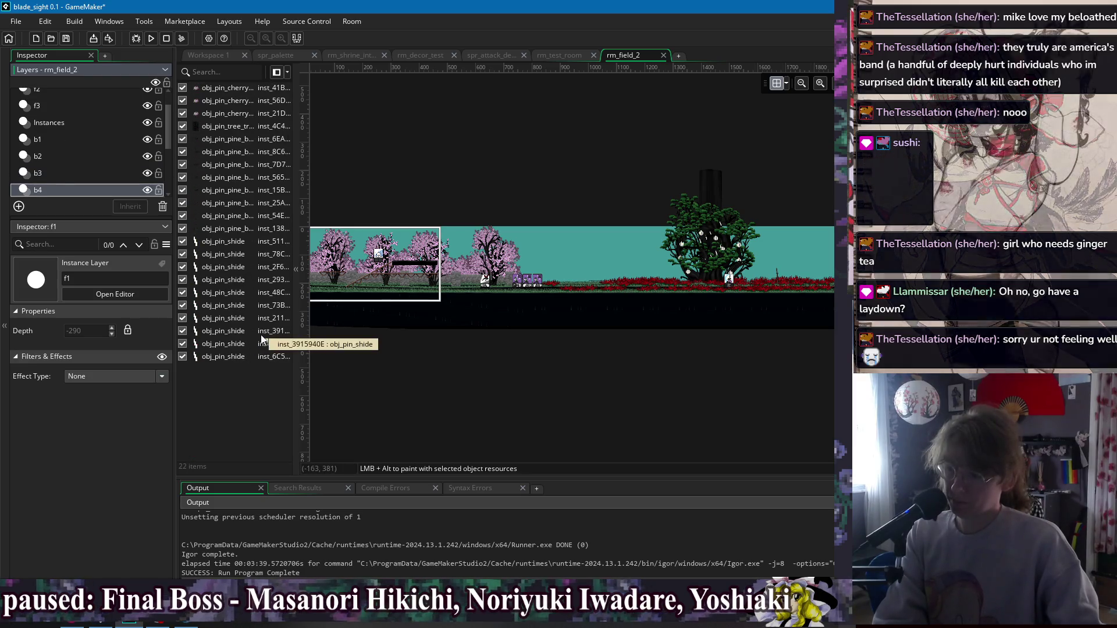
key("Down")
key("Down")
key("Down")
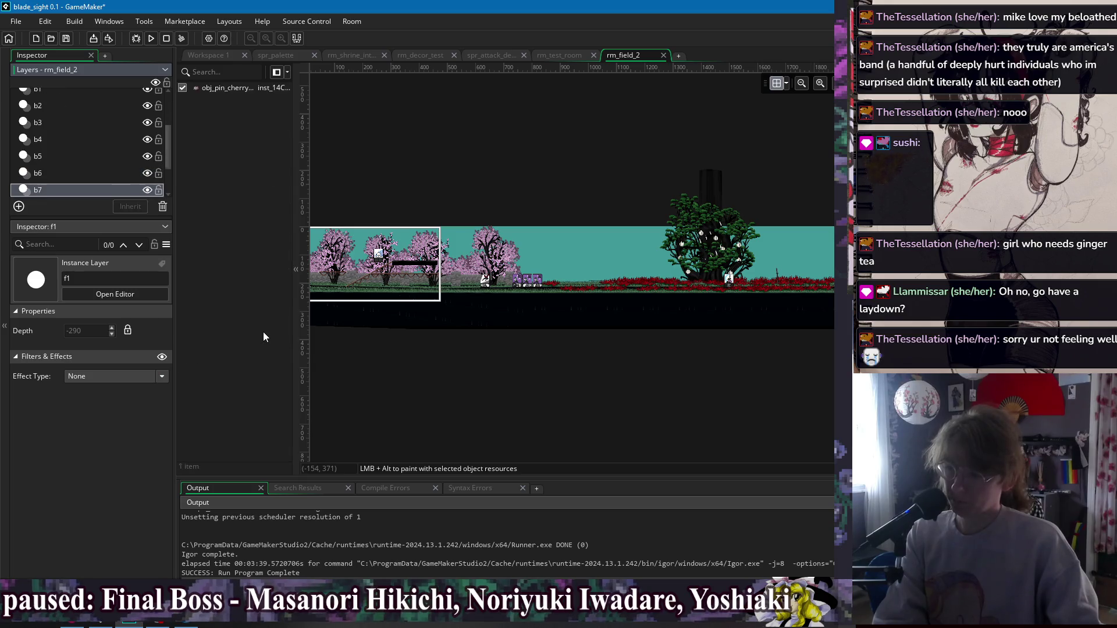
key("Home")
key("Down")
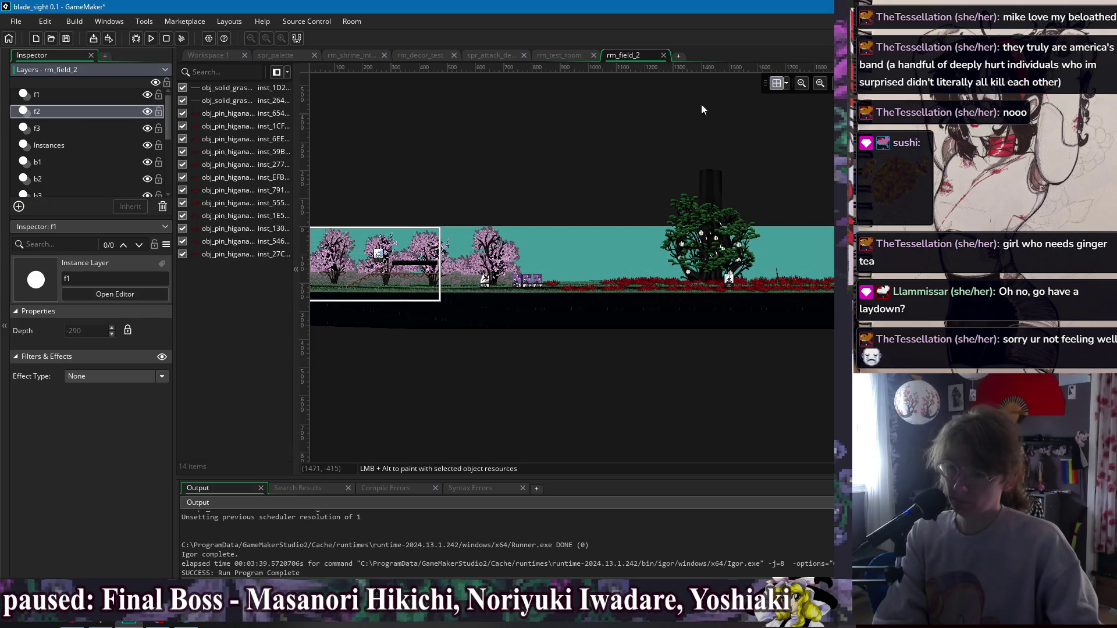
left_click(664, 55)
key("Up")
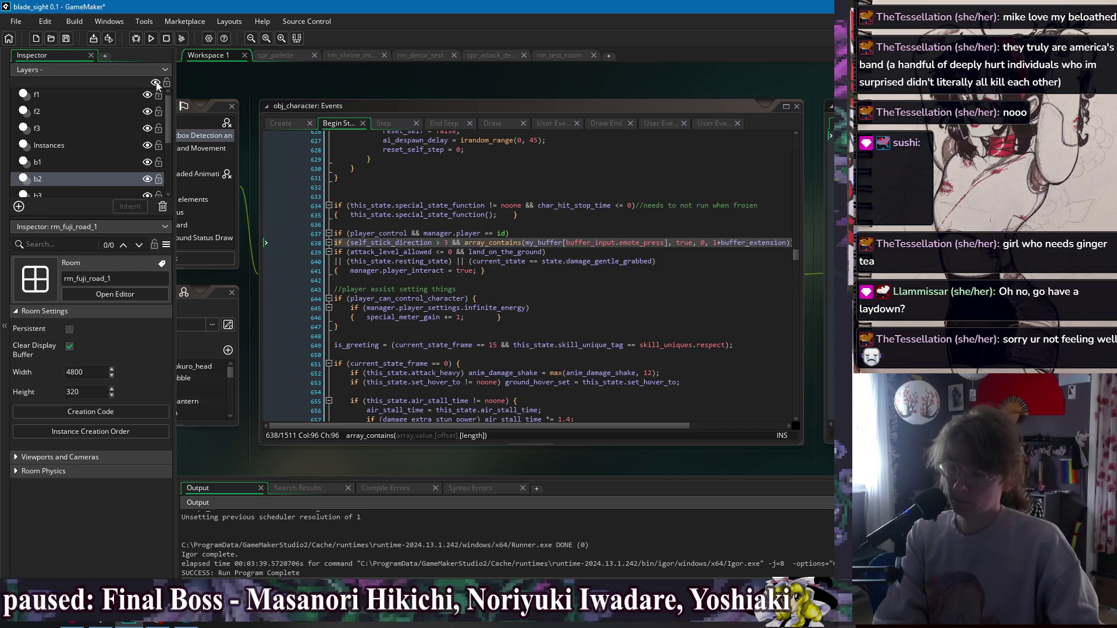
Open rm_fuji_road_1 and inspect its extra layer and the f2 string-placer instance.
key("Return")
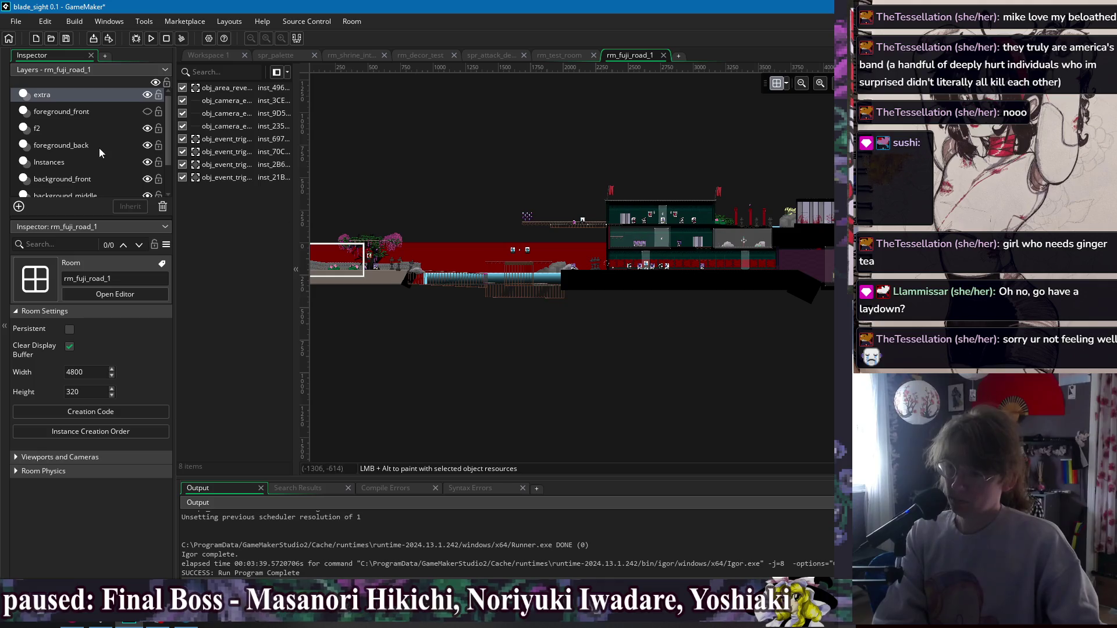
left_click(75, 95)
key("Down")
key("Down")
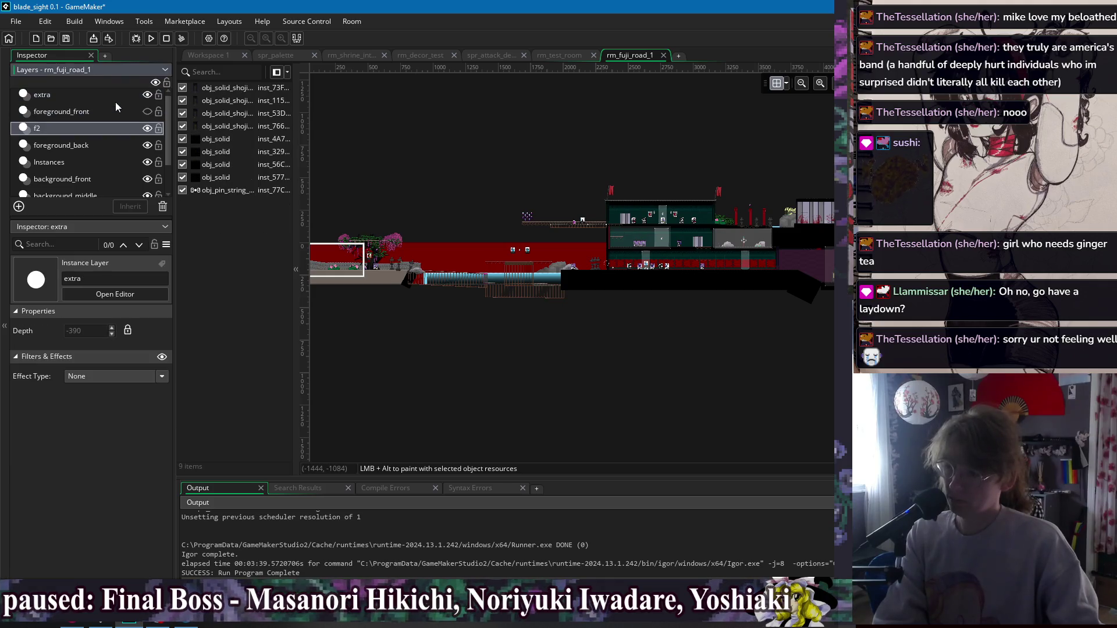
left_click(223, 190)
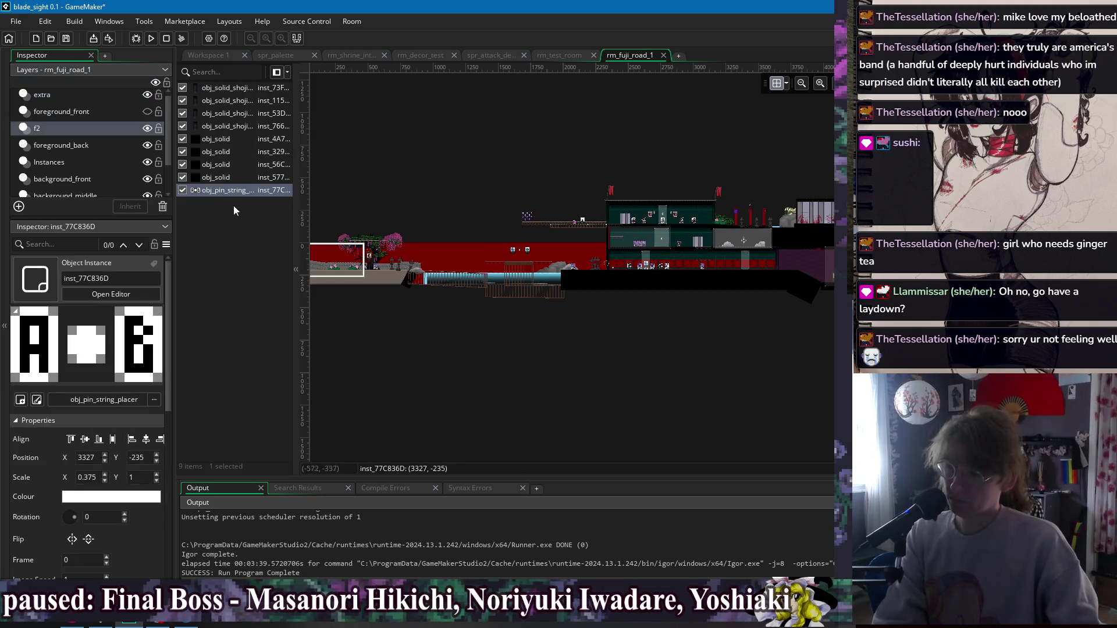
left_click(250, 269)
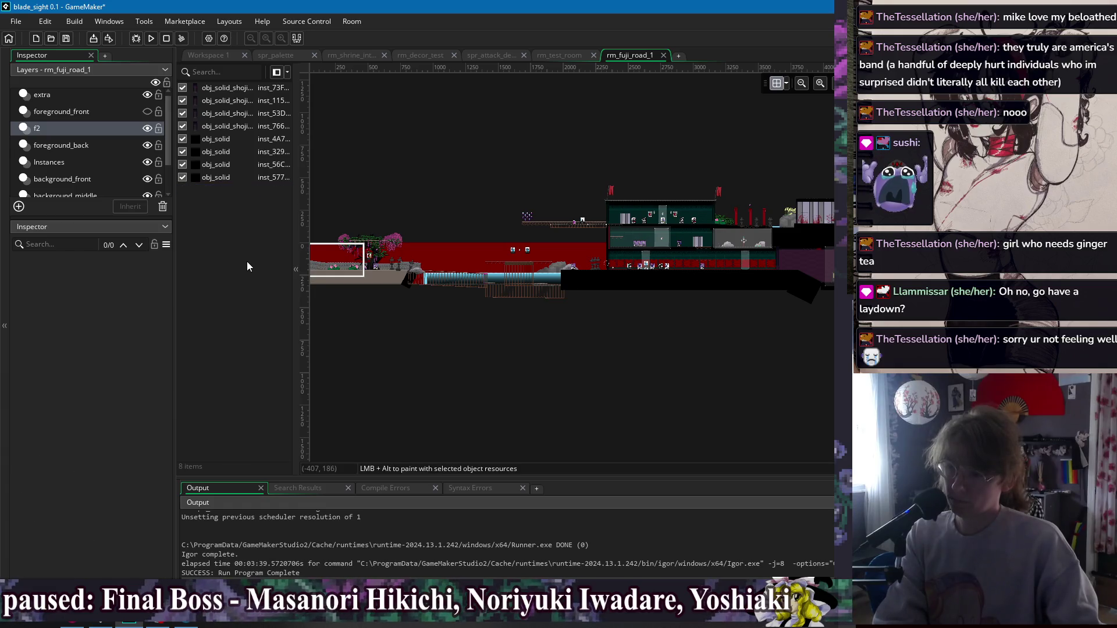
Delete the obj_pin_string instances from the foreground_back layer.
left_click(59, 145)
left_click(238, 408)
key("Delete")
key("Delete")
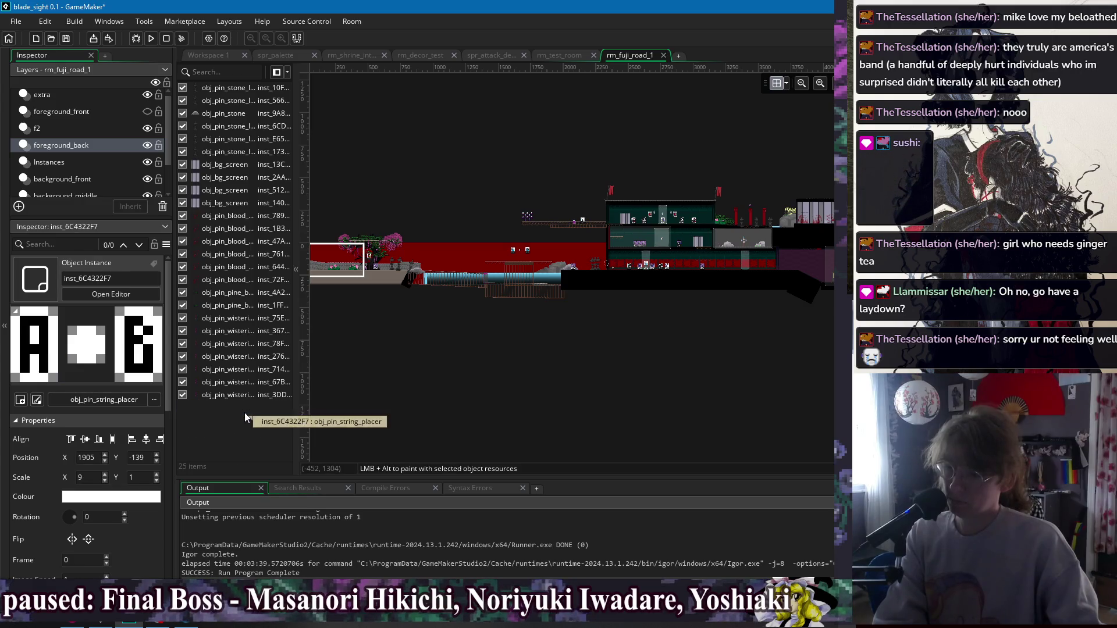
key("Delete")
Review the Instances and background_middle layers, then close rm_fuji_road_1.
left_click(67, 159)
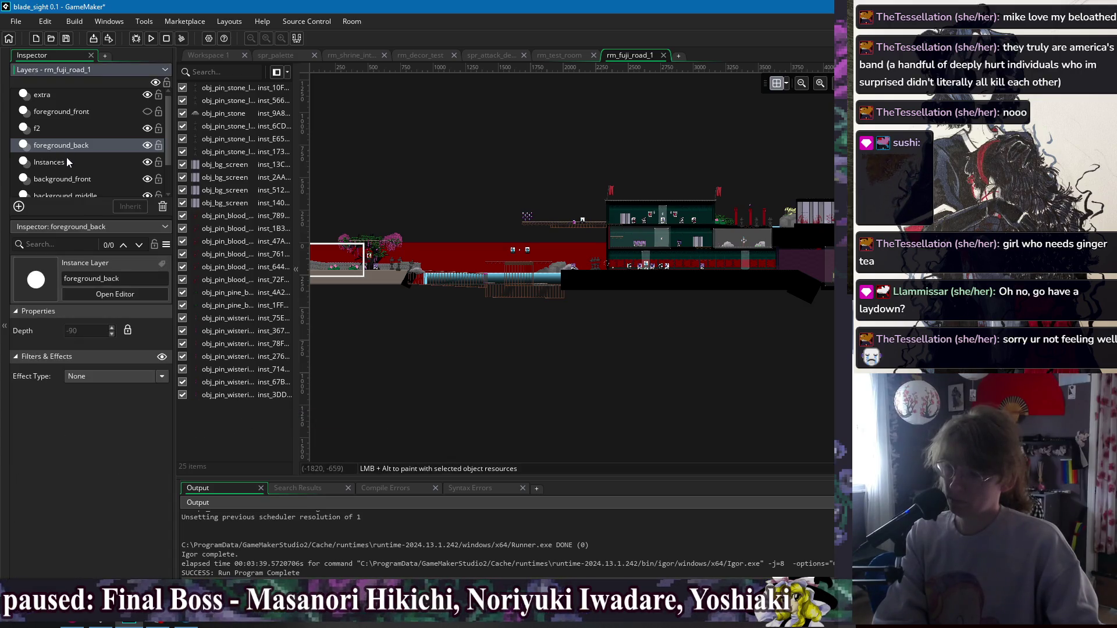
scroll(235, 250, "down", 8)
scroll(235, 249, "down", 15)
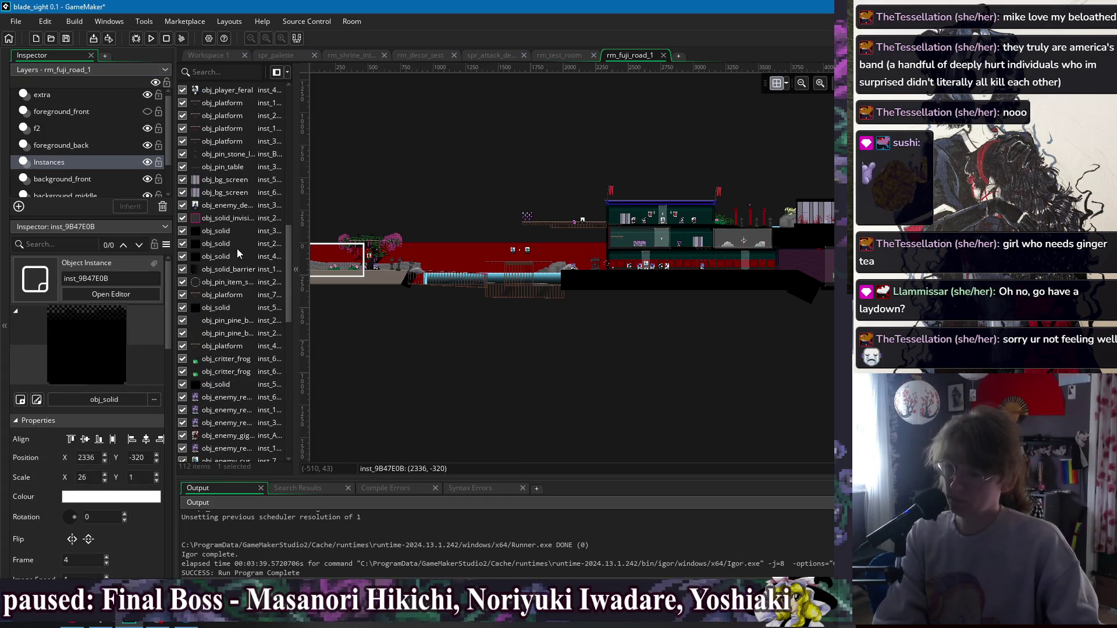
scroll(236, 249, "down", 3)
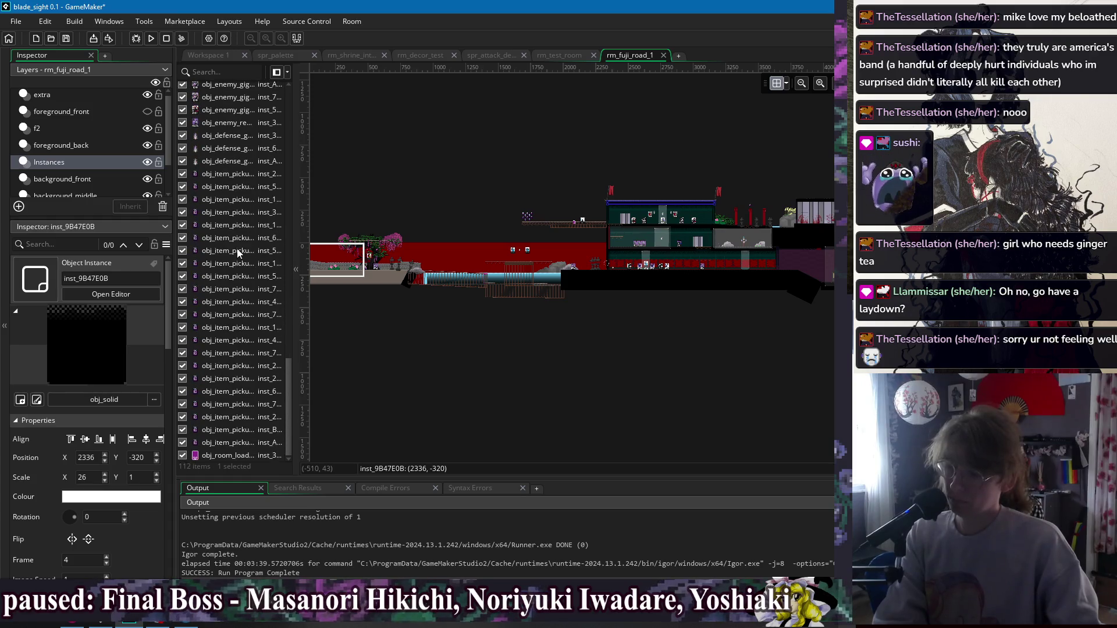
left_click(83, 161)
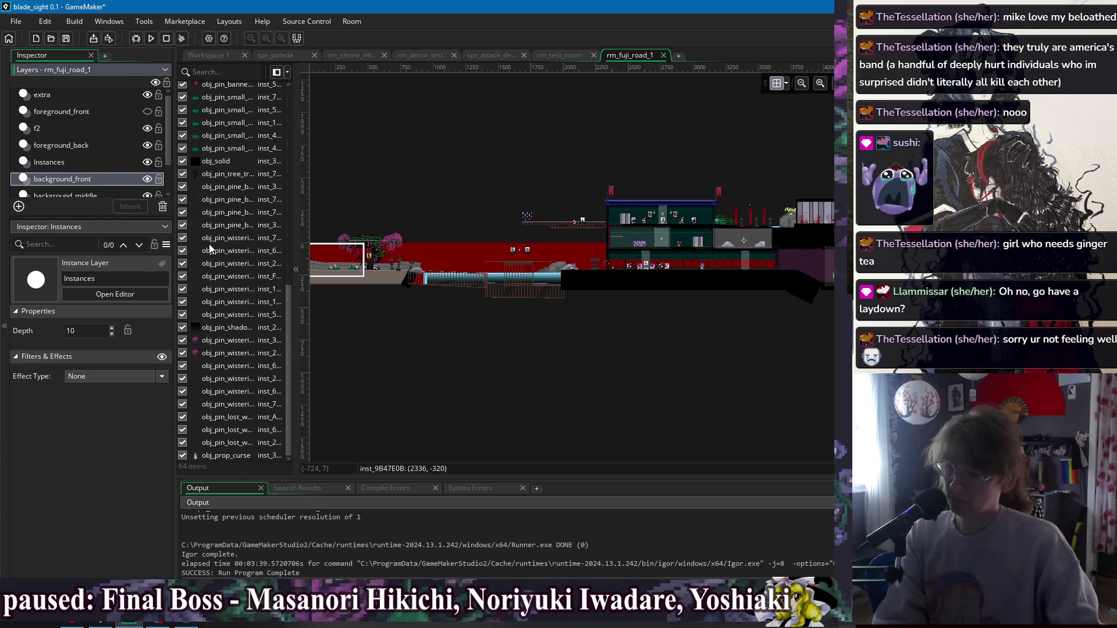
scroll(212, 248, "up", 4)
scroll(213, 251, "up", 5)
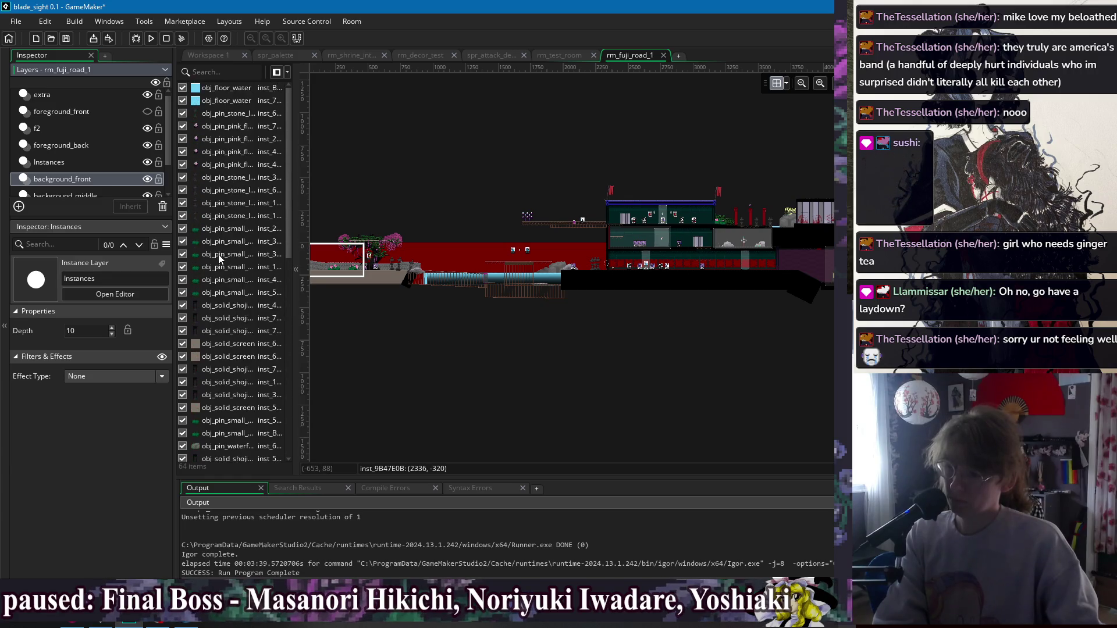
left_click(81, 196)
key("Up")
key("Up")
key("Up")
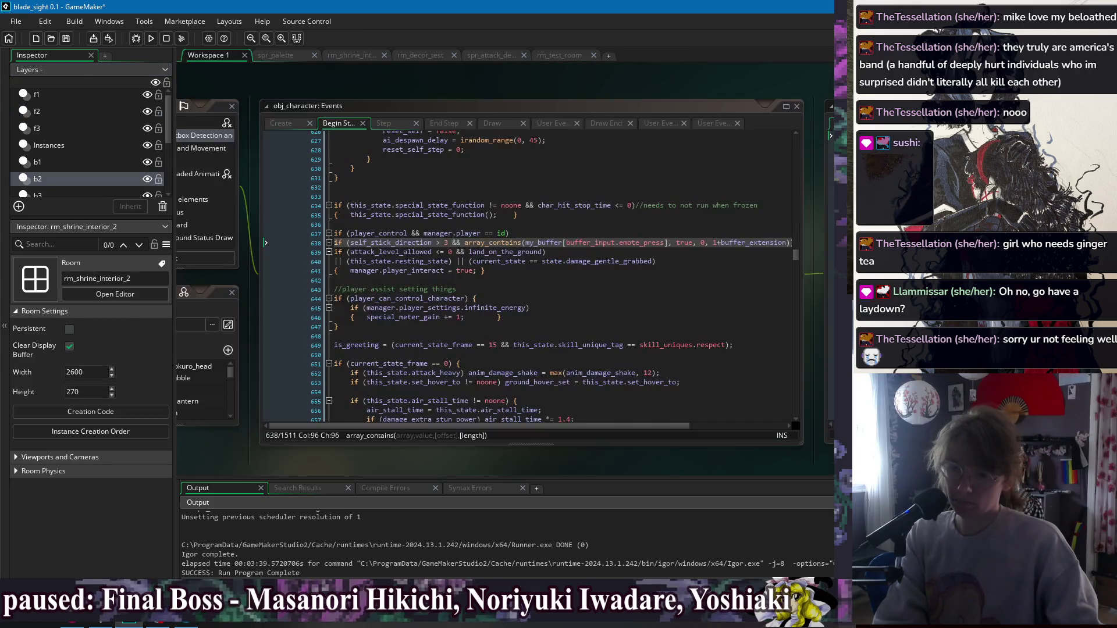
left_click(662, 55)
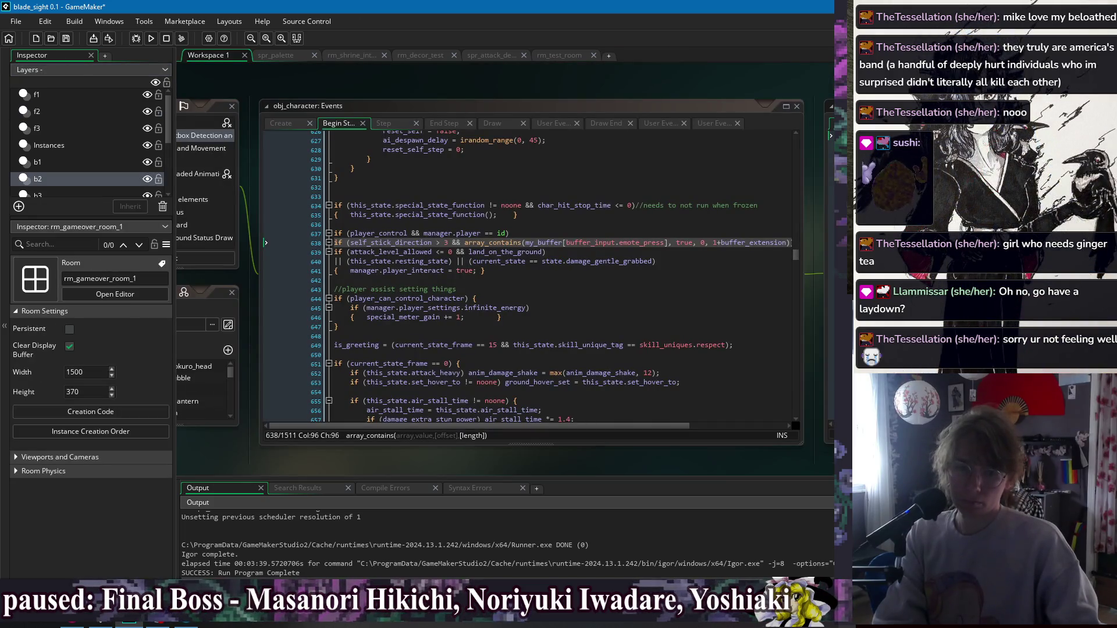
Open rm_gameover_room_1, look through its operators, Instances and background layers, then close it.
left_click(114, 294)
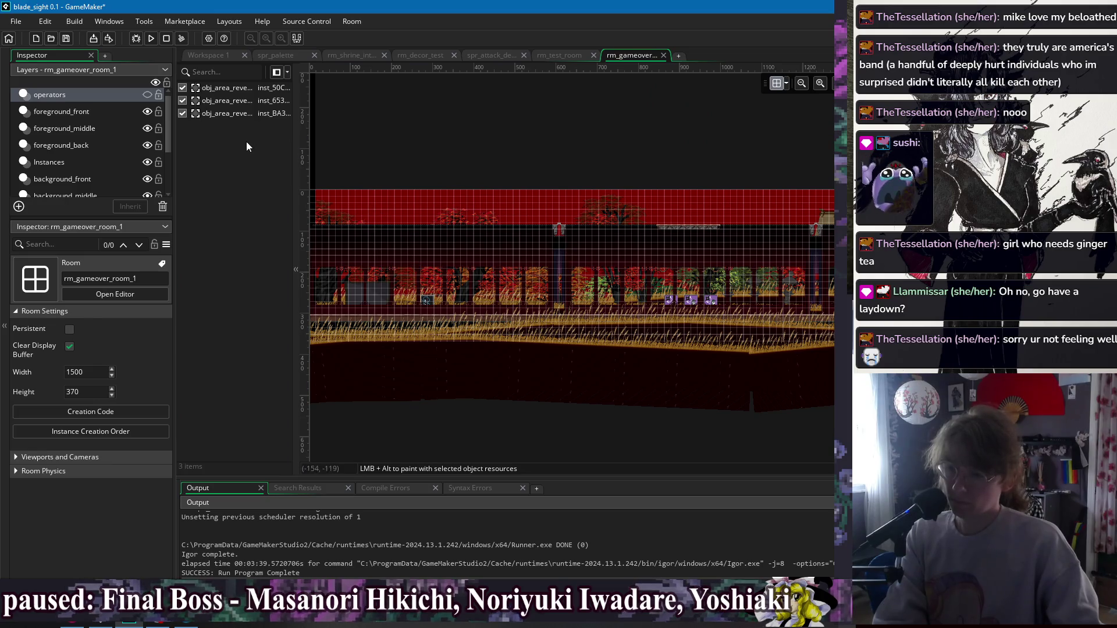
left_click(62, 95)
key("Down")
key("Down")
key("Down")
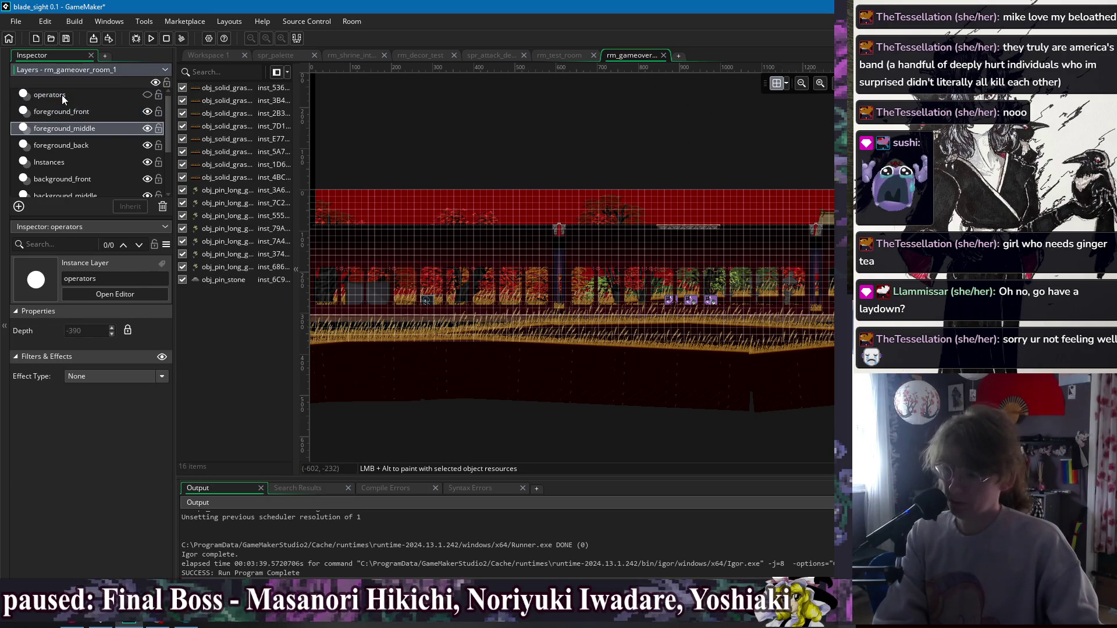
key("Down")
key("Down")
key("Down")
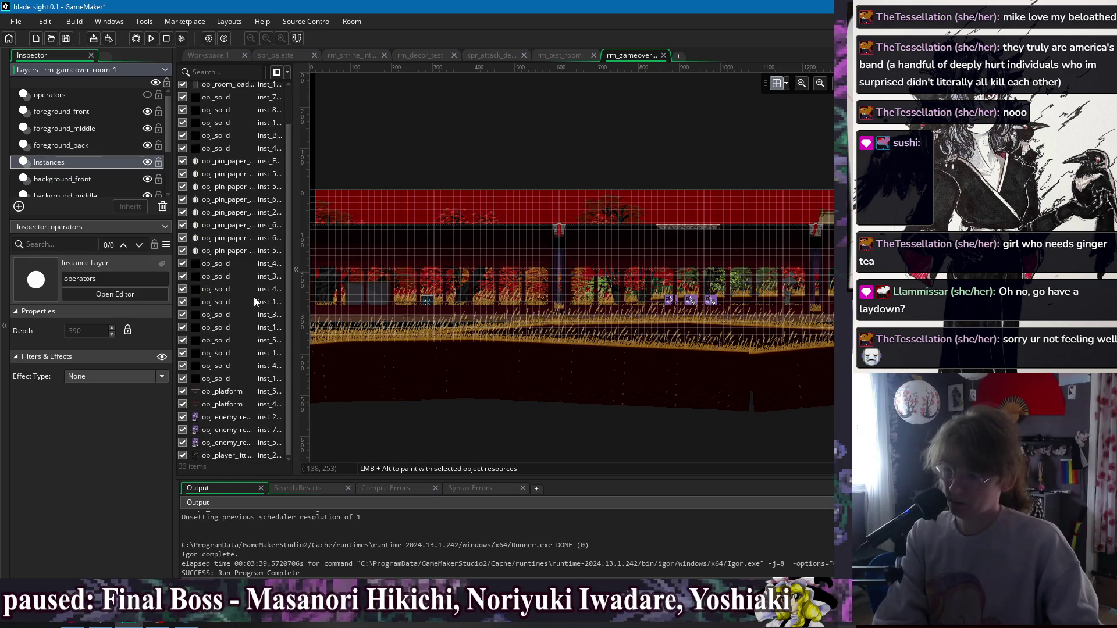
key("Up")
key("Up")
key("Up")
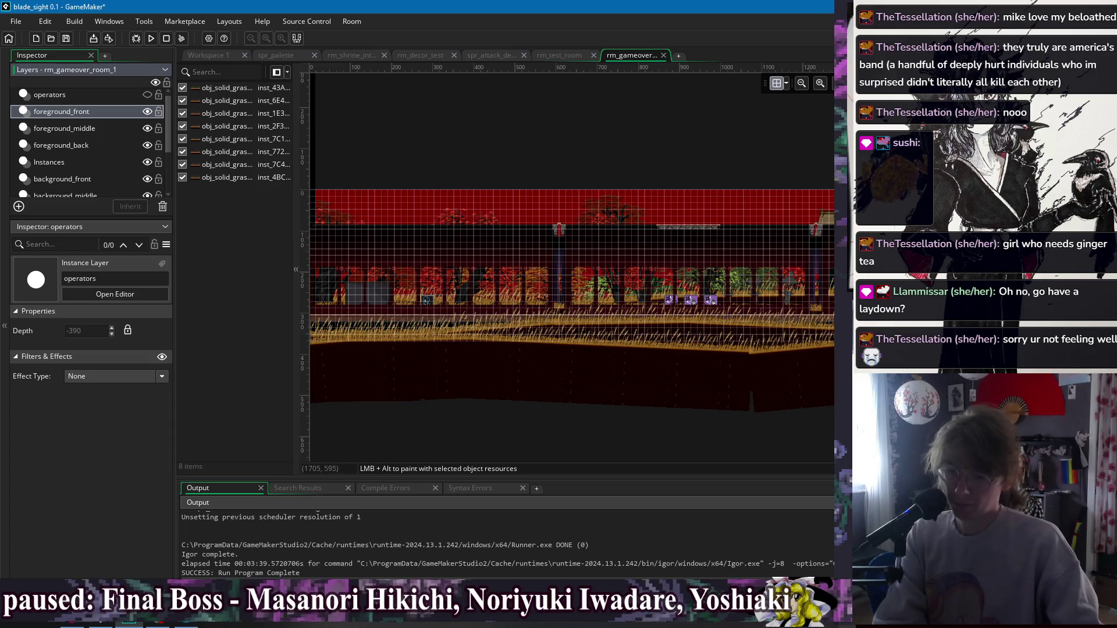
left_click(664, 56)
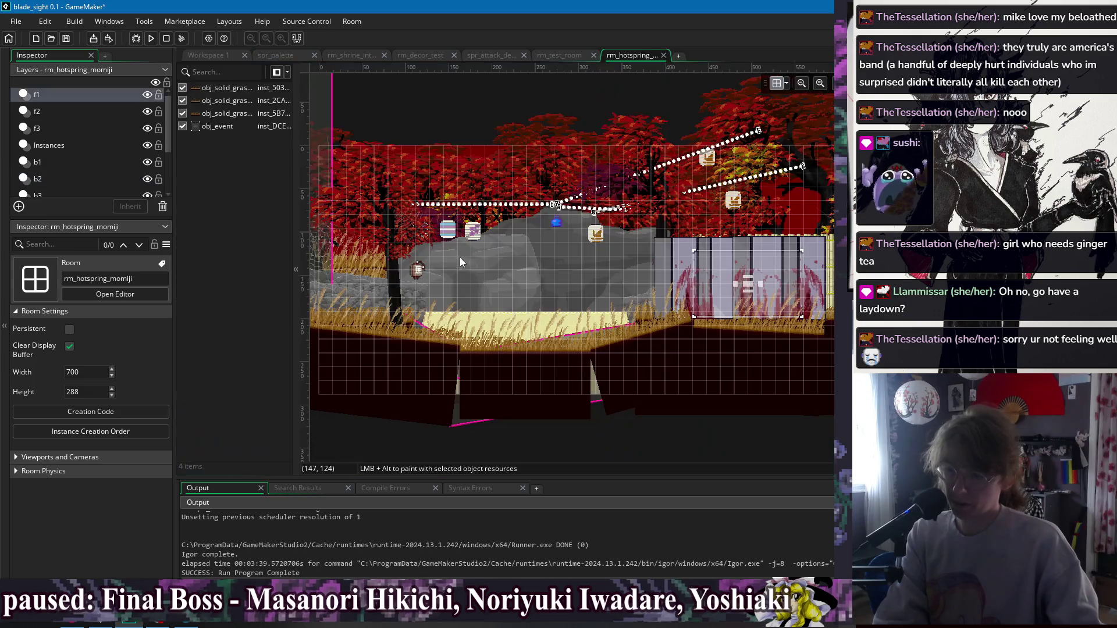
left_click(65, 99)
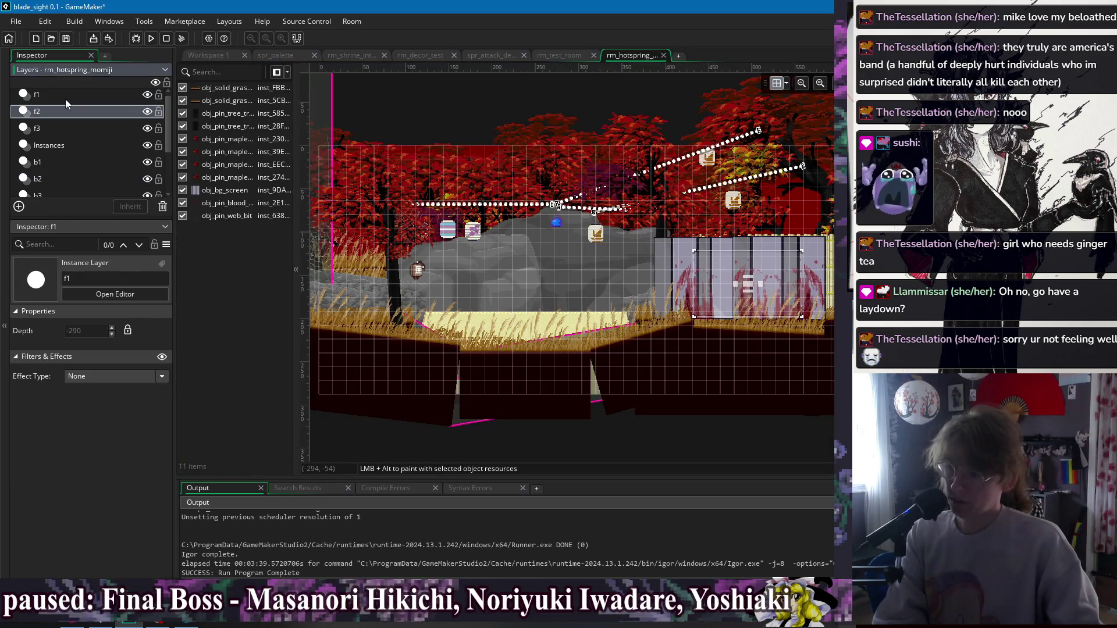
key("Down")
key("Down")
key("Down")
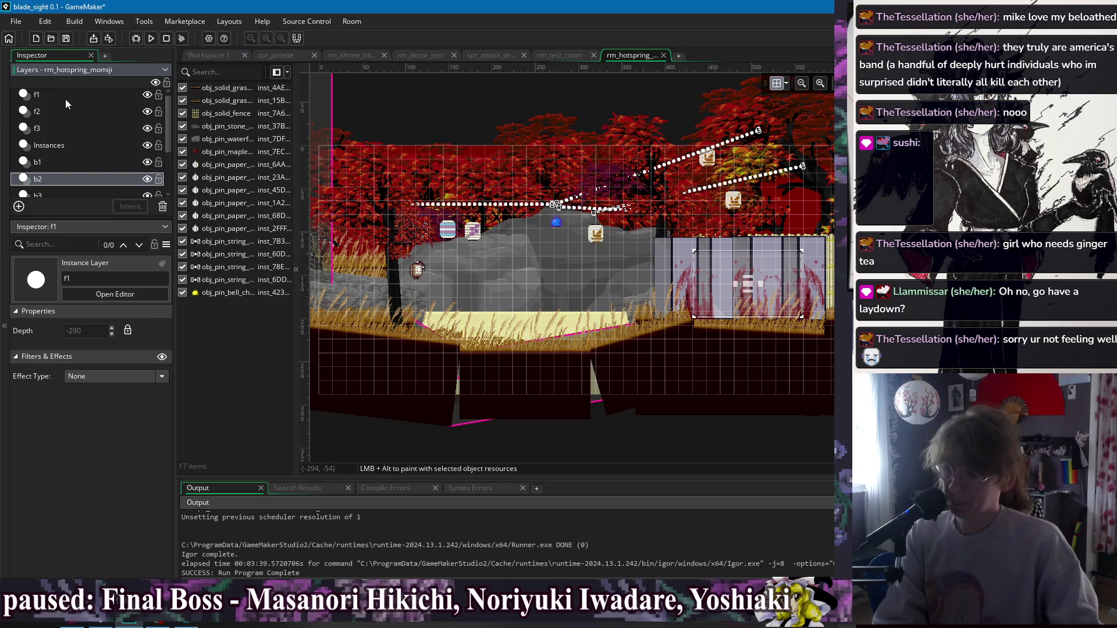
left_click(220, 243)
left_click(233, 259, "shift")
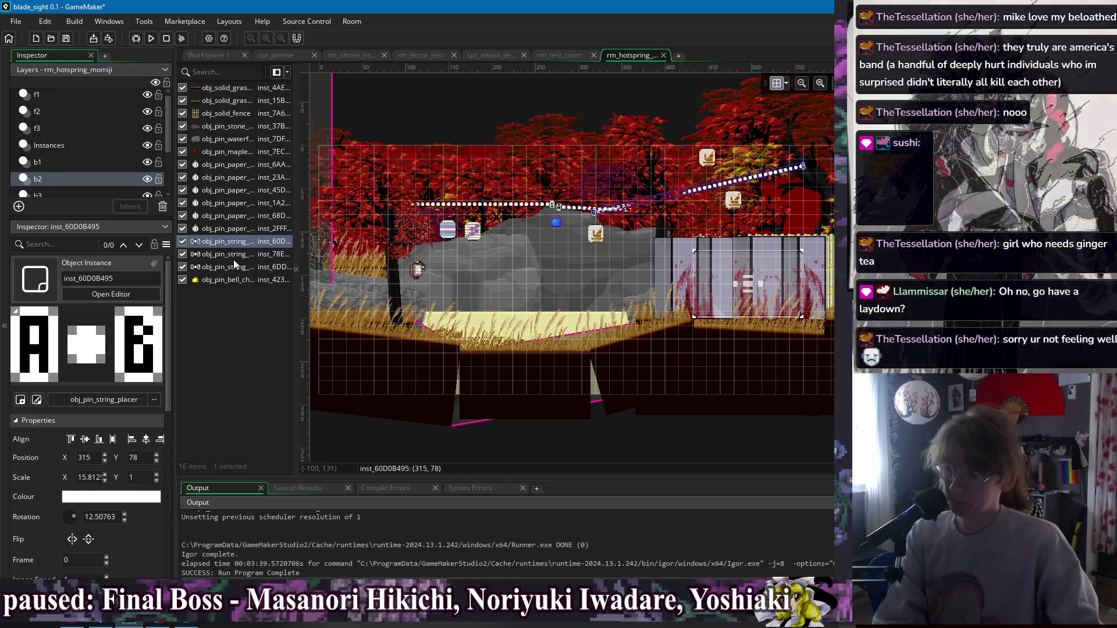
key("Delete")
key("Delete")
key("Delete")
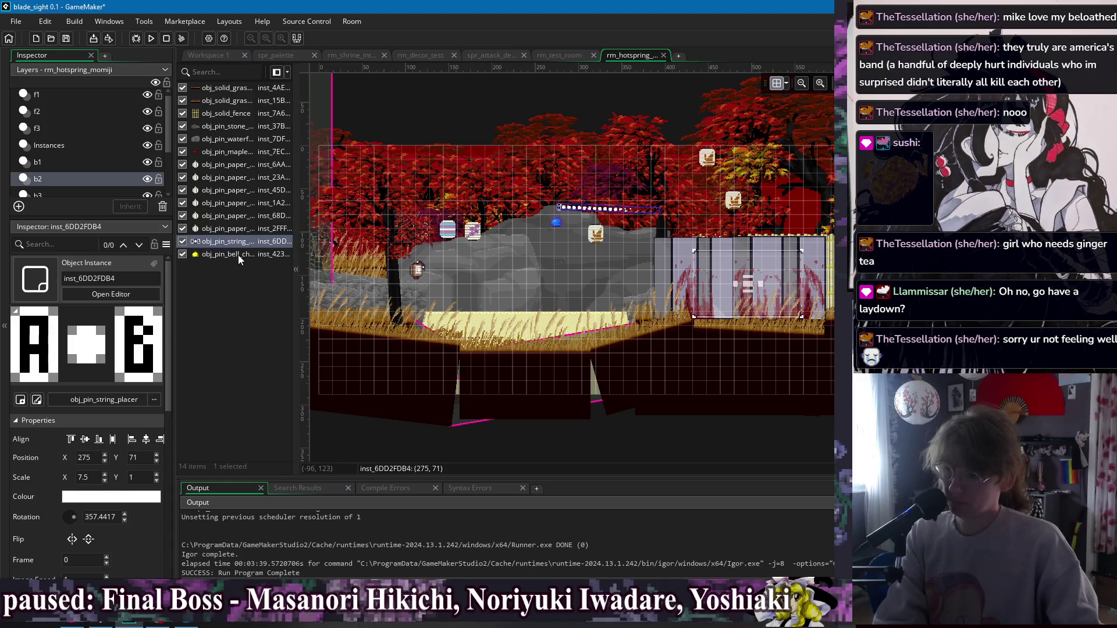
scroll(93, 192, "down", 2)
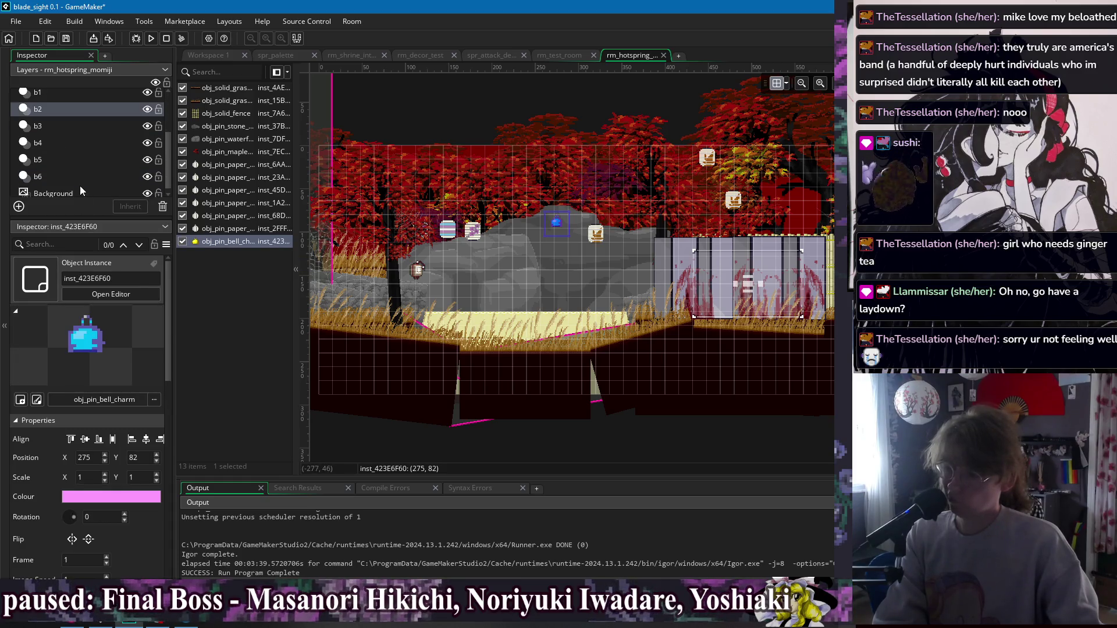
left_click(42, 133)
left_click(53, 142)
left_click(59, 160)
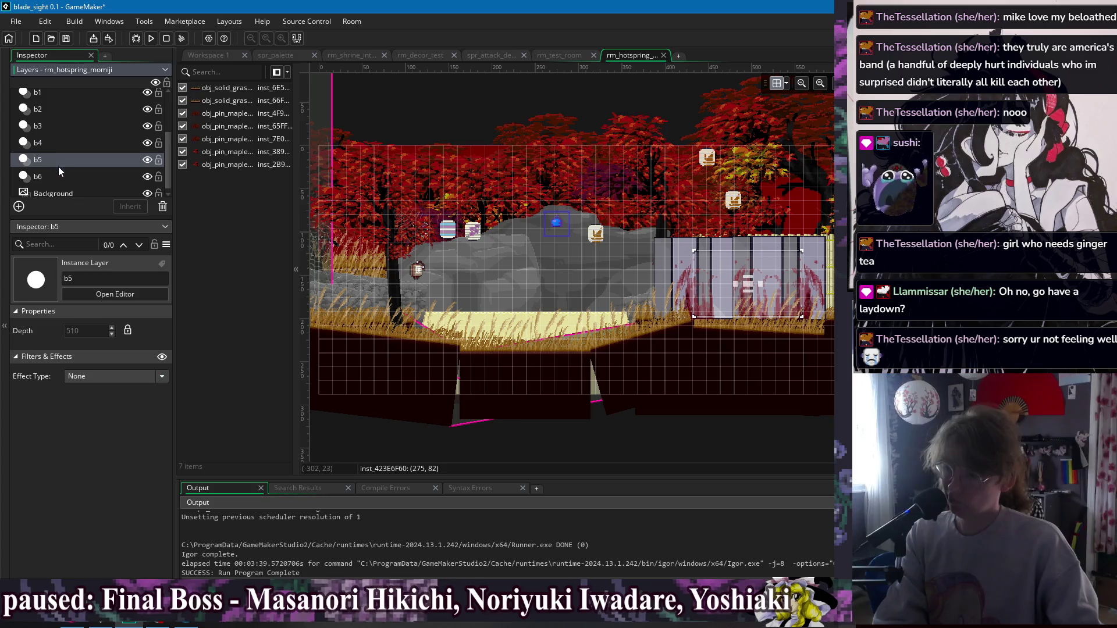
left_click(55, 177)
left_click(43, 110)
scroll(85, 186, "up", 2)
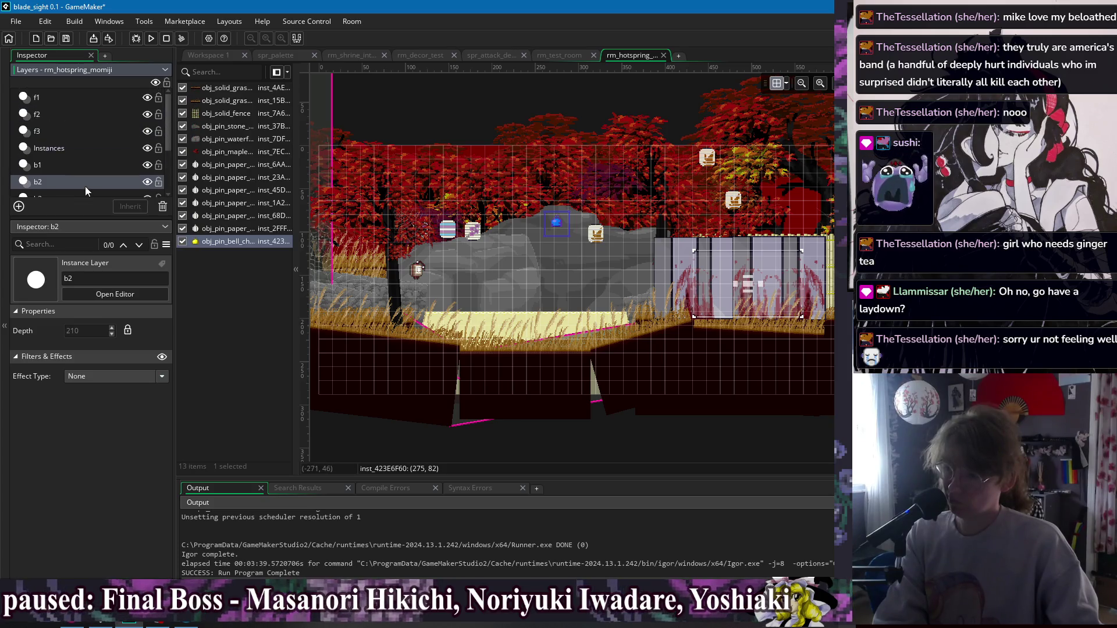
left_click(57, 150)
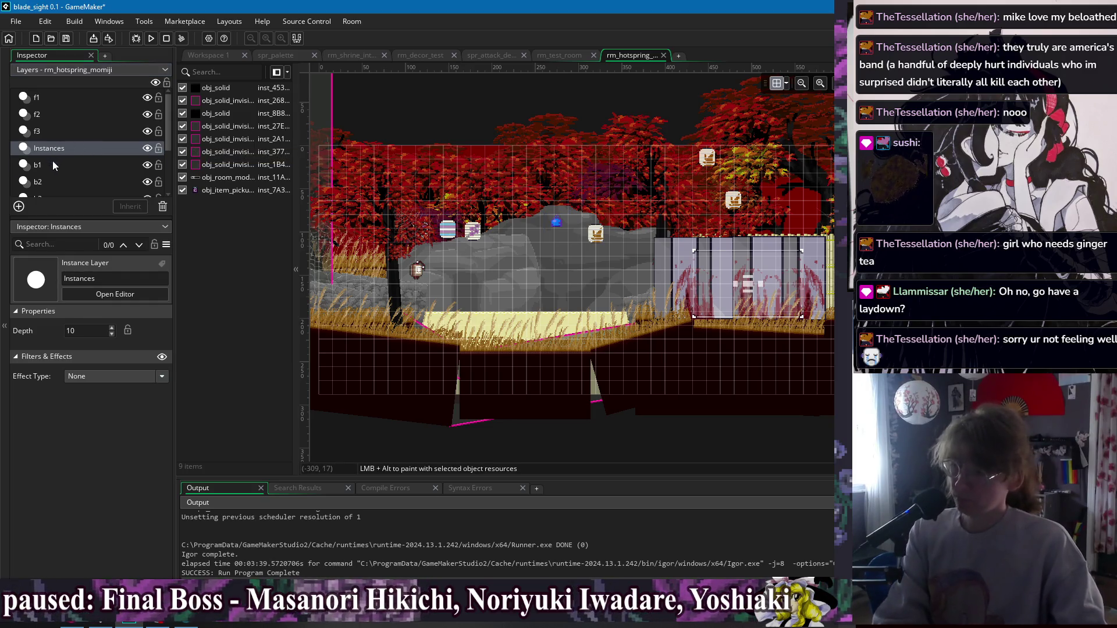
Check the contents of layers f1 through b2, inspecting b2's paper lanterns.
left_click(64, 182)
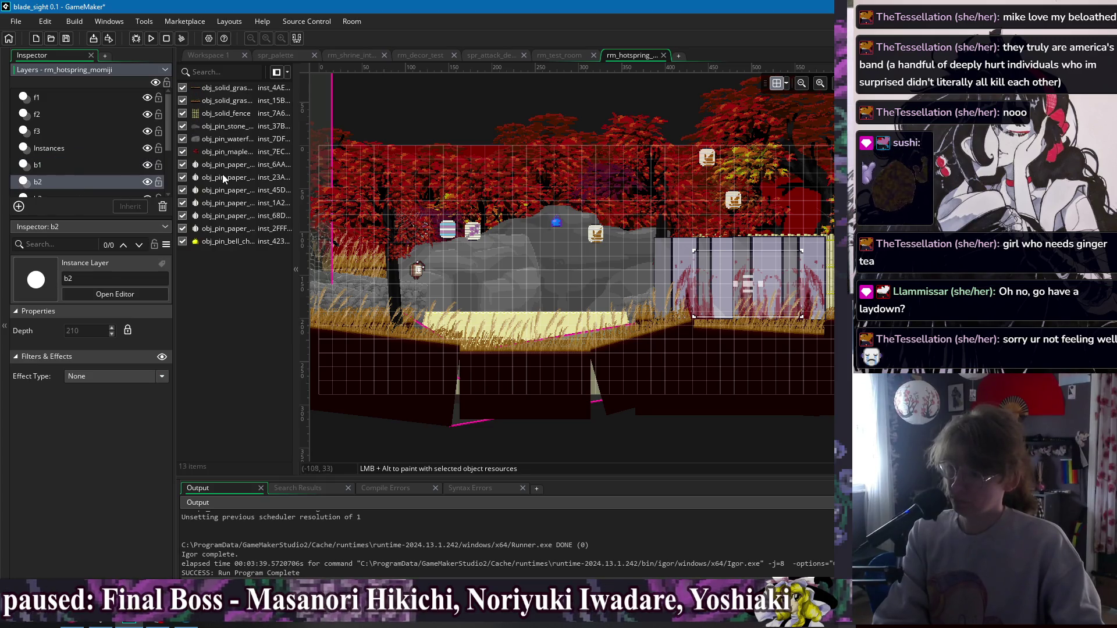
left_click(226, 189)
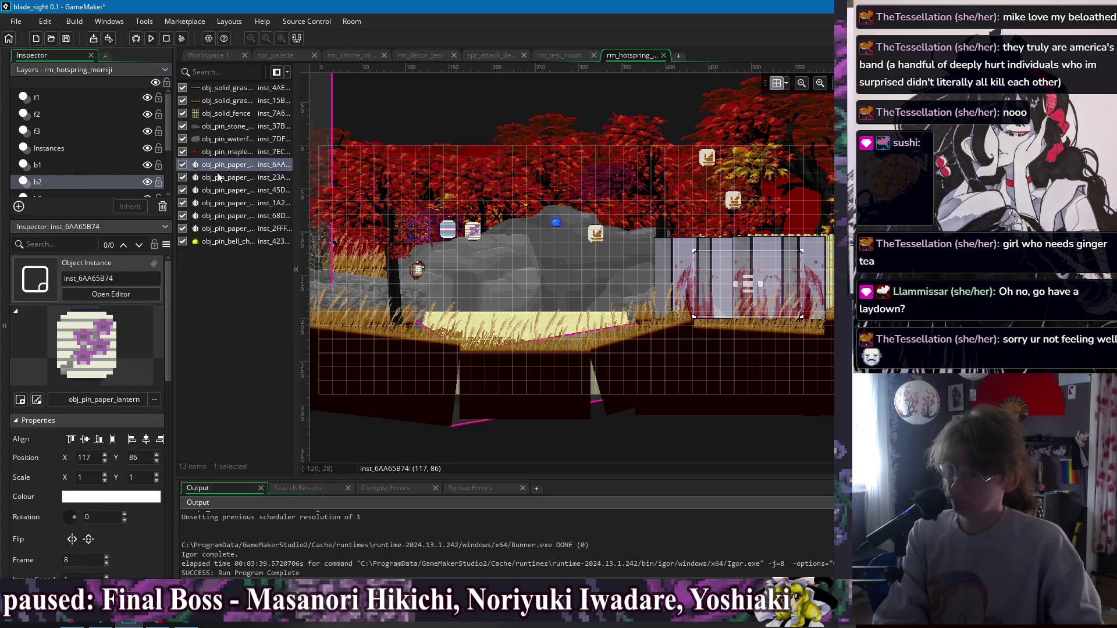
left_click(69, 112)
left_click(68, 129)
left_click(54, 97)
left_click(61, 115)
left_click(61, 133)
left_click(60, 147)
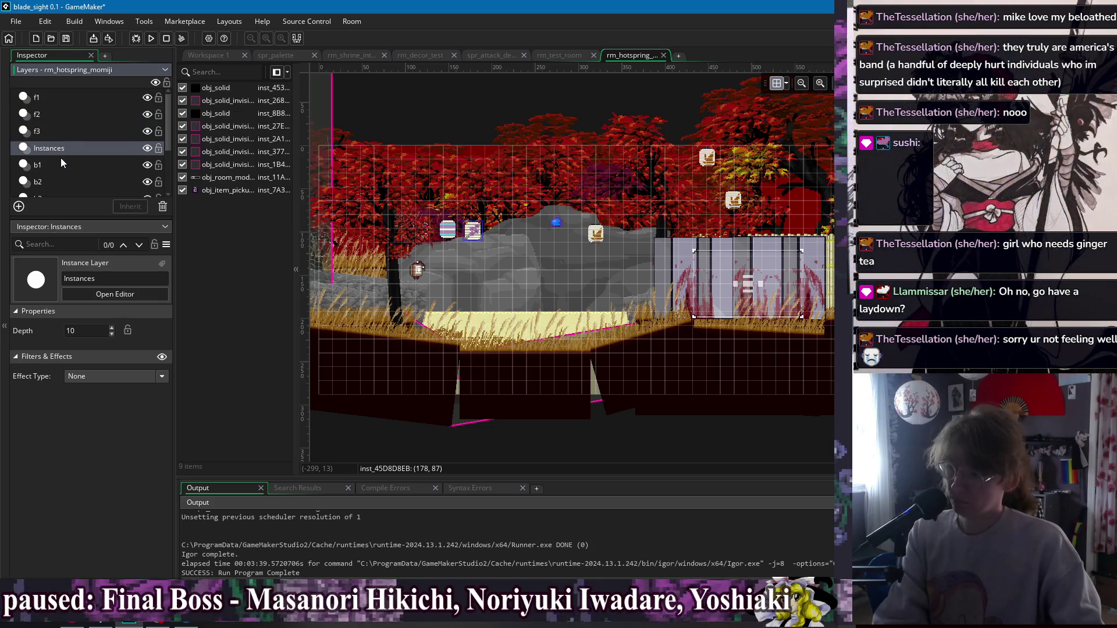
left_click(62, 165)
left_click(62, 181)
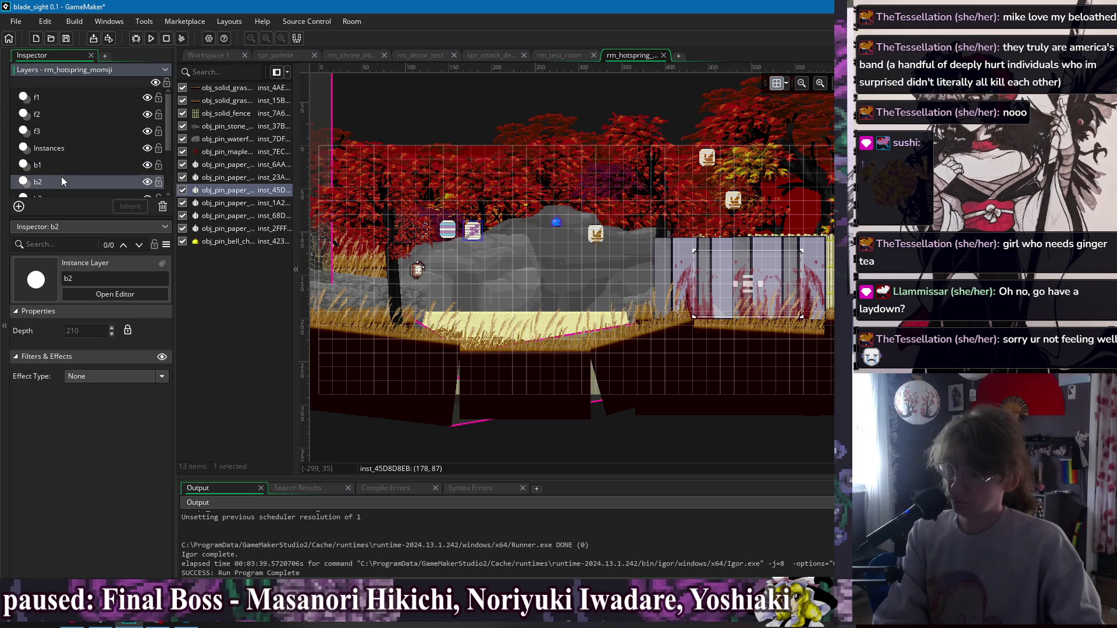
left_click(221, 176)
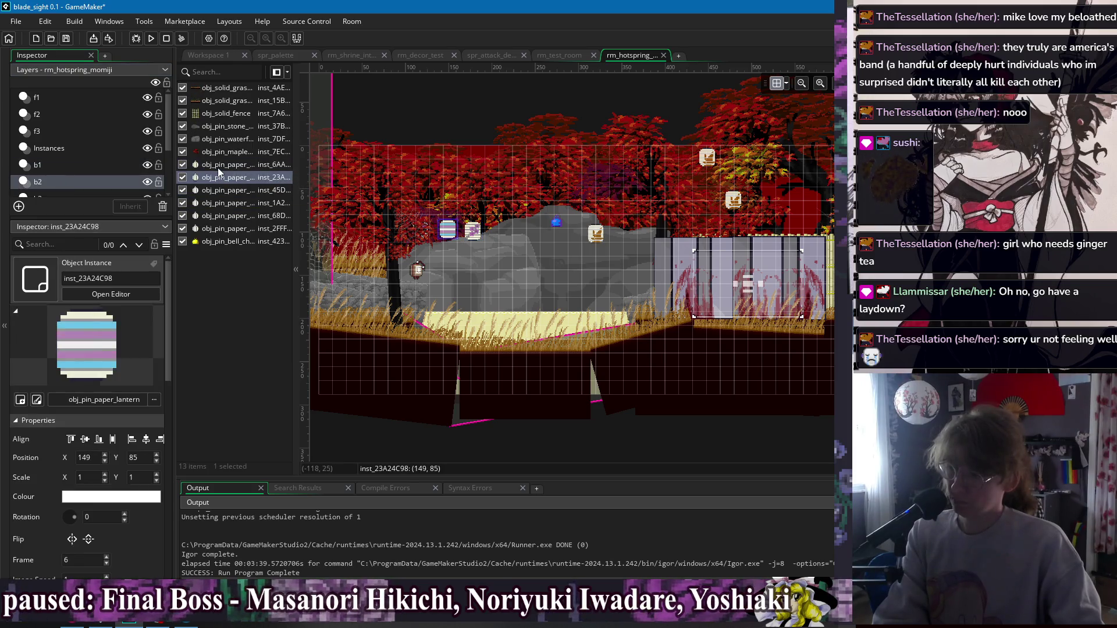
Move lanterns inst_6AA65B74, inst_23A24C98 and inst_45D8D8EB into a row above the room.
left_click(218, 167)
mouse_move(426, 235)
left_mouse_down()
mouse_move(474, 225)
mouse_move(506, 201)
mouse_move(521, 213)
mouse_move(526, 200)
mouse_move(512, 168)
mouse_move(459, 131)
left_mouse_up()
scroll(515, 251, "up", 3)
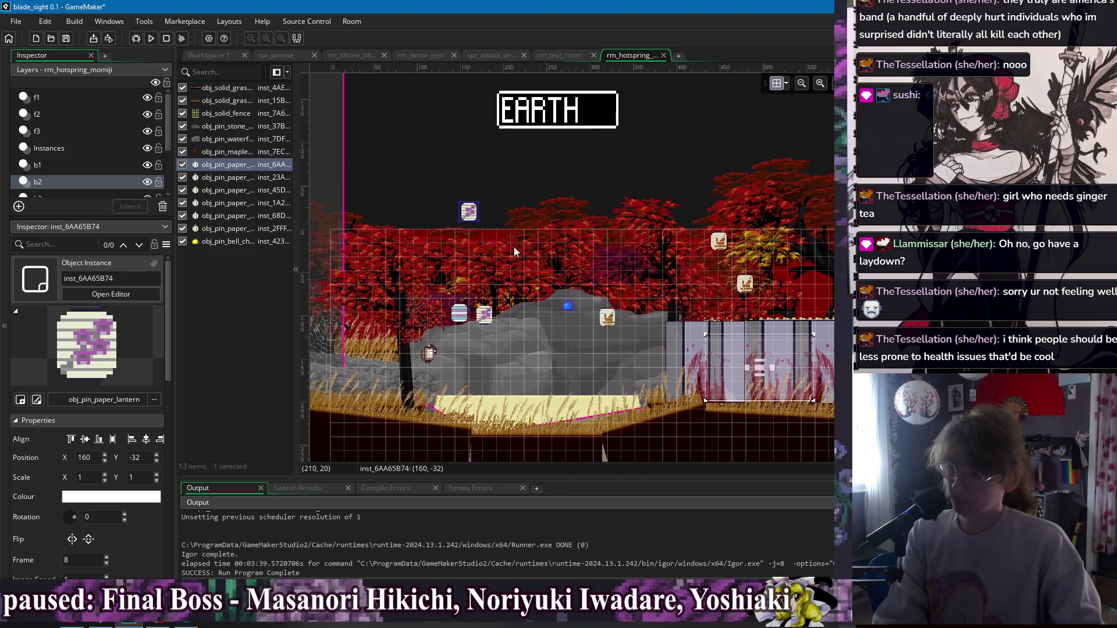
left_click(236, 177)
mouse_move(463, 318)
left_mouse_down()
mouse_move(436, 217)
mouse_move(446, 216)
left_mouse_up()
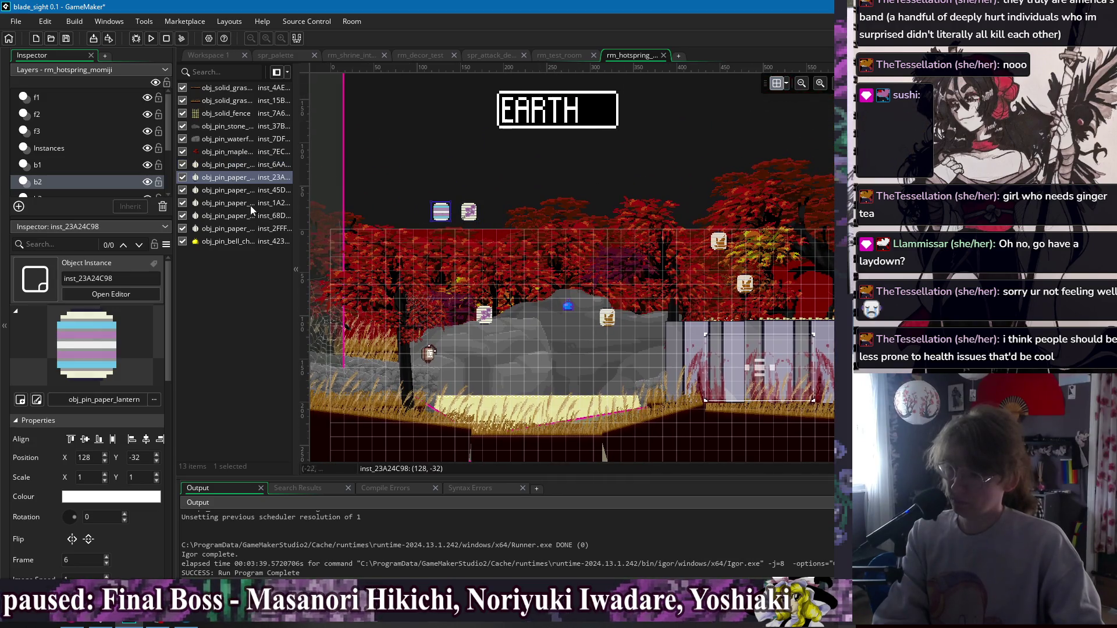
left_click(216, 192)
mouse_move(493, 316)
left_mouse_down()
mouse_move(449, 219)
mouse_move(420, 218)
left_mouse_up()
Form a second, higher row from lanterns inst_1A211855, inst_68D84930 and inst_2FFF4516.
left_click(215, 205)
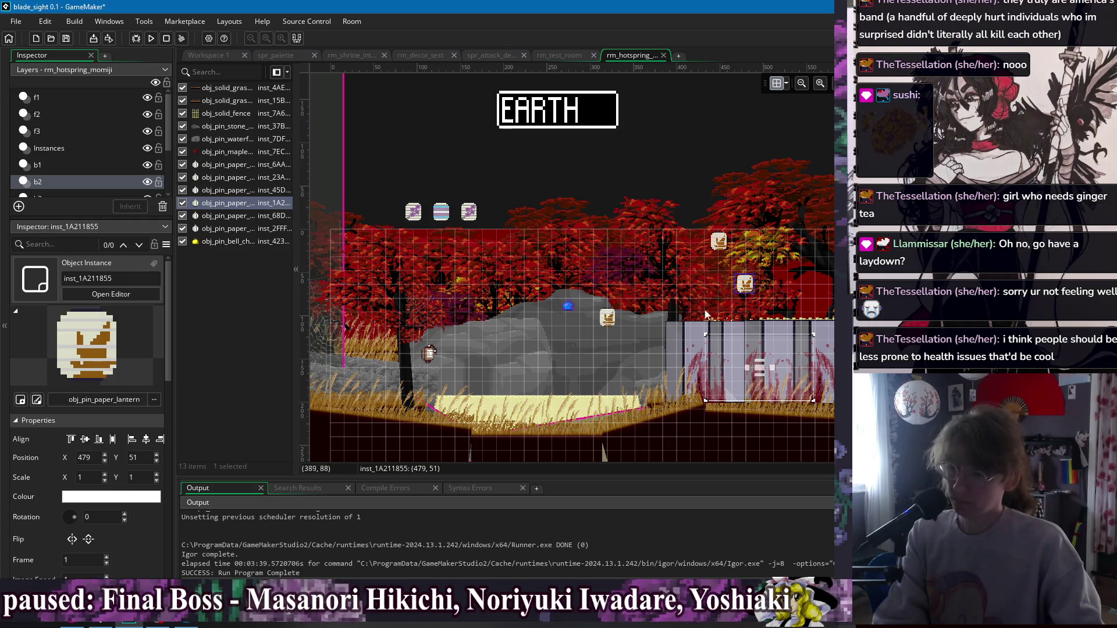
left_click_drag(746, 288, 411, 191)
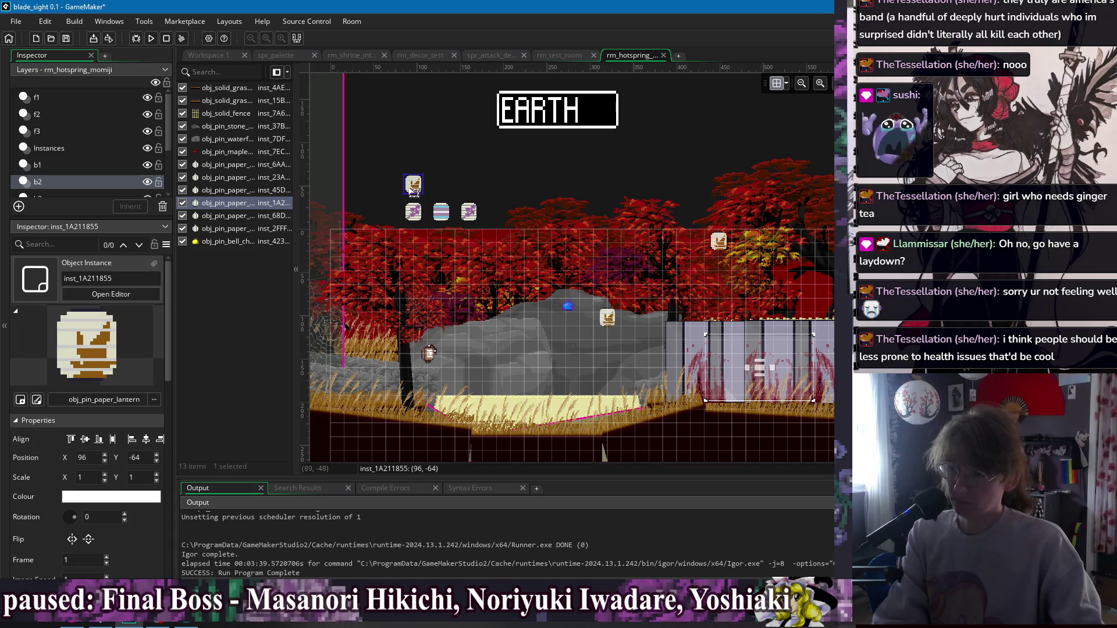
left_click(258, 216)
left_click_drag(726, 245, 448, 189)
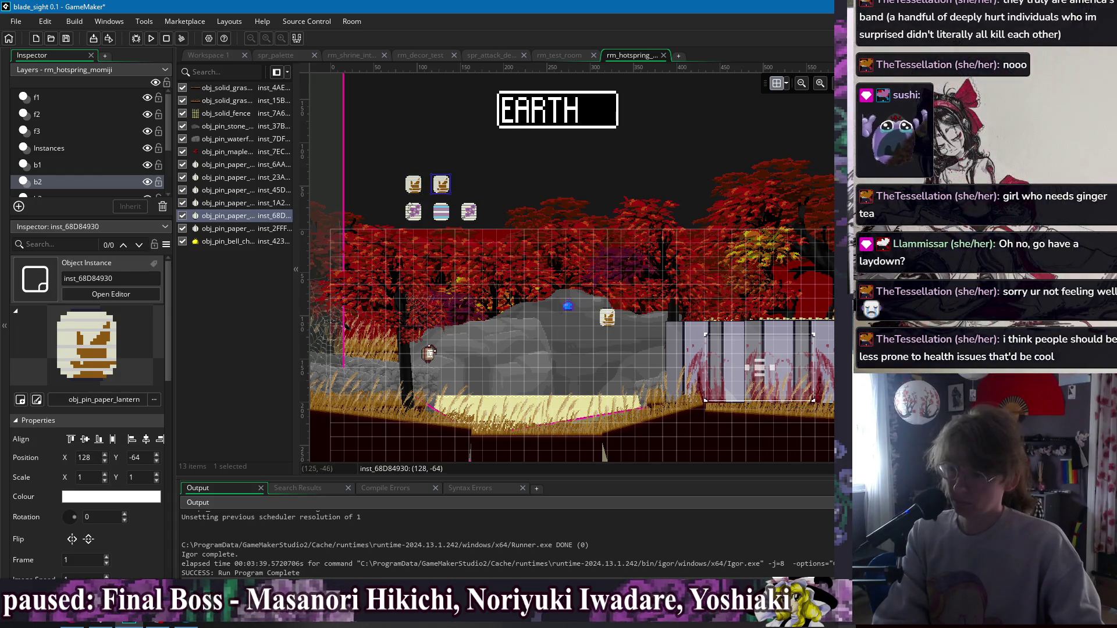
left_click(259, 229)
mouse_move(612, 321)
left_mouse_down()
mouse_move(488, 215)
mouse_move(475, 189)
left_mouse_up()
Delete the blue bell charm from layer b2.
left_click(447, 155)
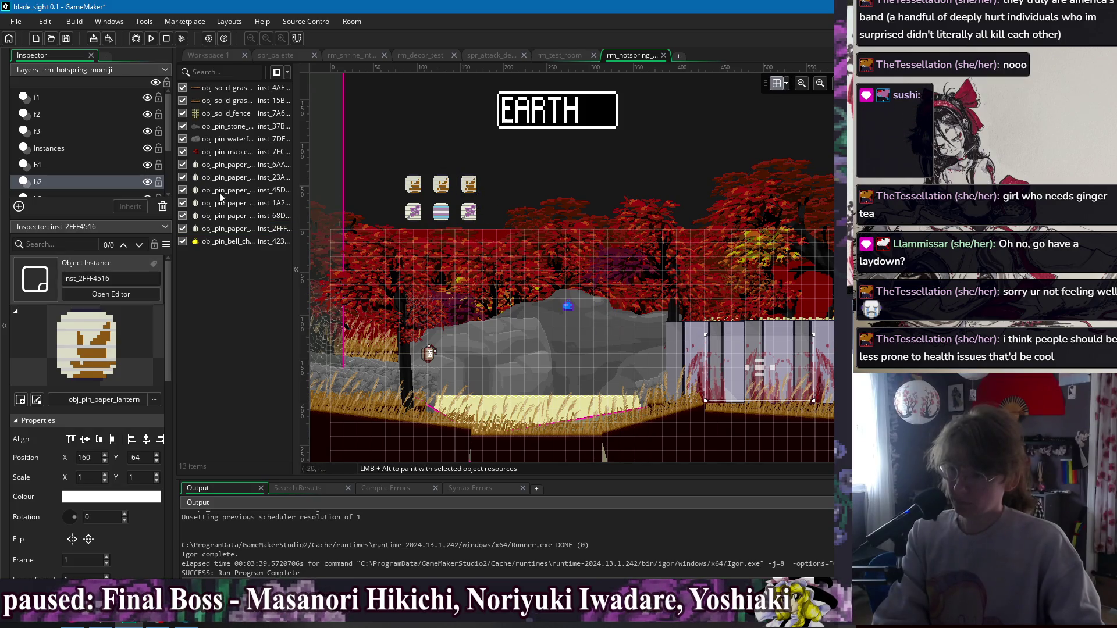
left_click(225, 241)
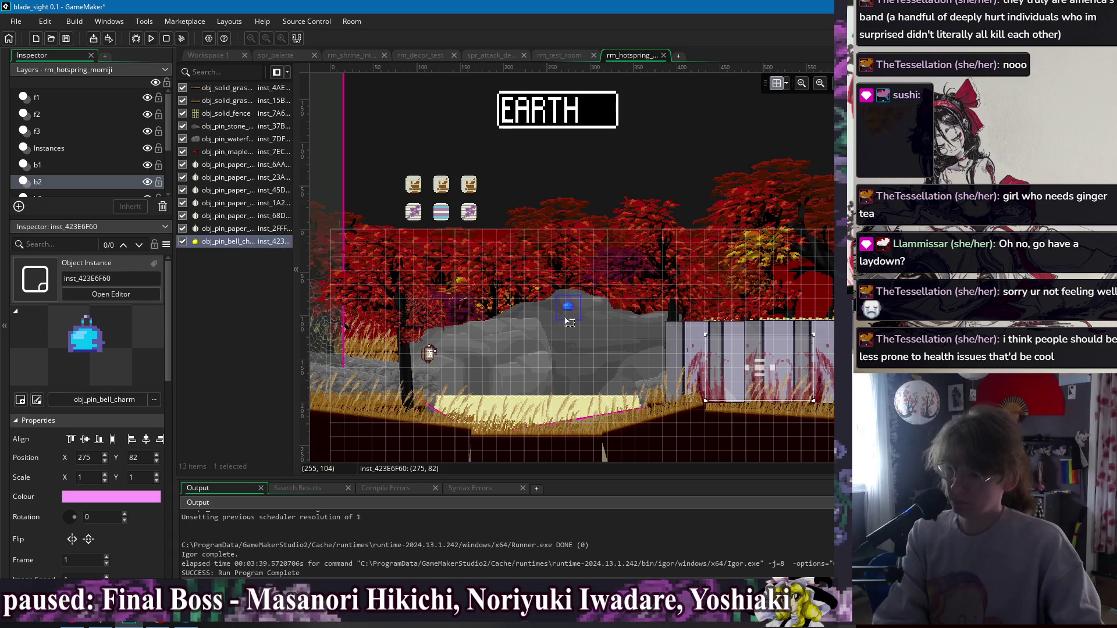
key("Delete")
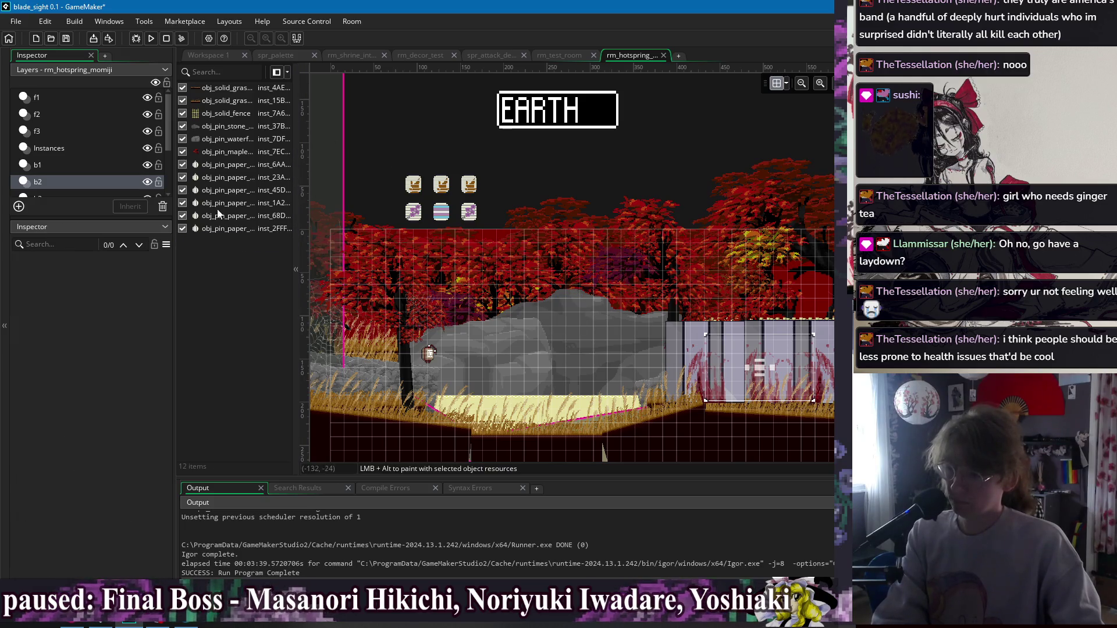
Inspect the contents of layers b3, b4, b1 and b2, picking a maple branch on b2.
scroll(93, 168, "down", 1)
left_click(55, 172)
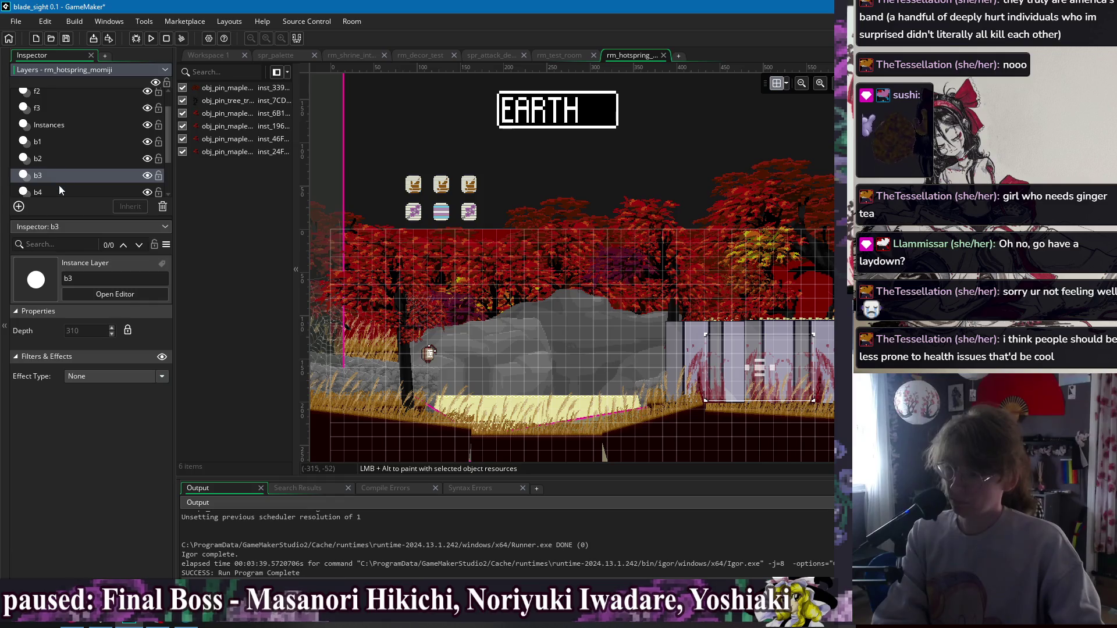
scroll(58, 180, "down", 1)
left_click(54, 172)
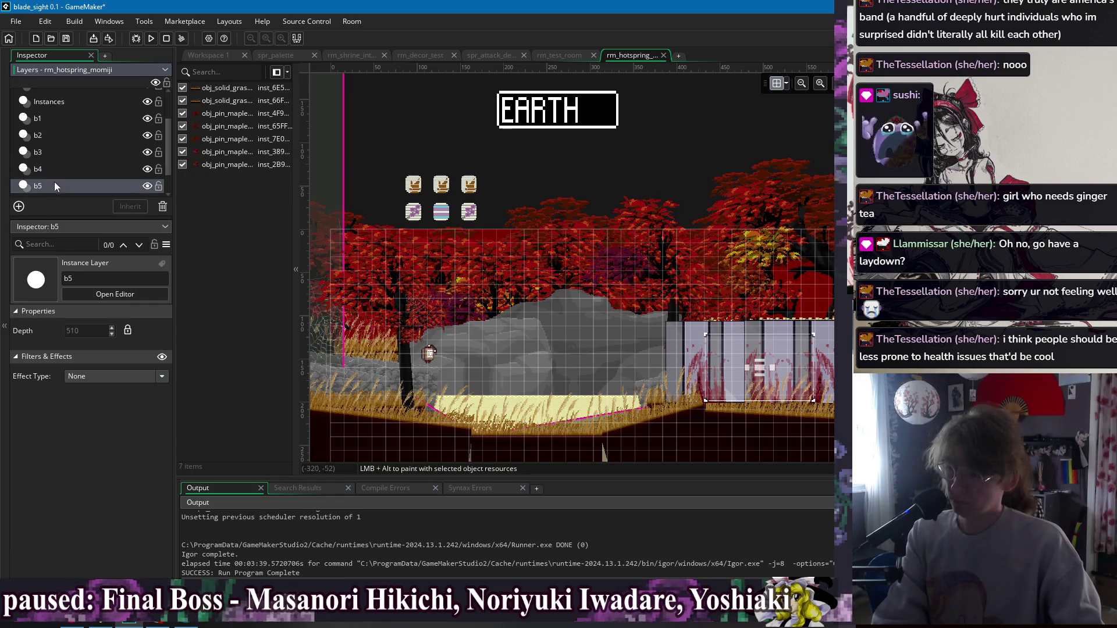
left_click(52, 152)
left_click(48, 134)
left_click(47, 118)
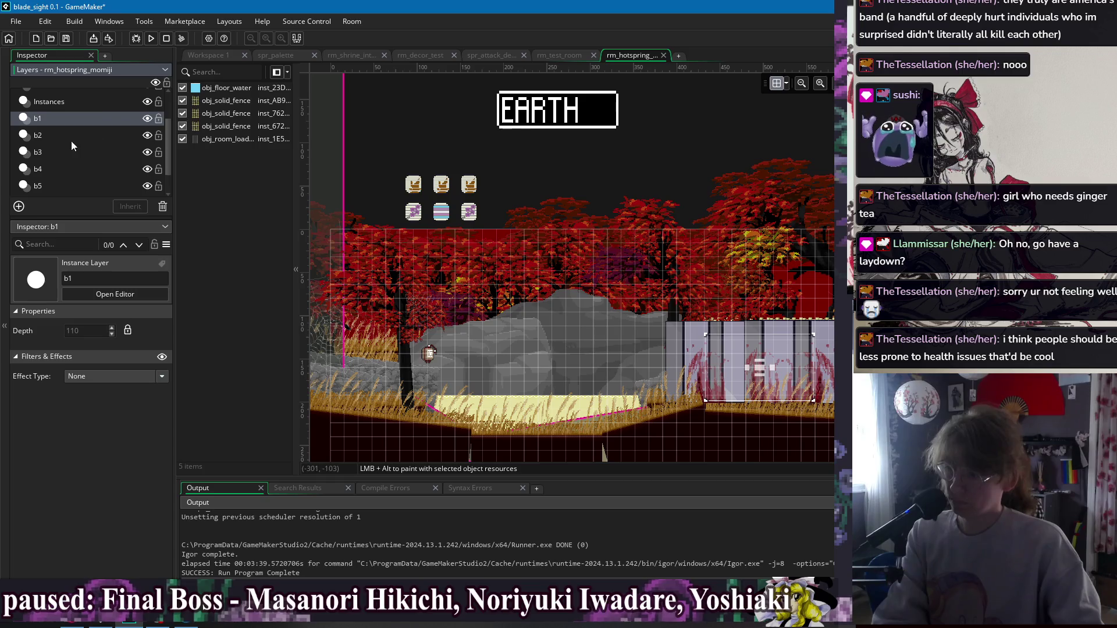
left_click(58, 130)
left_click(231, 152)
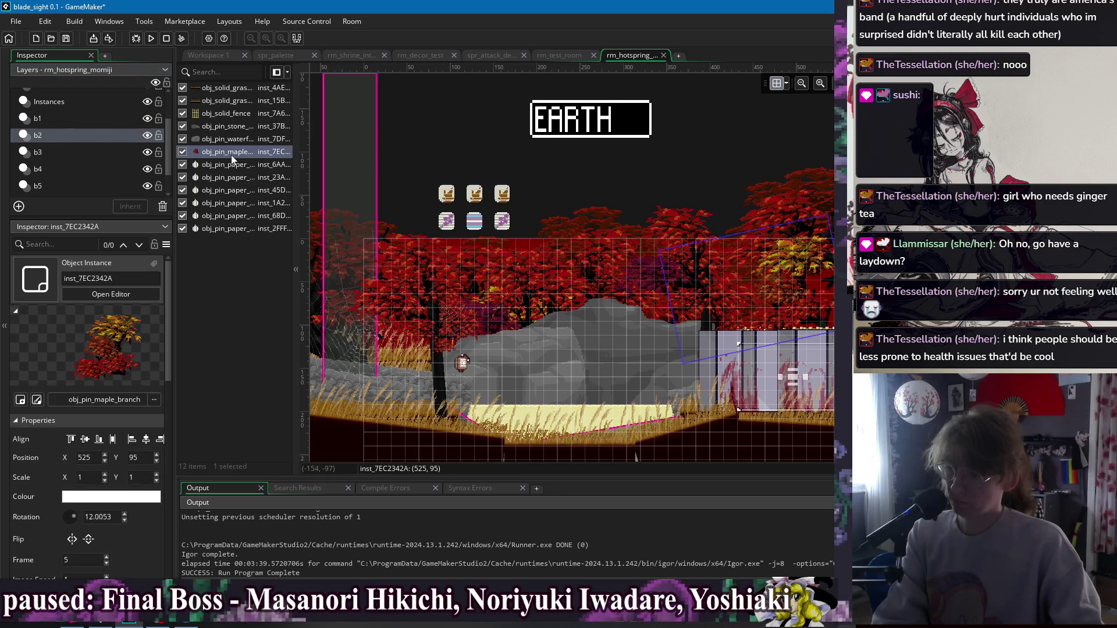
left_click(73, 116)
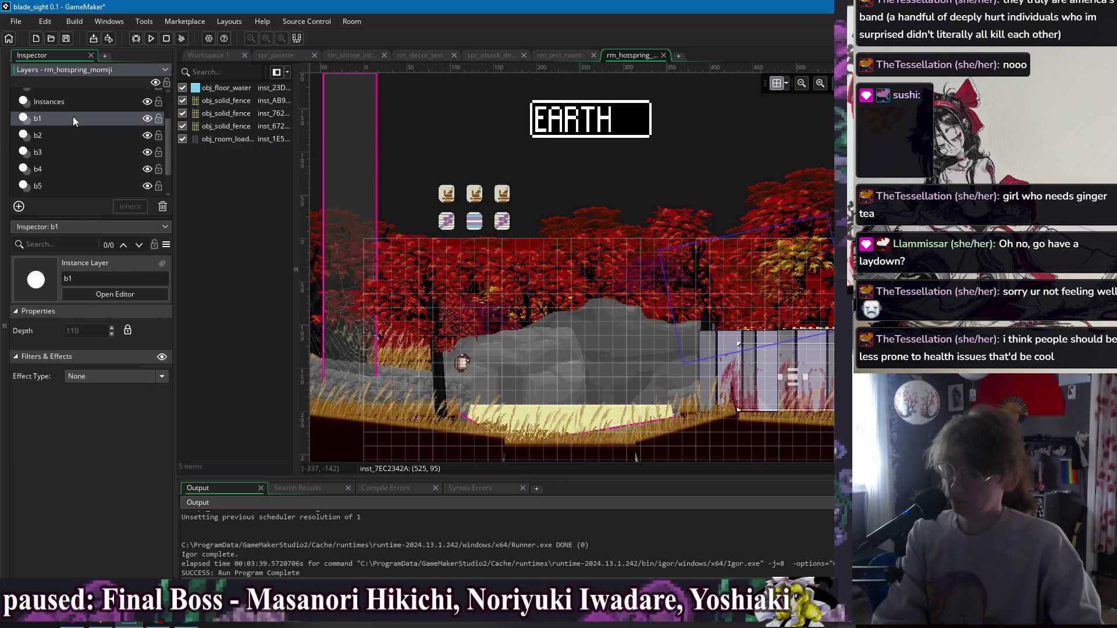
Inspect layer f2's instances and pick two of its maple branches.
scroll(69, 123, "up", 2)
left_click(48, 118)
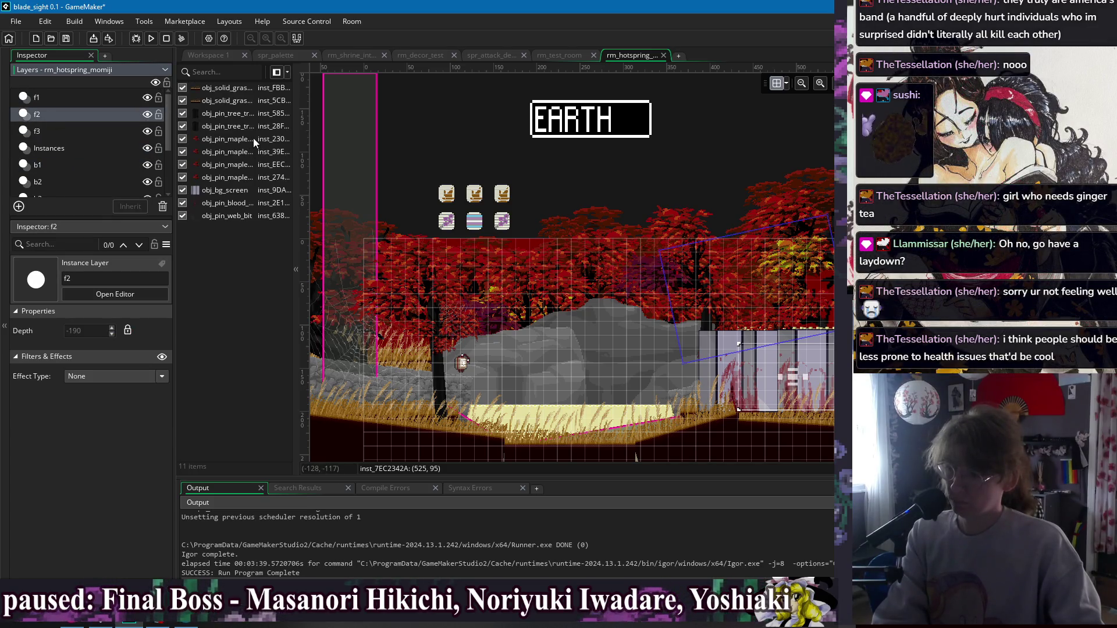
left_click(253, 138)
left_click(240, 164)
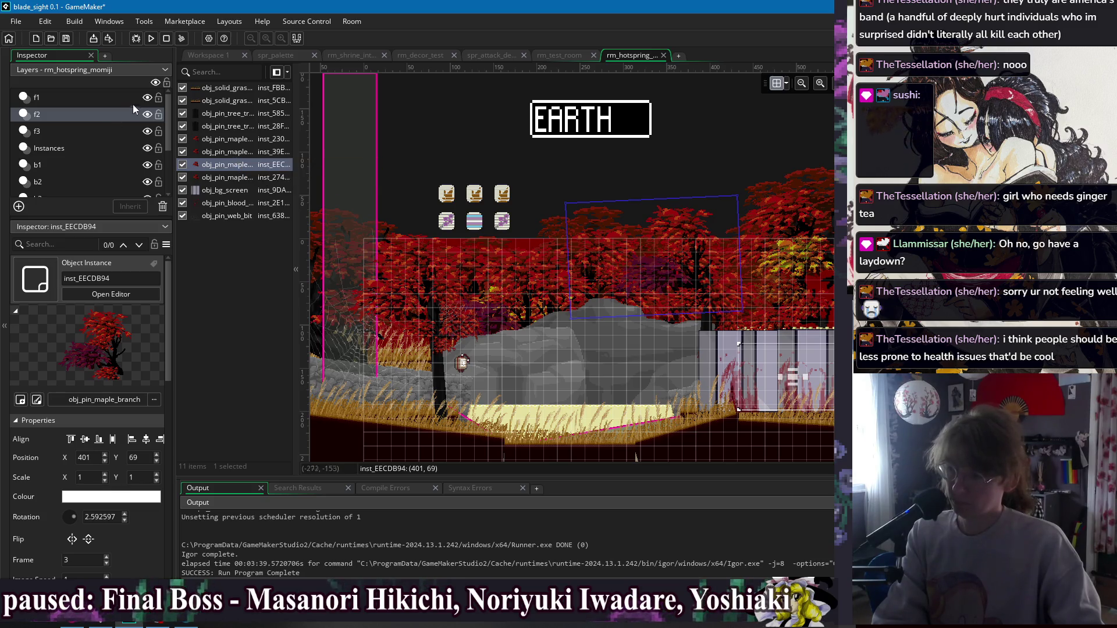
Hide every layer except f2 and look over its black tree trunk, recentring on the trees.
left_click(154, 84)
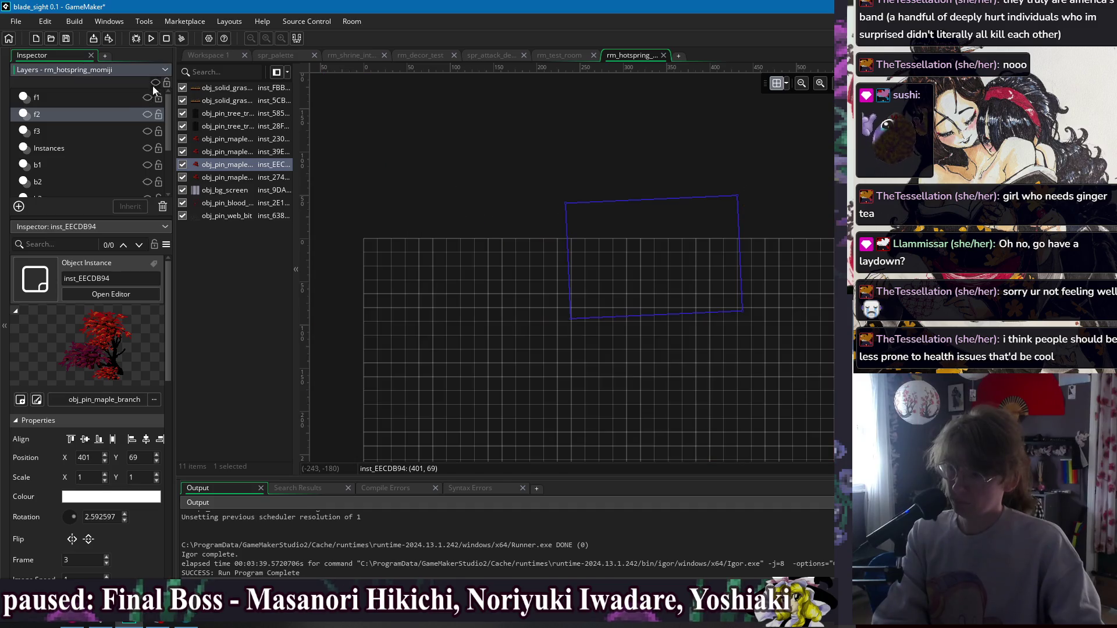
left_click(147, 115)
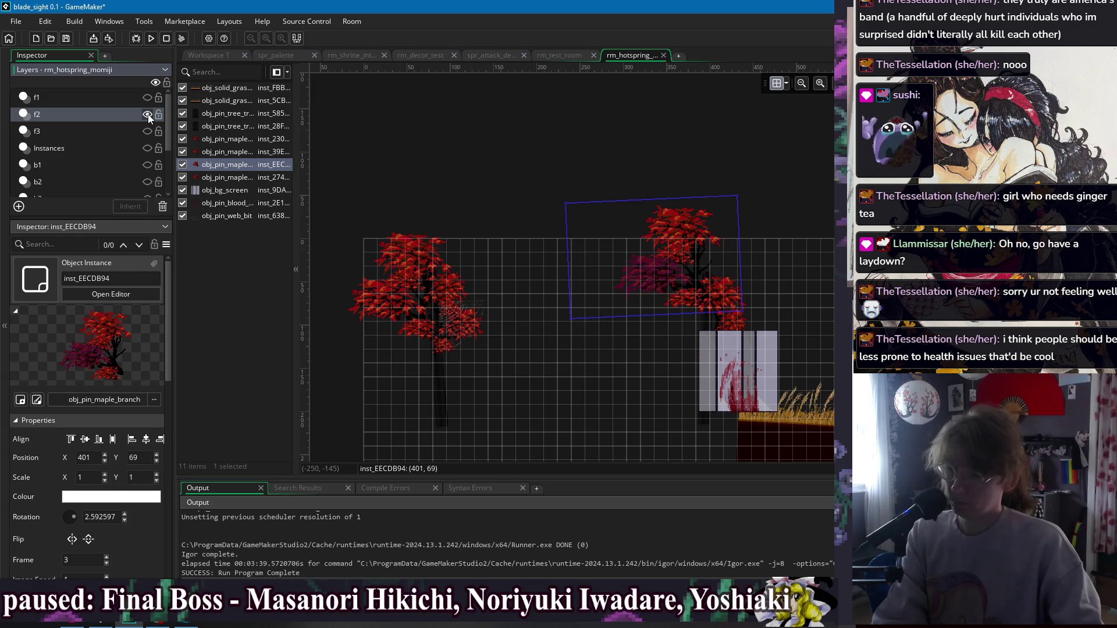
left_click(395, 149)
left_click(224, 127)
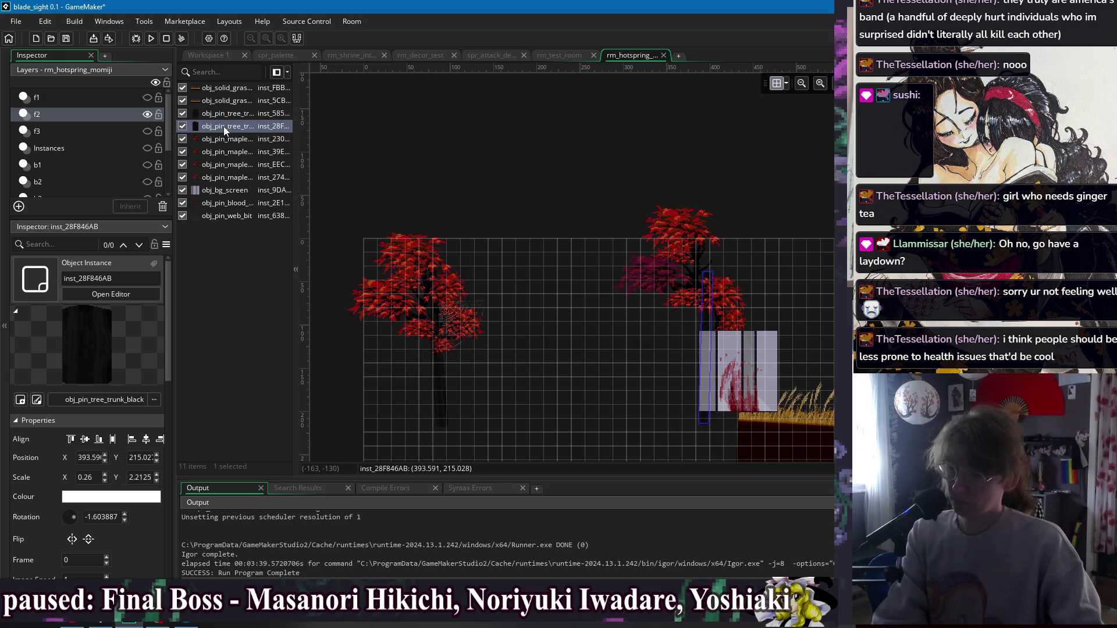
left_click(539, 136)
scroll(544, 158, "right", 3)
scroll(491, 148, "down", 2)
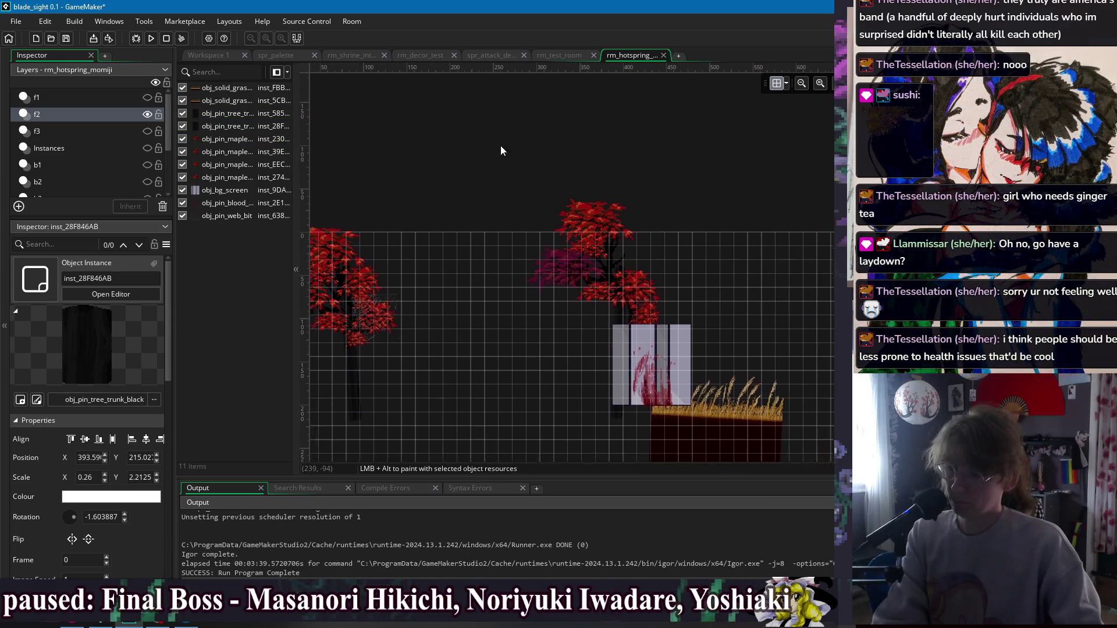
left_click_drag(495, 145, 520, 162)
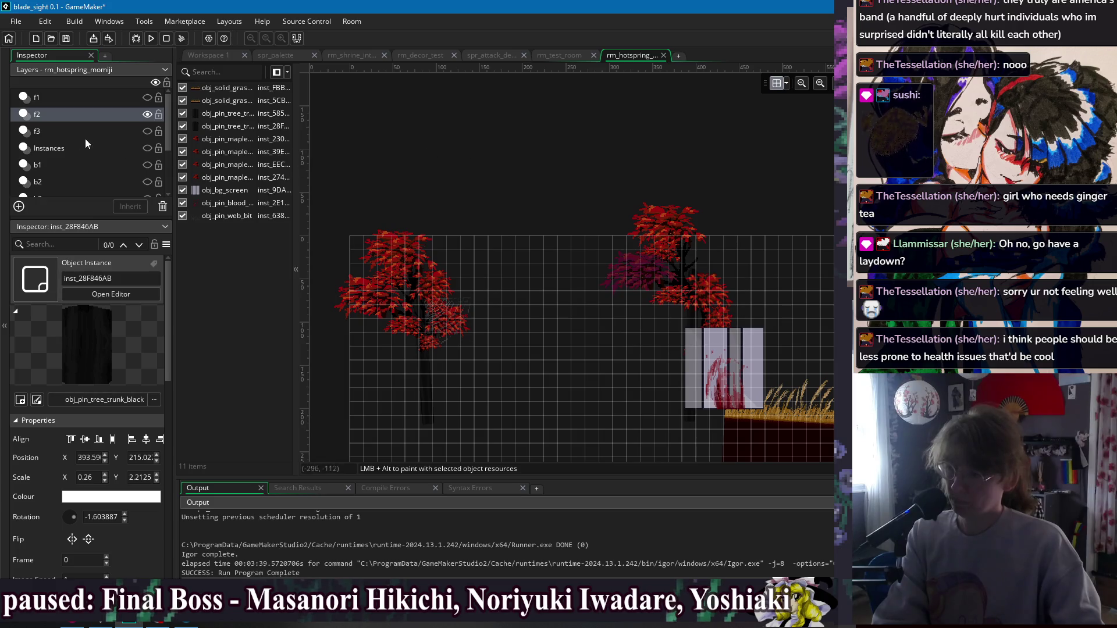
Show layer b2 alongside f2 and box-select its lower row of lanterns.
left_click(148, 165)
left_click(147, 164)
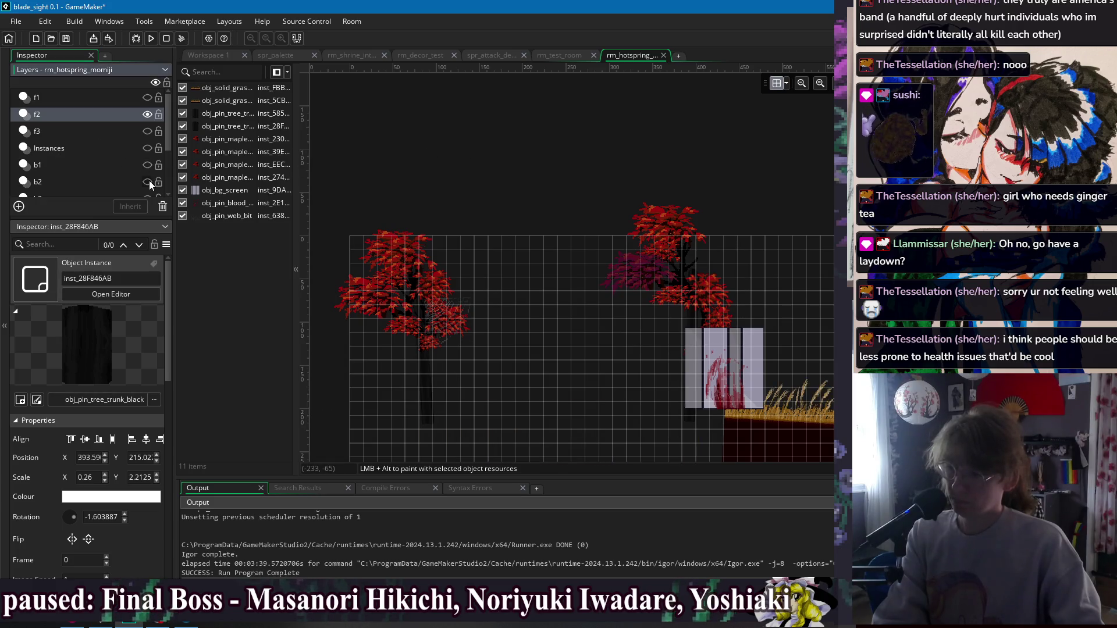
left_click(148, 181)
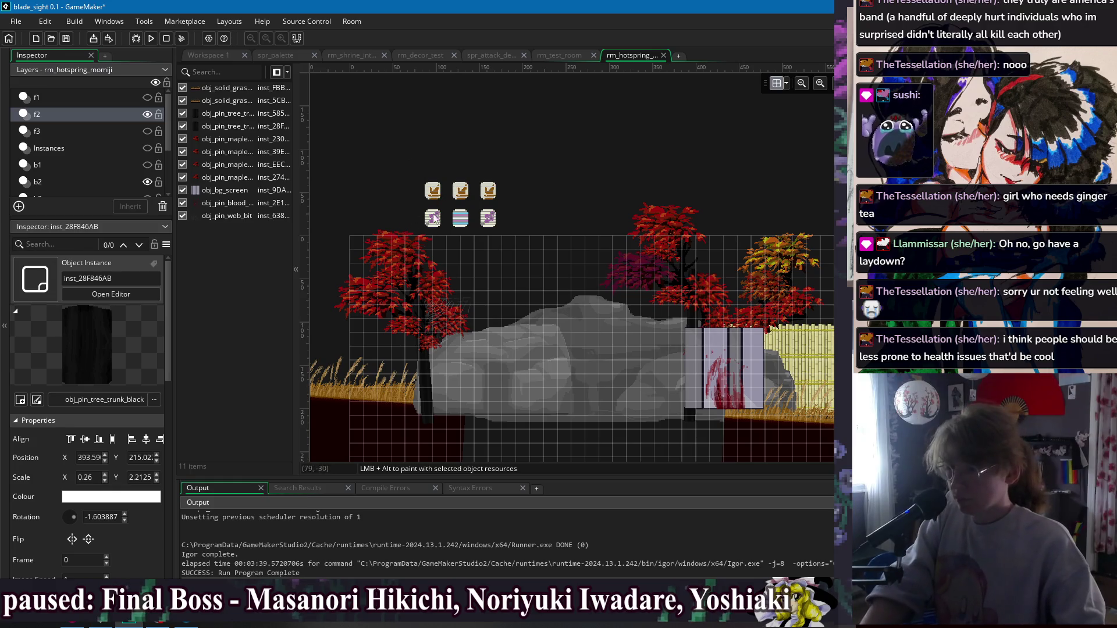
mouse_move(532, 215)
left_mouse_down()
mouse_move(428, 222)
mouse_move(444, 230)
left_mouse_up()
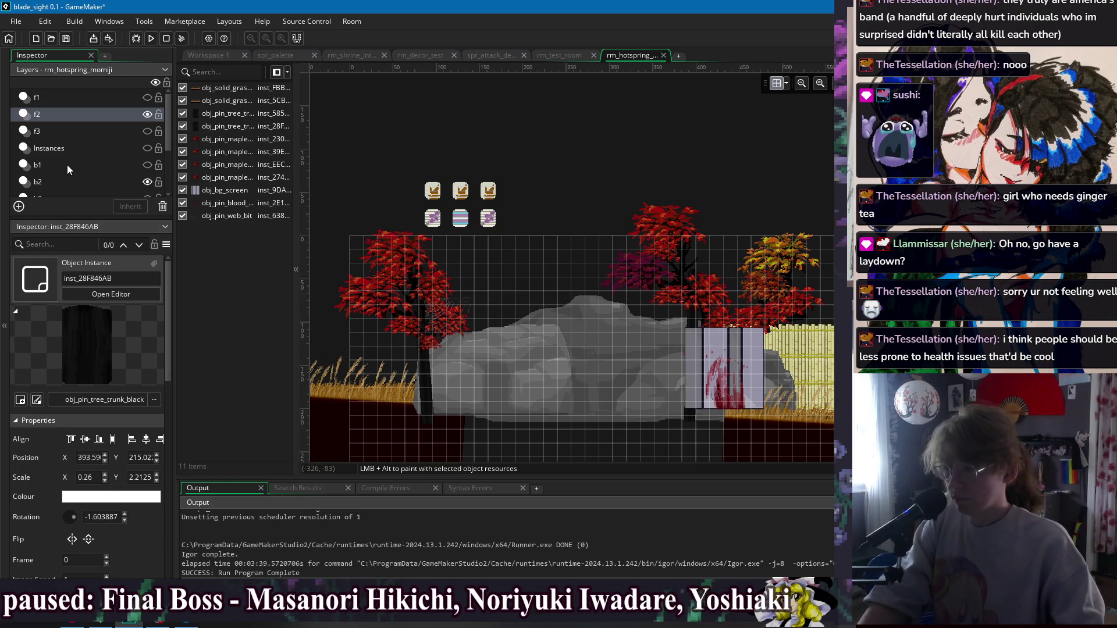
left_click(57, 182)
Cut the three lower coloured lanterns and paste them into layer f2.
left_click_drag(518, 220, 420, 229)
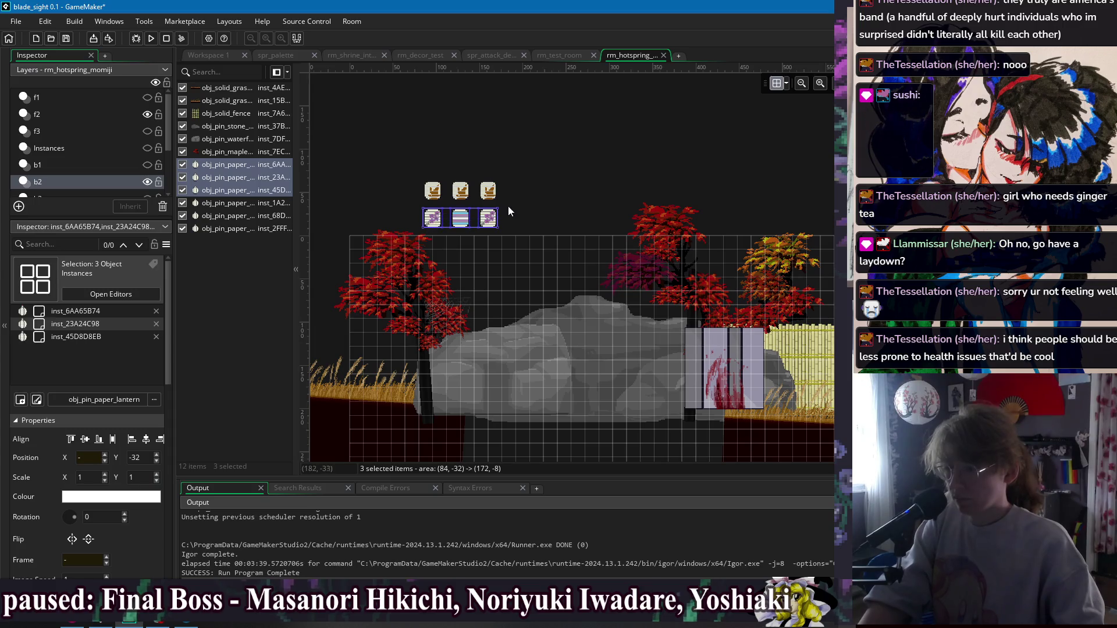
key("Delete")
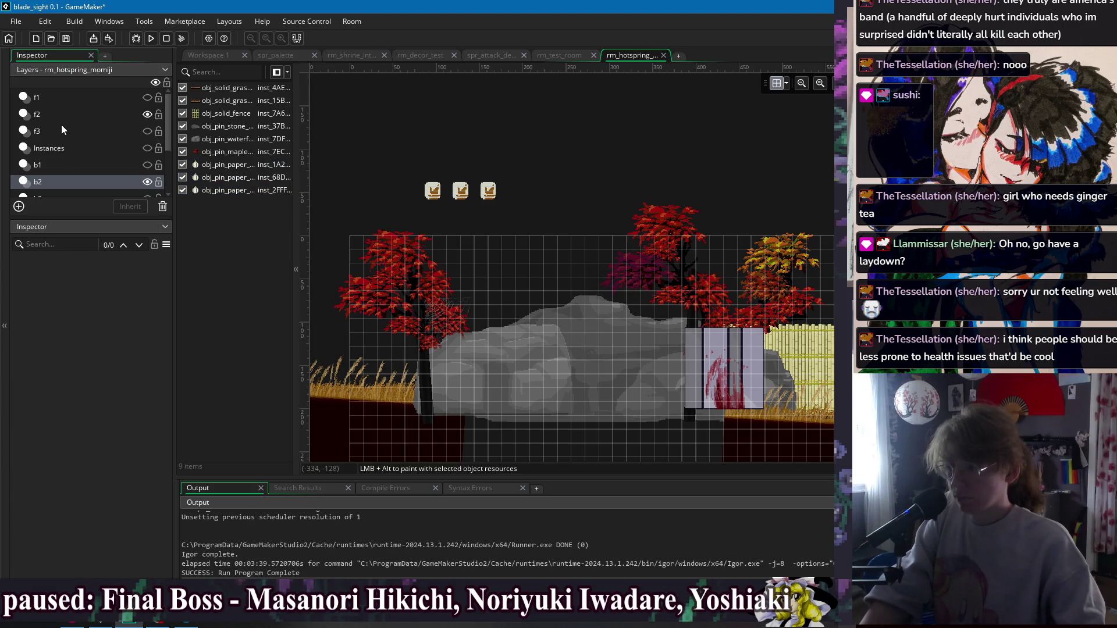
left_click(52, 116)
key("ctrl+v")
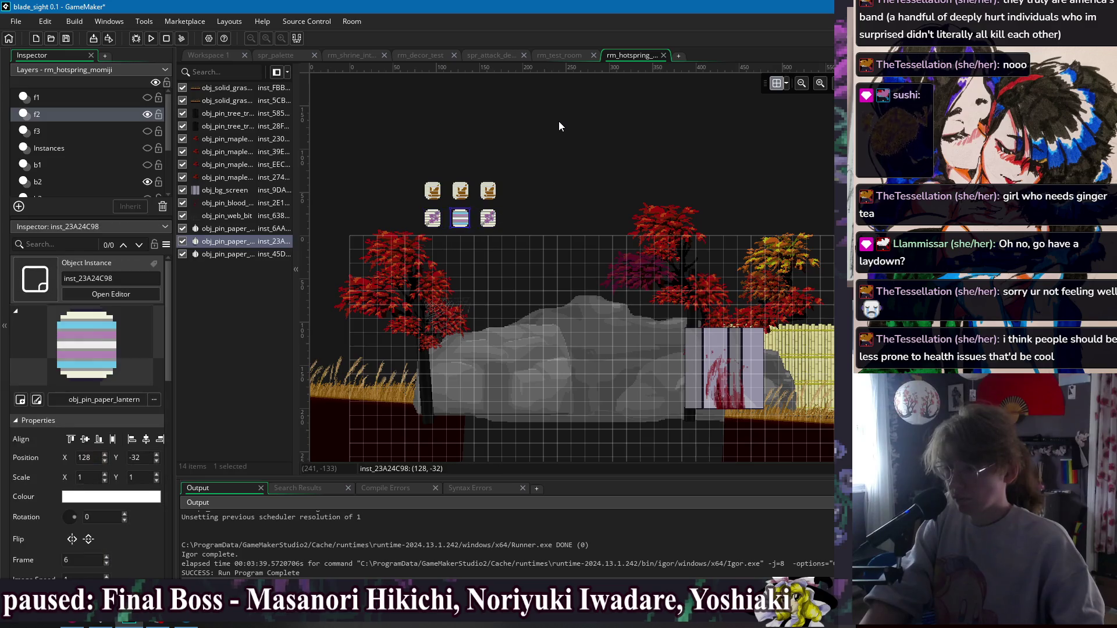
Hang two lanterns, including the purple one, on the left maple and the striped one on the right.
mouse_move(424, 226)
left_mouse_down()
mouse_move(415, 303)
mouse_move(402, 319)
left_mouse_up()
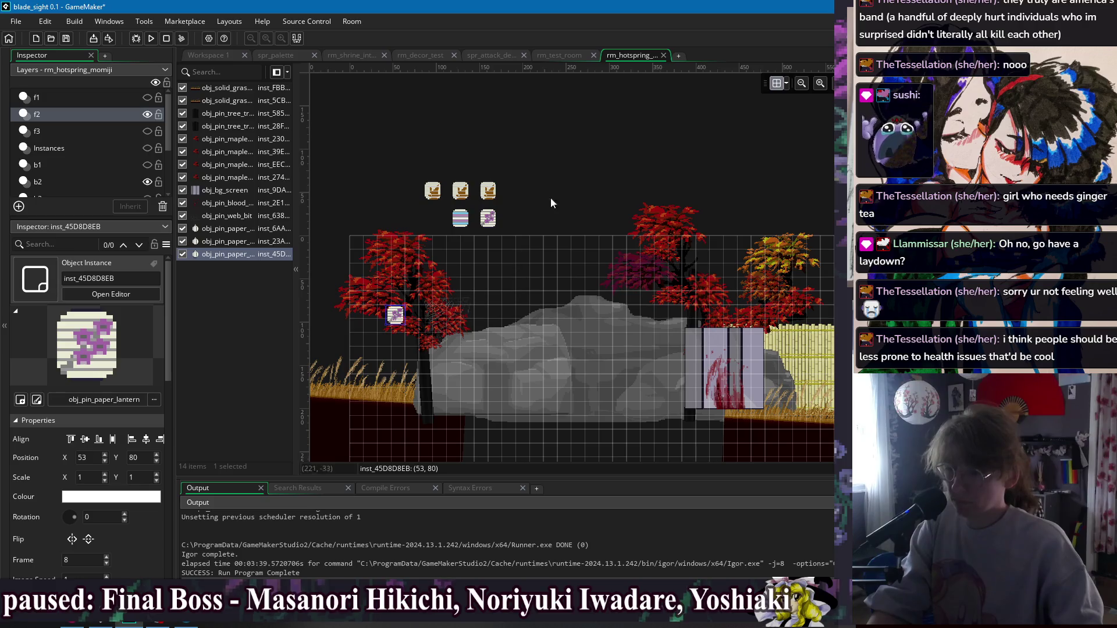
mouse_move(490, 220)
left_mouse_down()
mouse_move(465, 314)
mouse_move(441, 336)
mouse_move(418, 345)
mouse_move(367, 310)
mouse_move(432, 318)
mouse_move(449, 336)
left_mouse_up()
left_click(588, 198)
mouse_move(464, 224)
left_mouse_down()
mouse_move(675, 317)
mouse_move(709, 317)
left_mouse_up()
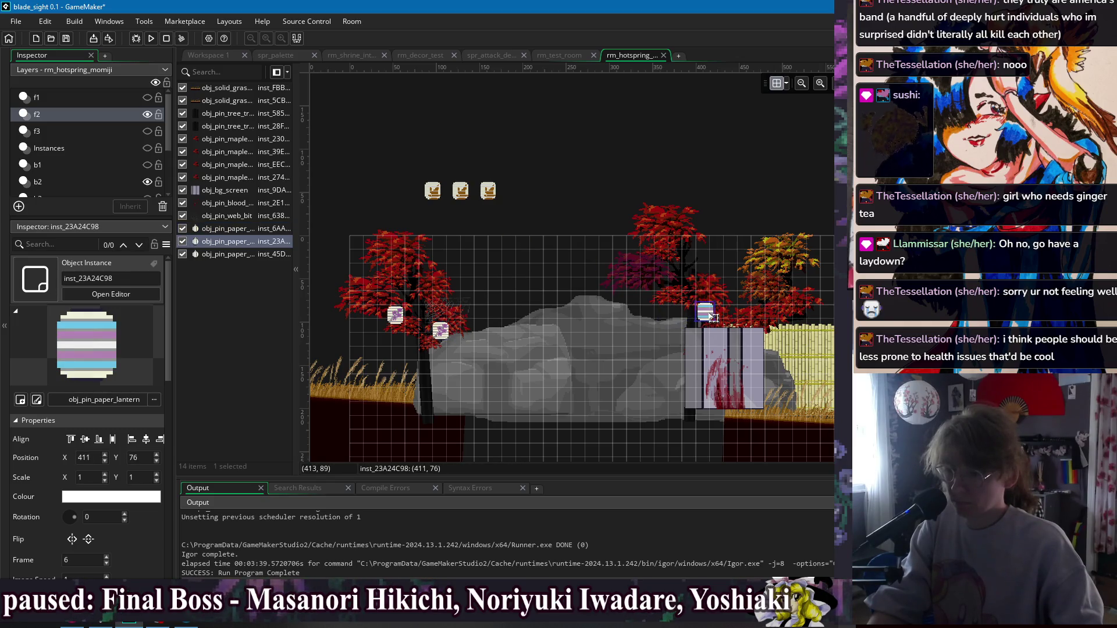
left_click(737, 181)
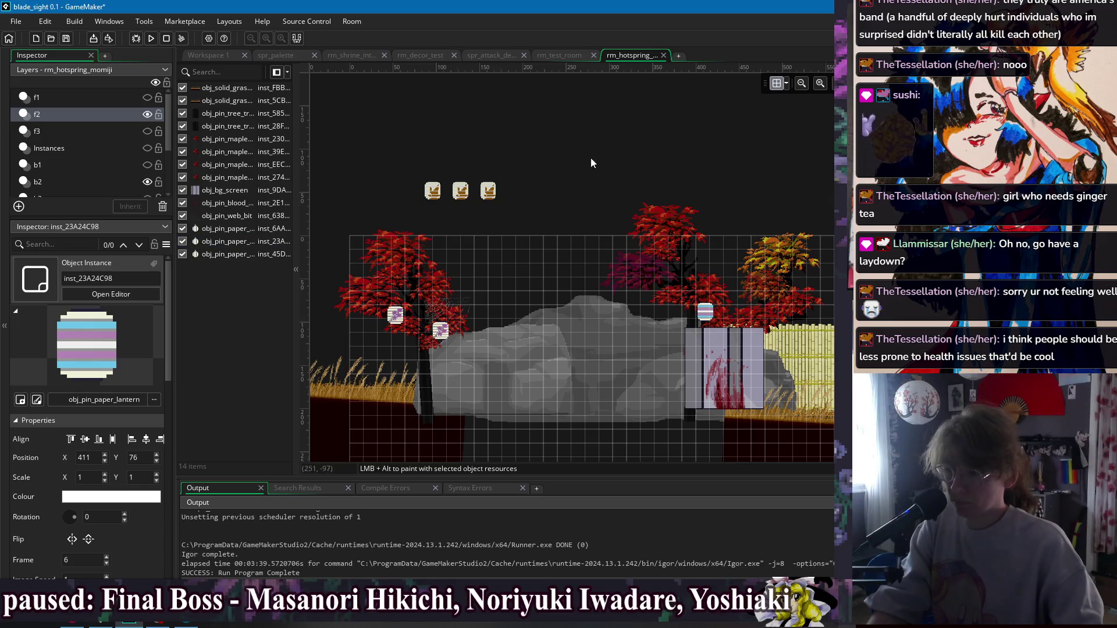
left_click_drag(709, 314, 707, 317)
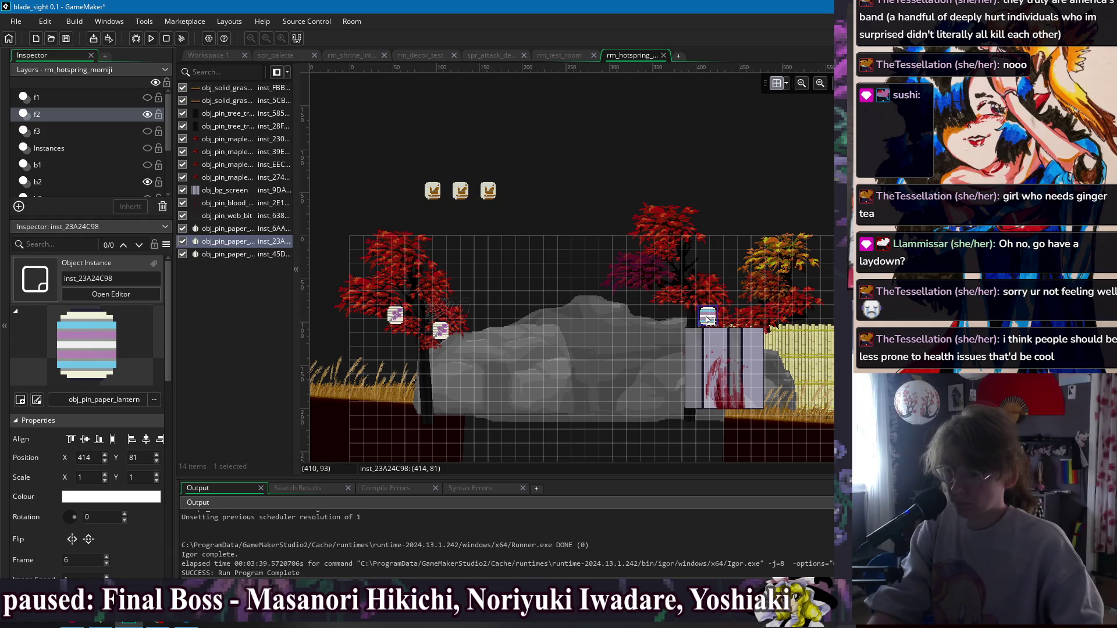
left_click(732, 200)
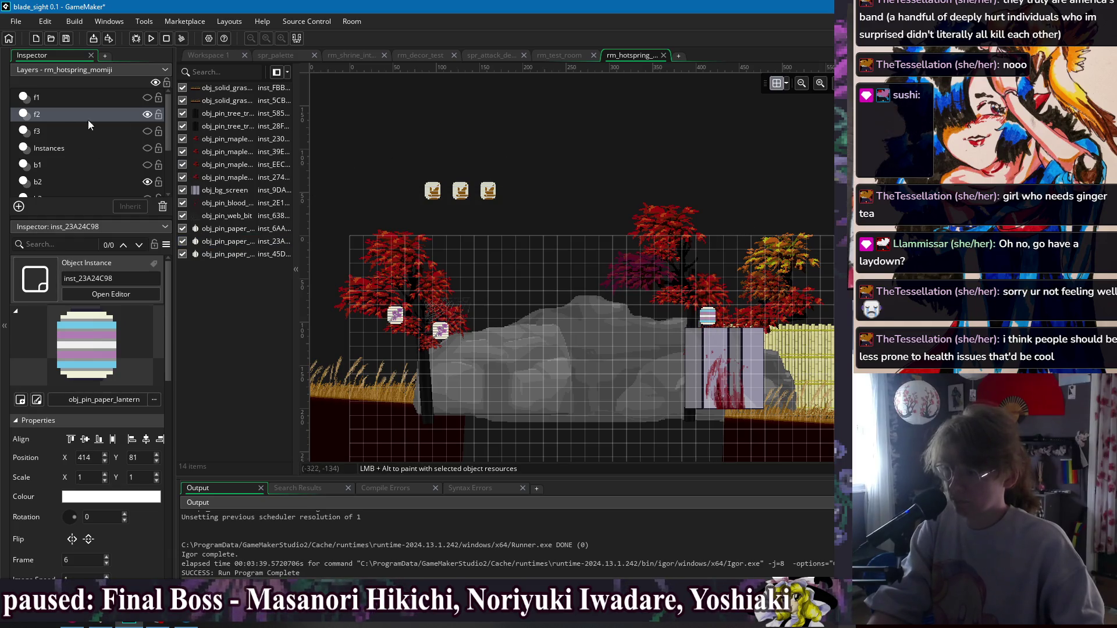
Toggle visibility of layers f2, b1 and b2, ending with b2 visible and selected.
left_click(147, 114)
left_click(147, 165)
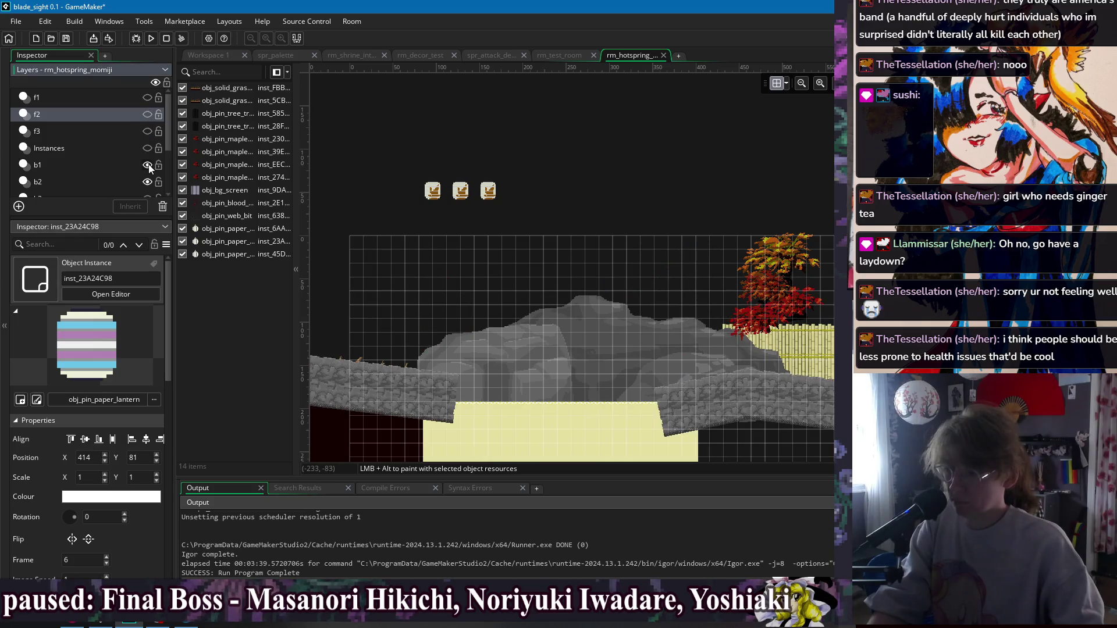
left_click(147, 166)
left_click(146, 181)
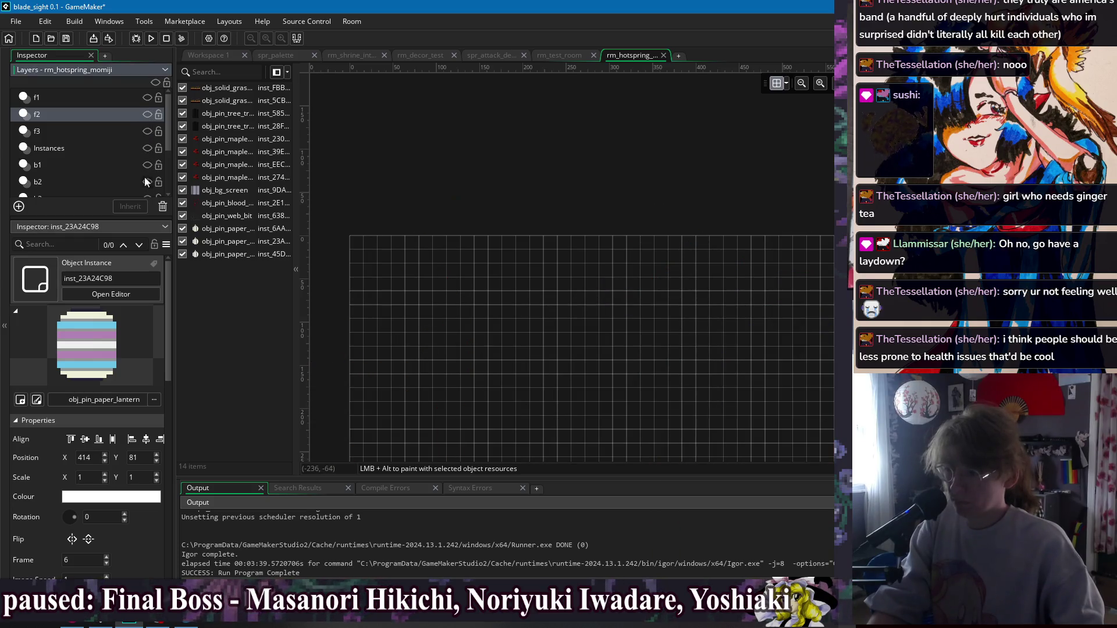
left_click(148, 181)
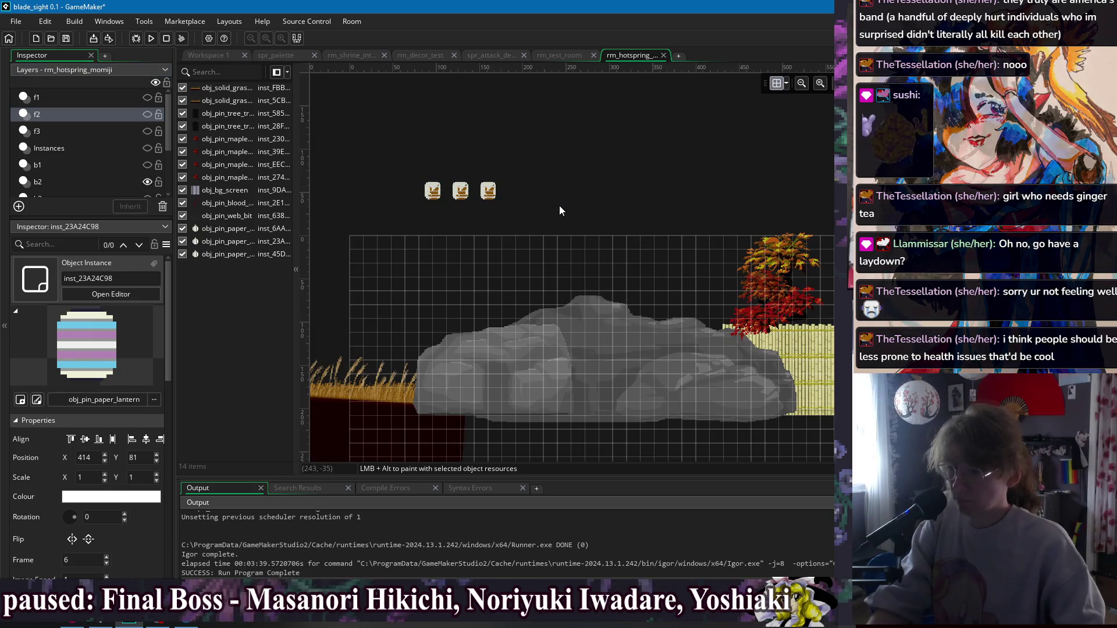
left_click(51, 181)
Paste the three plain paper lanterns into layer b3, with b2 hidden and b3 shown.
left_click_drag(395, 139, 512, 200)
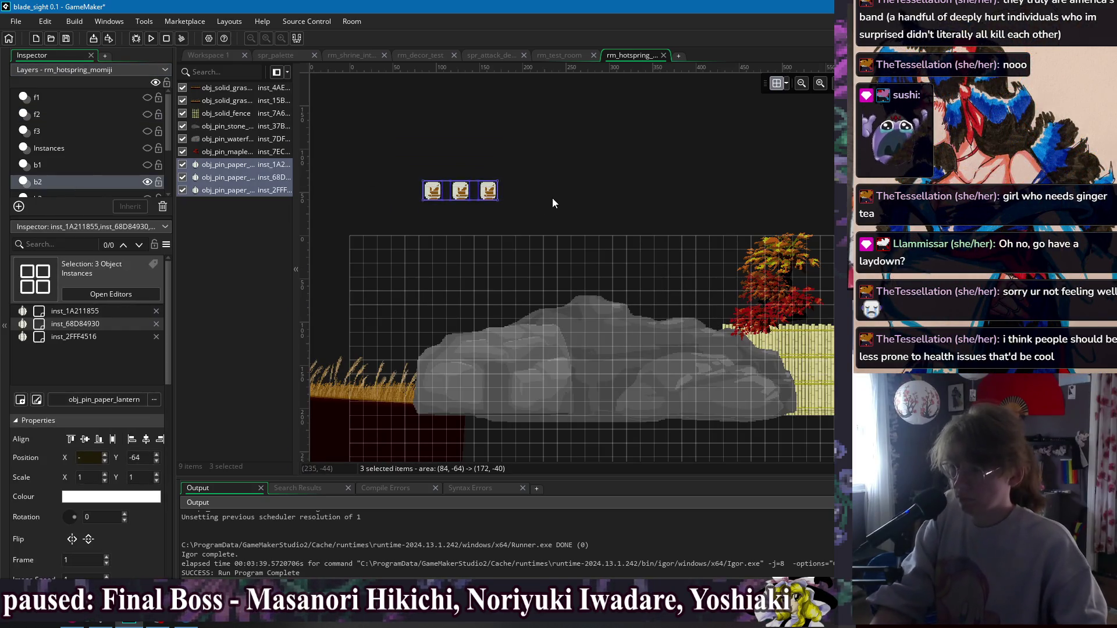
scroll(49, 141, "down", 2)
left_click(50, 129)
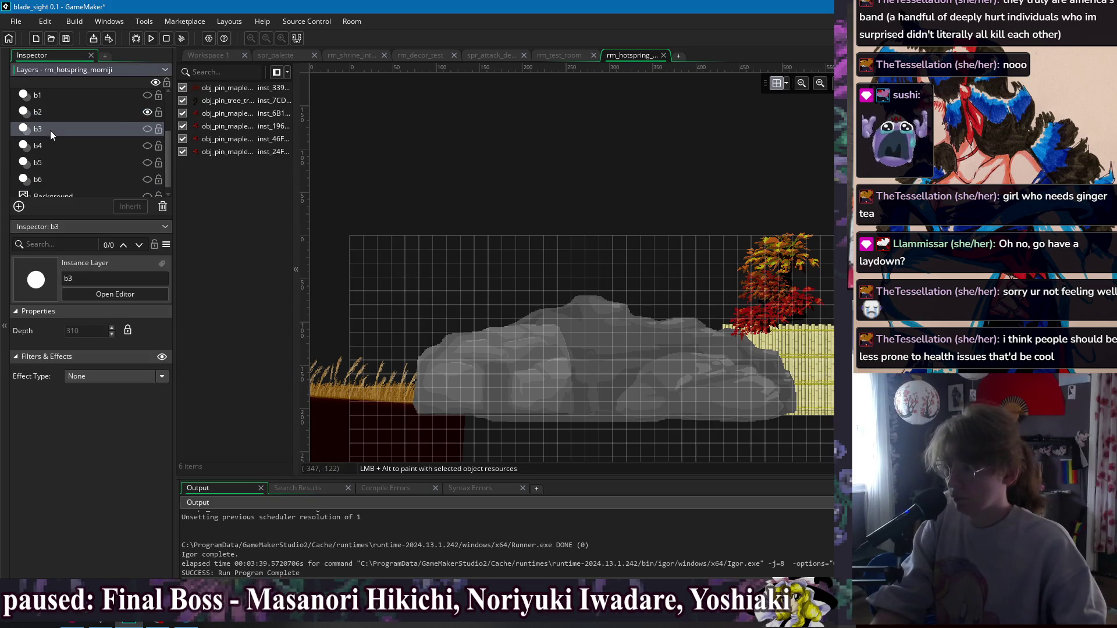
left_click(147, 112)
left_click(148, 128)
left_click_drag(570, 158, 487, 152)
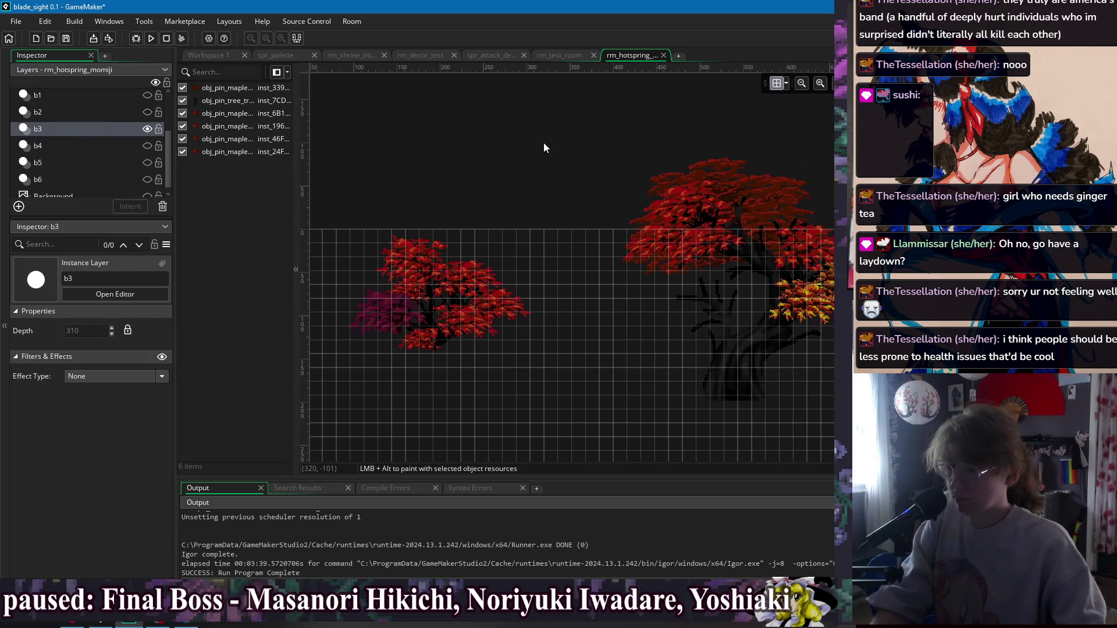
key("ctrl+v")
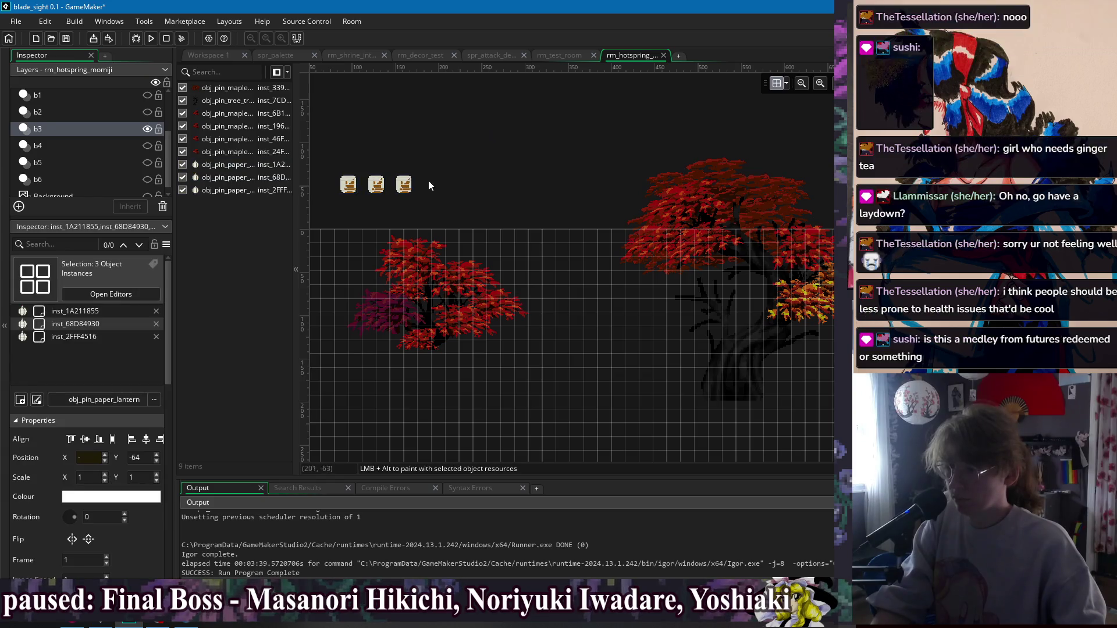
Drag each of the three pasted lanterns into the large right-hand maple tree.
left_click(459, 185)
mouse_move(534, 189)
left_mouse_down()
mouse_move(810, 248)
mouse_move(806, 260)
left_mouse_up()
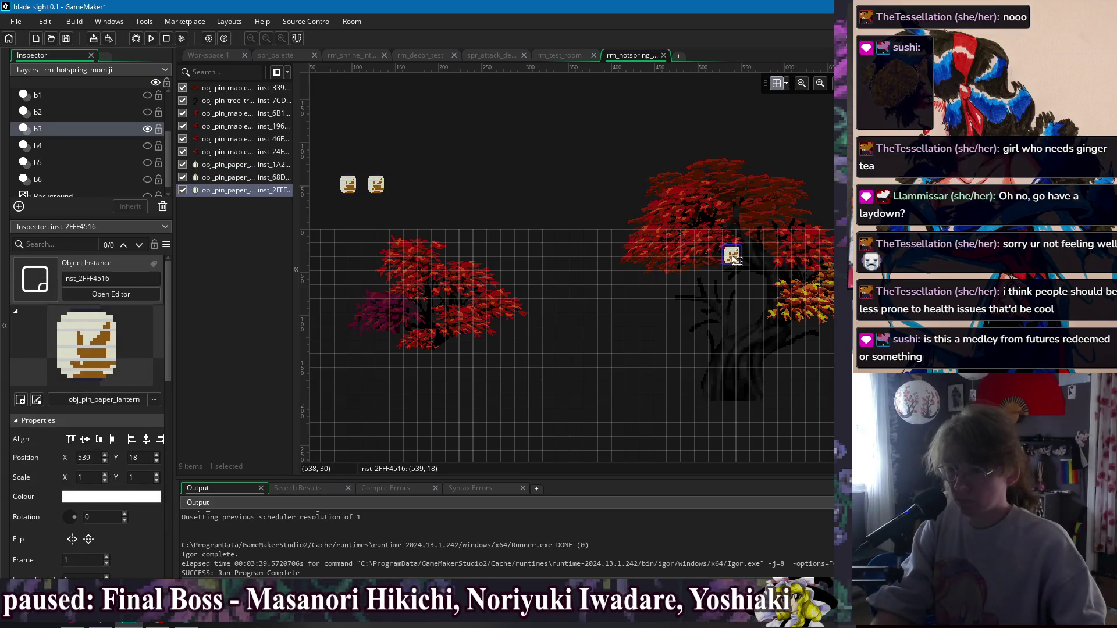
left_click(403, 192)
mouse_move(378, 186)
left_mouse_down()
mouse_move(599, 219)
mouse_move(771, 281)
left_mouse_up()
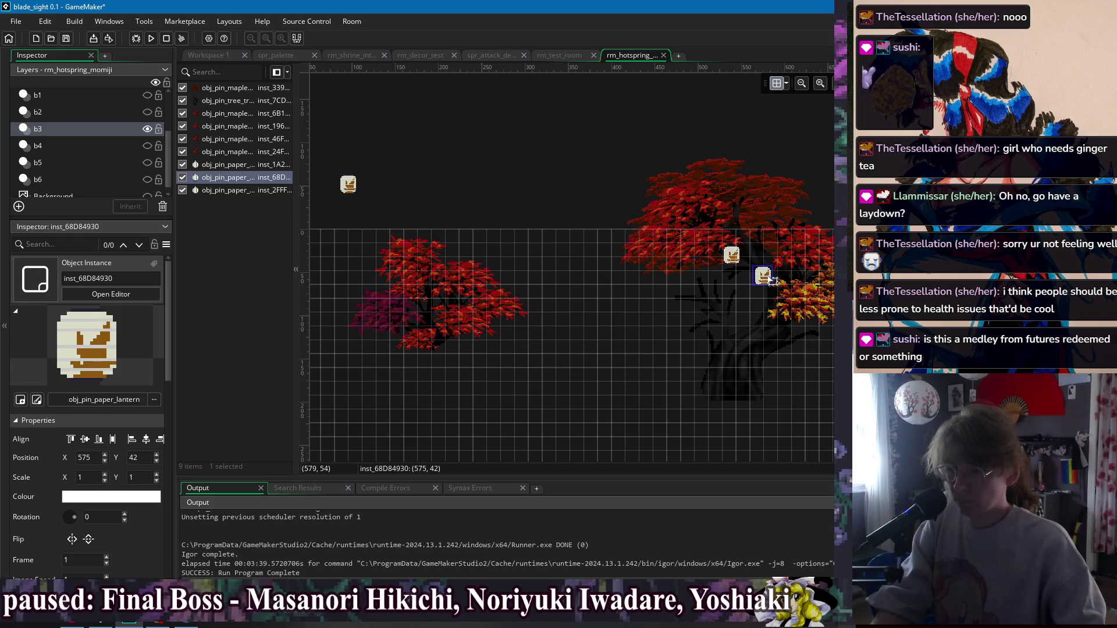
left_click(363, 197)
mouse_move(355, 193)
left_mouse_down()
mouse_move(447, 297)
mouse_move(436, 311)
mouse_move(805, 332)
mouse_move(774, 317)
mouse_move(713, 316)
mouse_move(713, 326)
mouse_move(692, 291)
left_mouse_up()
left_click(565, 153)
Deselect the lanterns and pan the room view to review their placement.
scroll(601, 170, "left", 3)
scroll(678, 279, "right", 3)
scroll(678, 280, "down", 1)
left_click(469, 100)
scroll(495, 152, "up", 2)
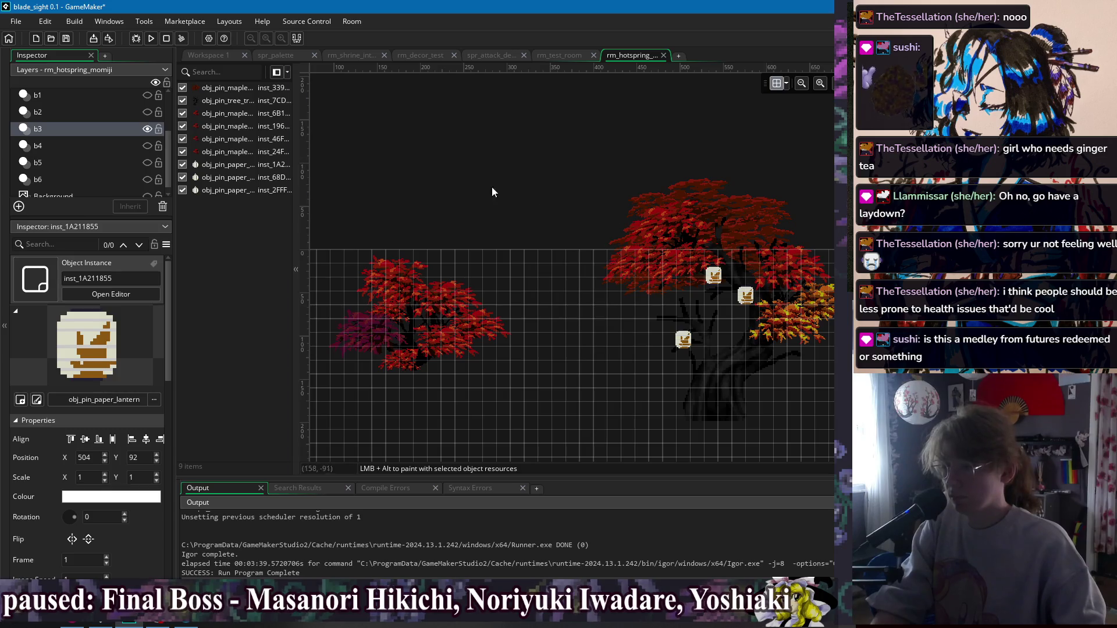
left_click_drag(489, 191, 520, 181)
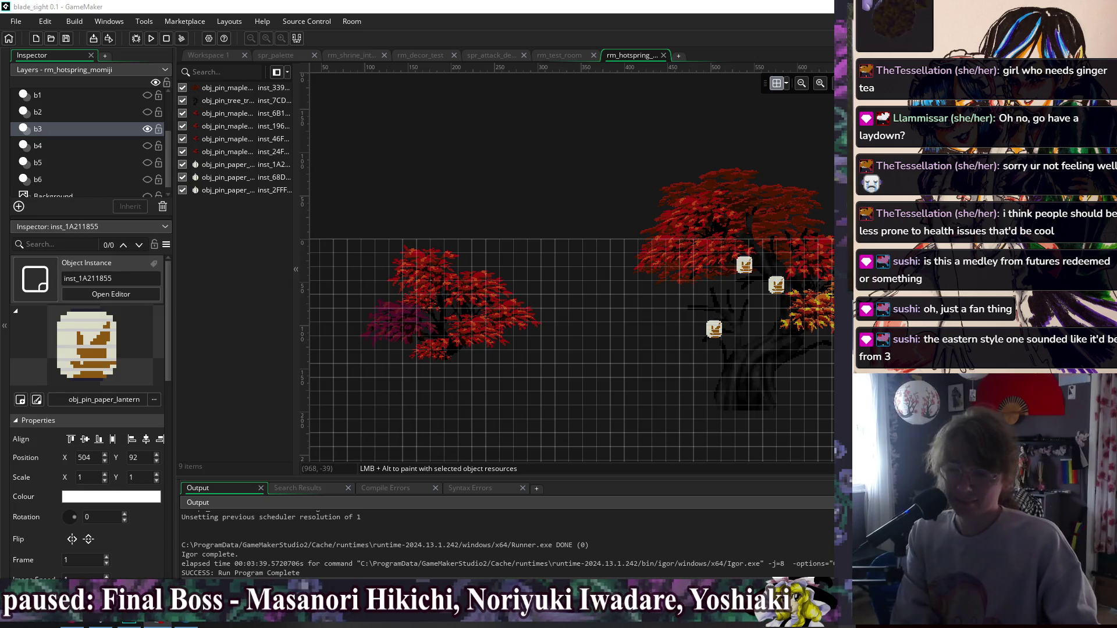
left_click(588, 135)
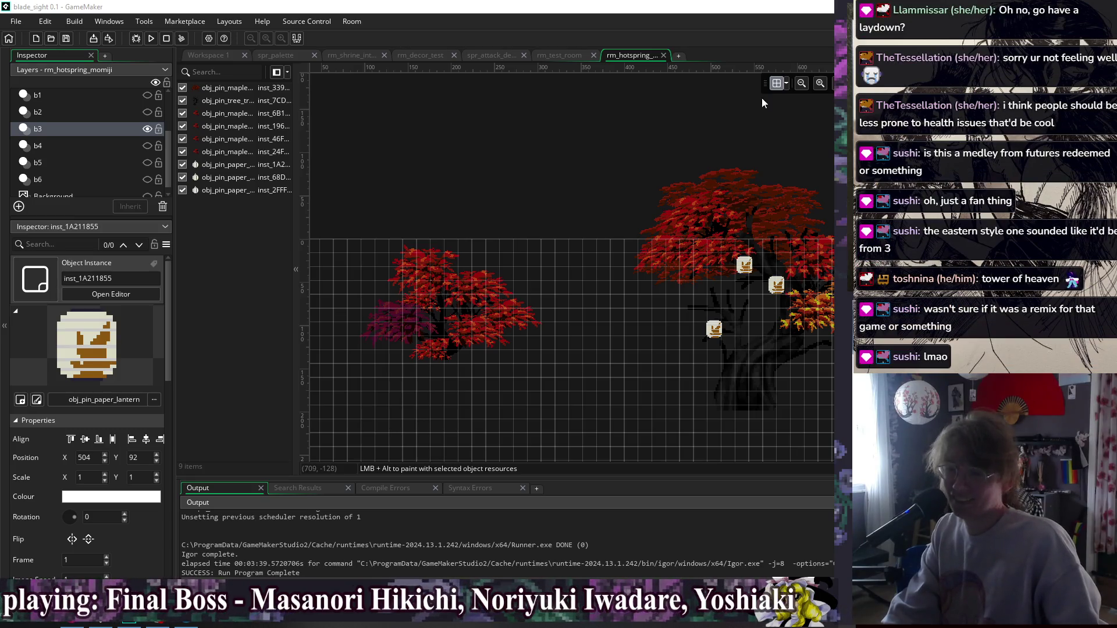
left_click_drag(692, 209, 643, 190)
left_click_drag(721, 187, 670, 189)
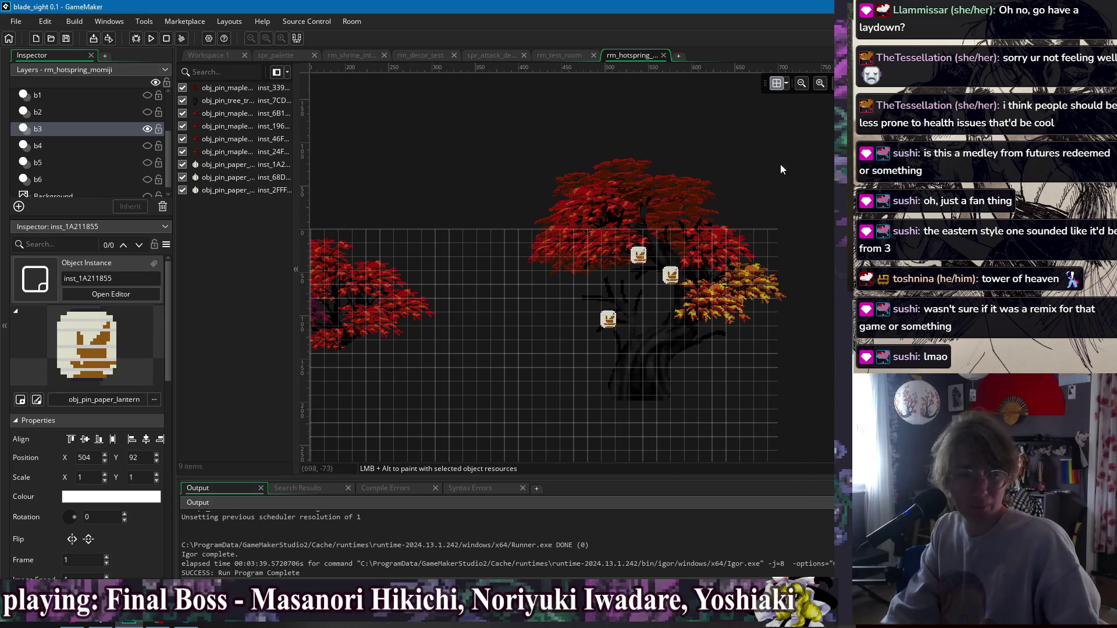
left_click_drag(787, 158, 770, 182)
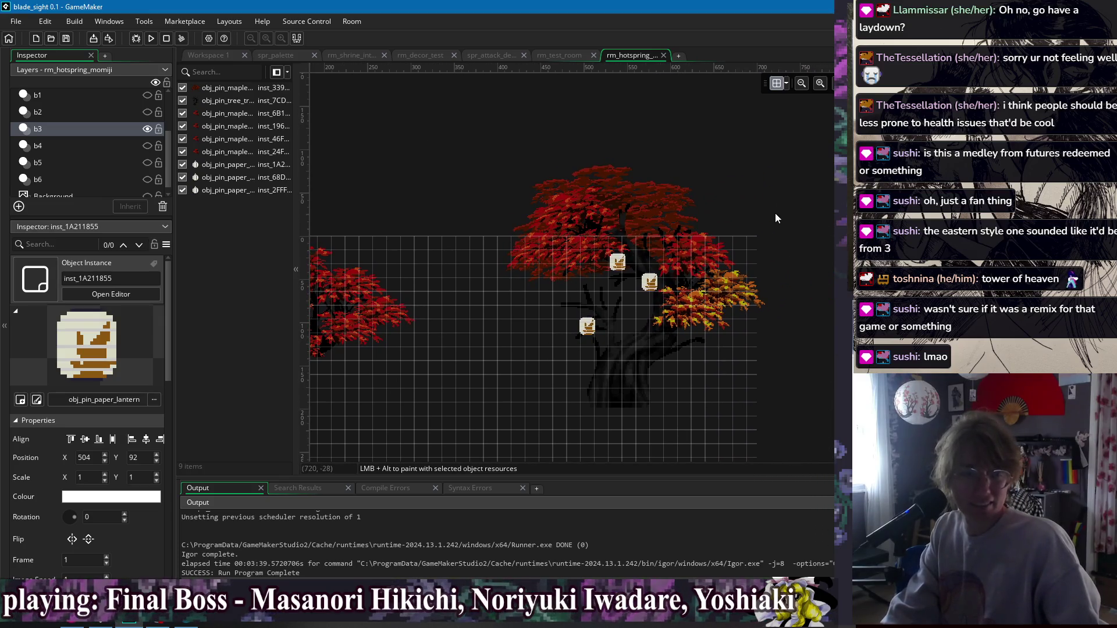
mouse_move(382, 169)
left_mouse_down()
mouse_move(576, 169)
mouse_move(546, 159)
left_mouse_up()
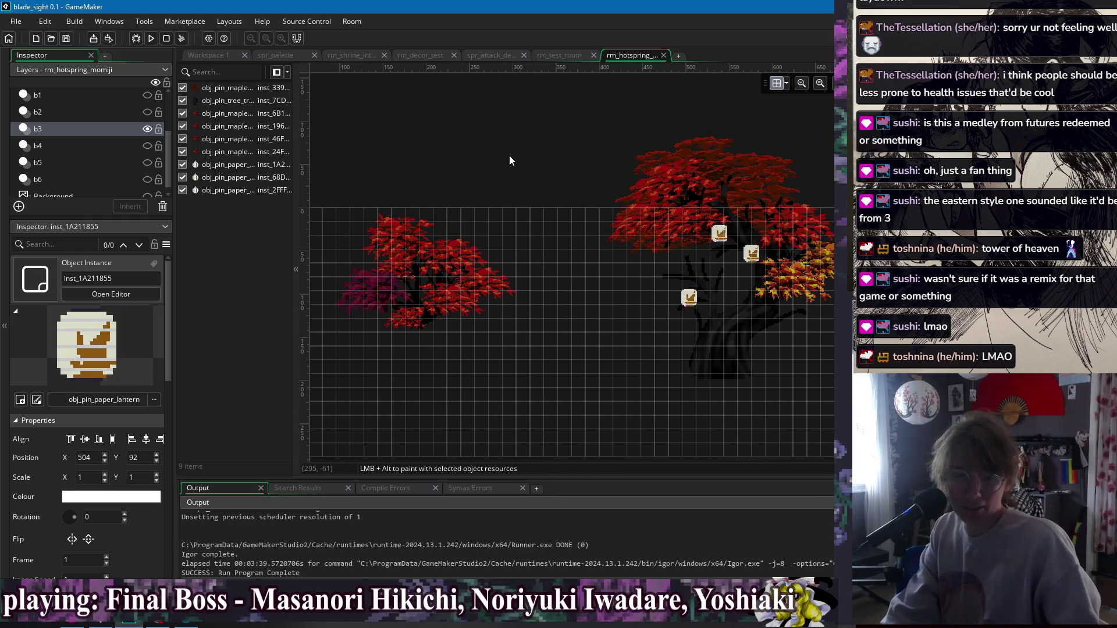
scroll(508, 156, "down", 3)
scroll(549, 235, "up", 2)
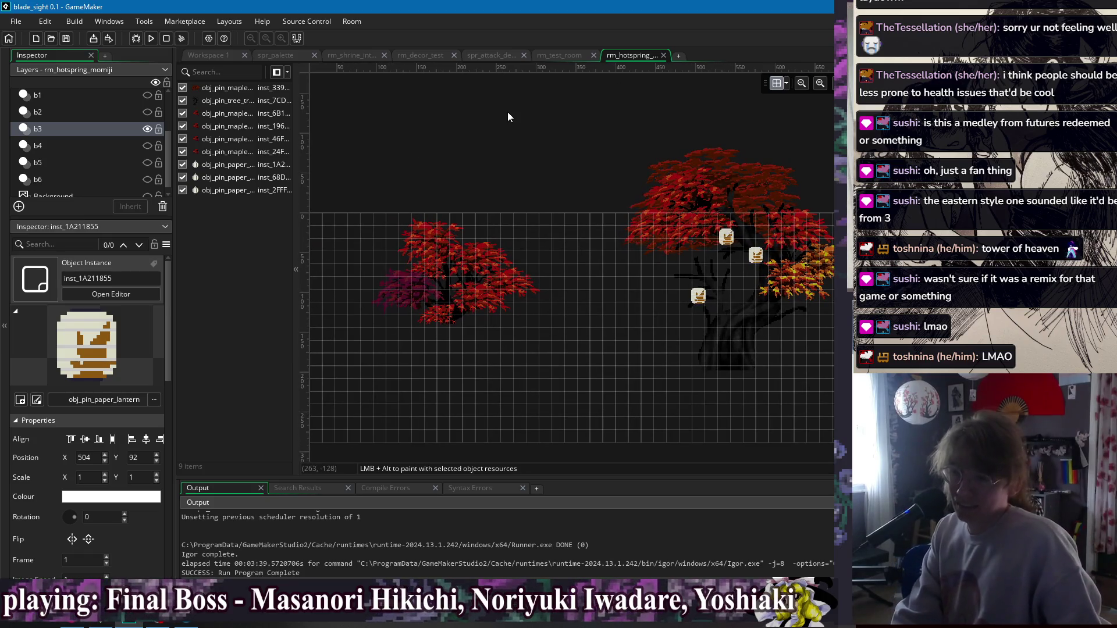
Look over hotspring layers b4, b2 and b1, then switch to the rm_test_room room.
scroll(511, 141, "down", 1)
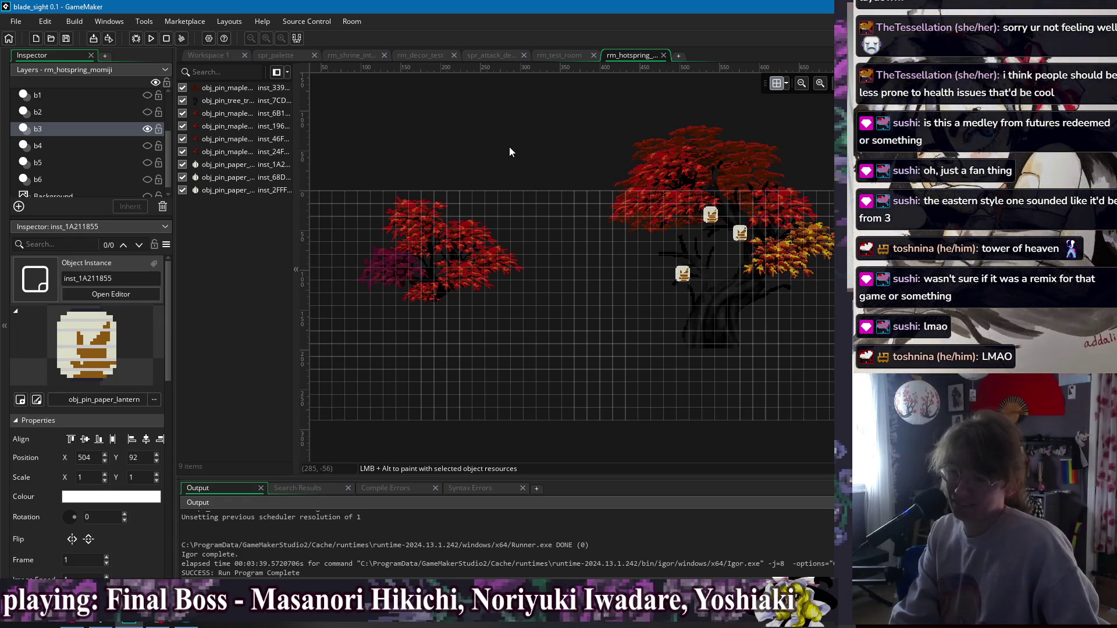
left_click(58, 147)
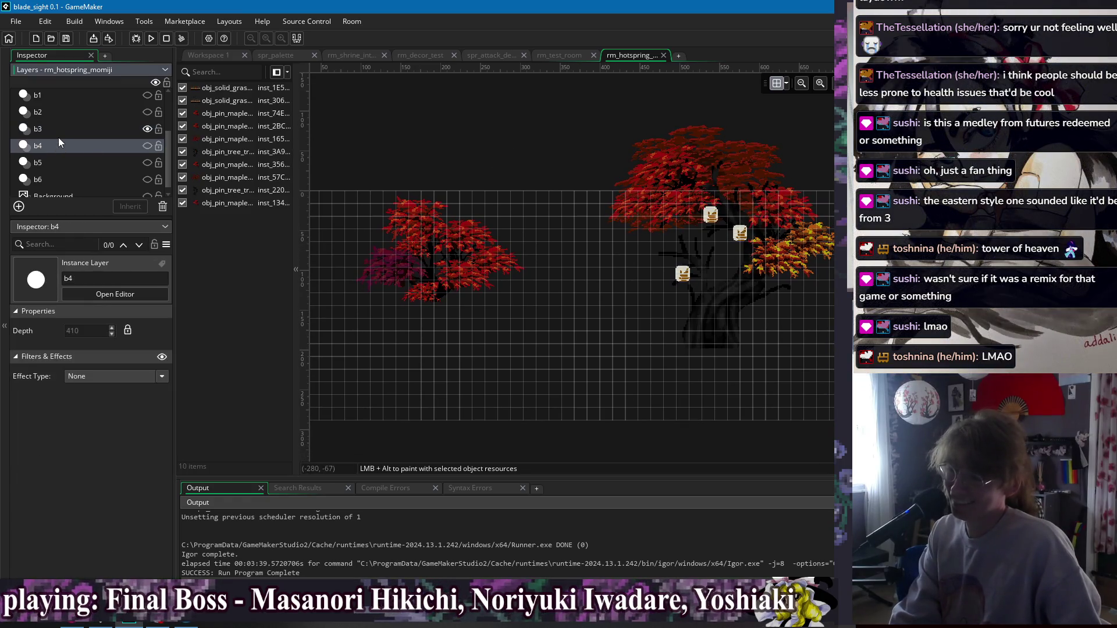
left_click(56, 112)
left_click(57, 98)
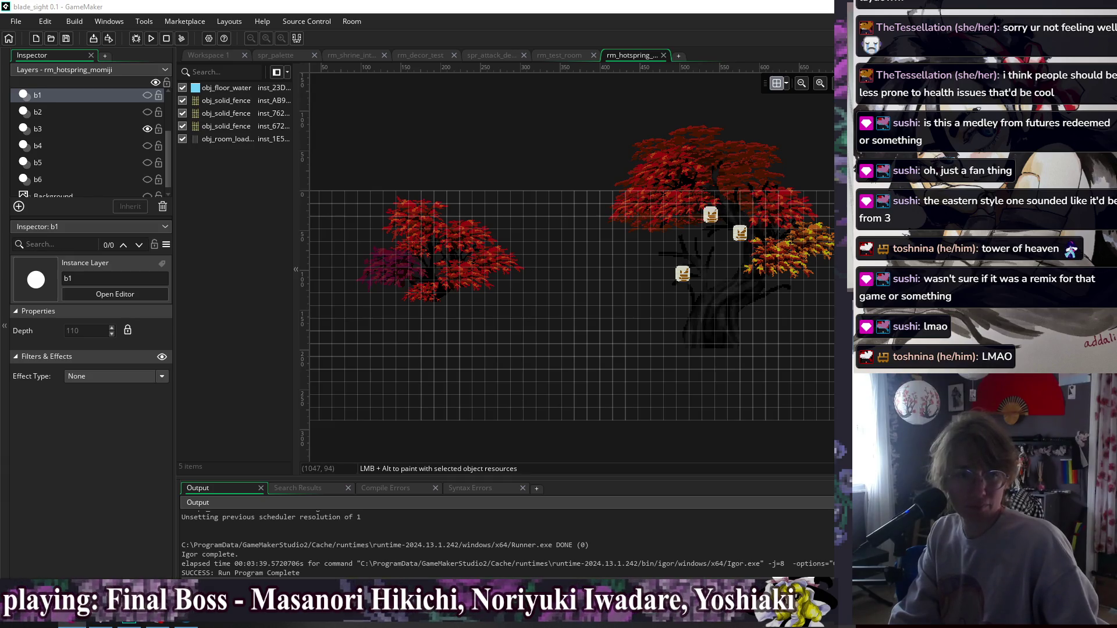
left_click(566, 162)
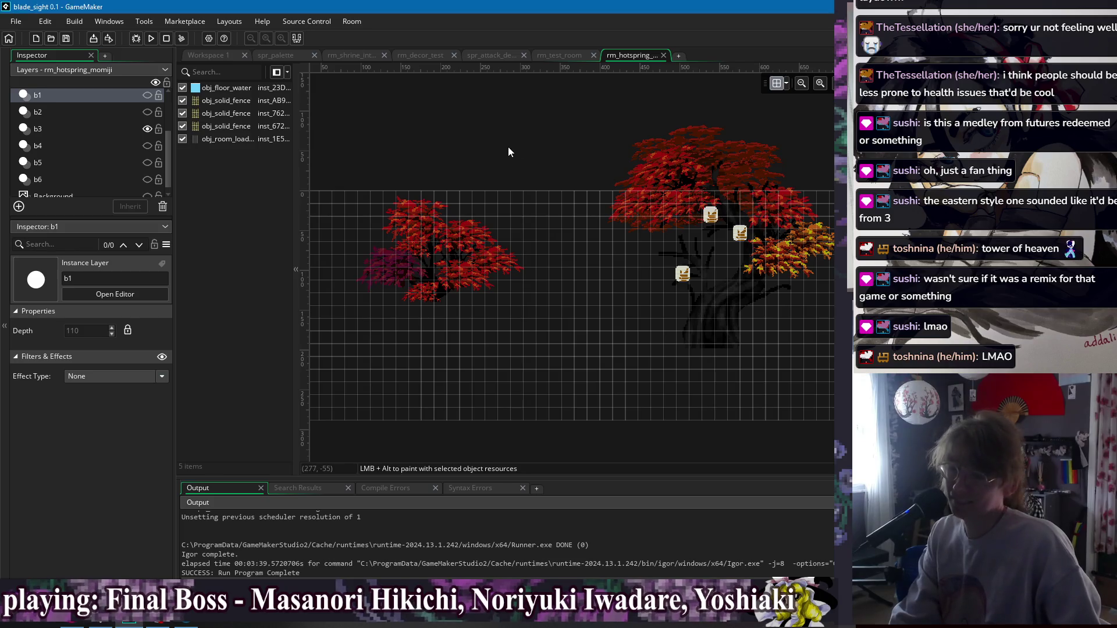
scroll(591, 168, "up", 1)
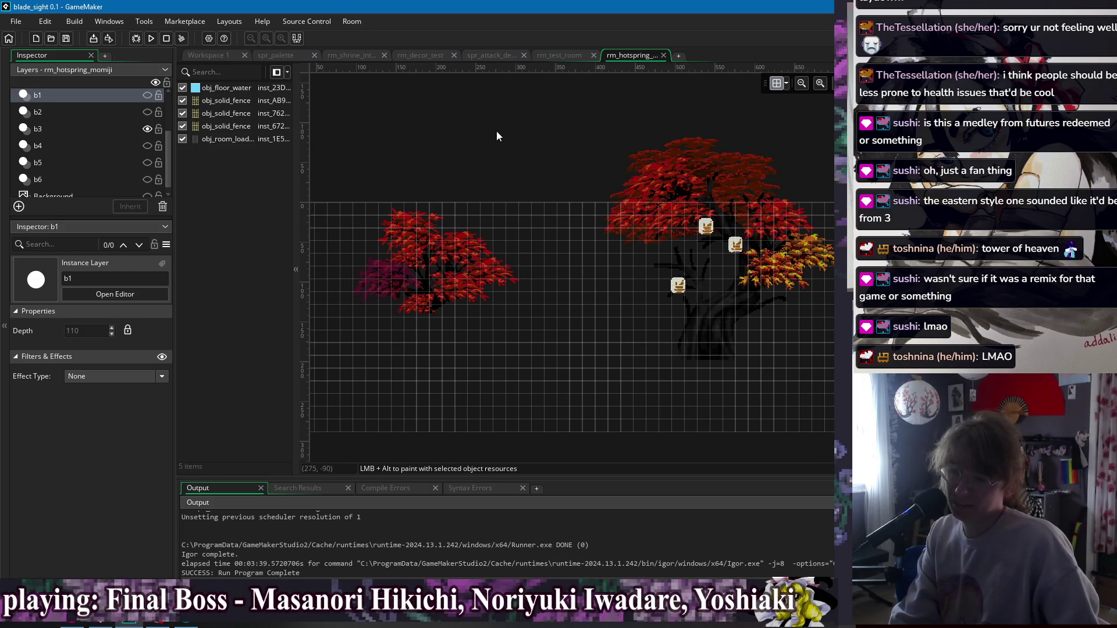
left_click_drag(496, 136, 510, 139)
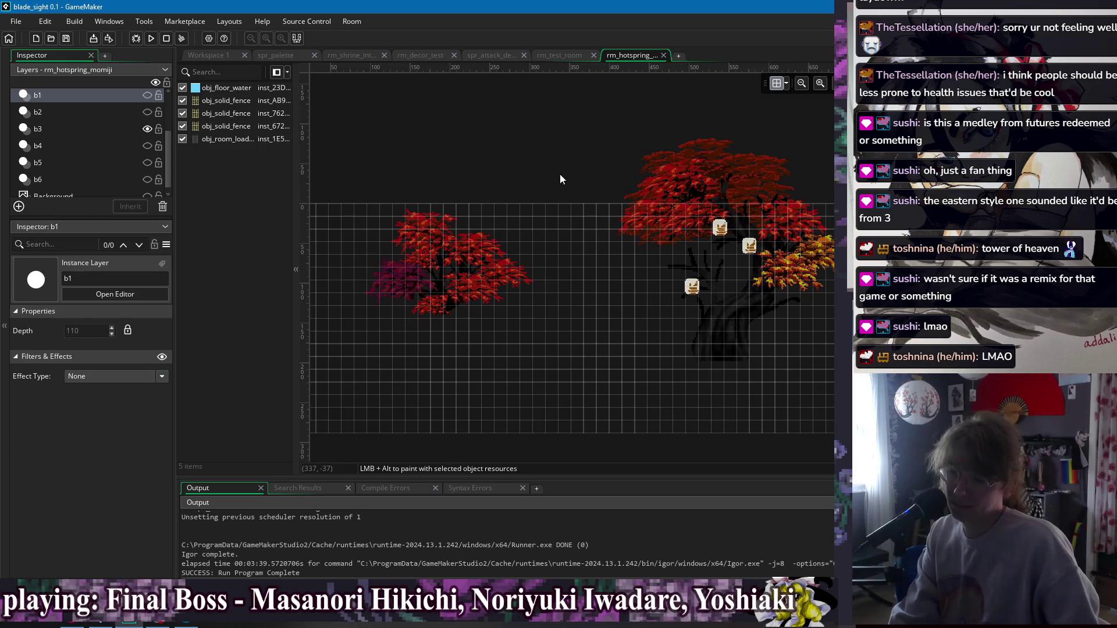
left_click(562, 55)
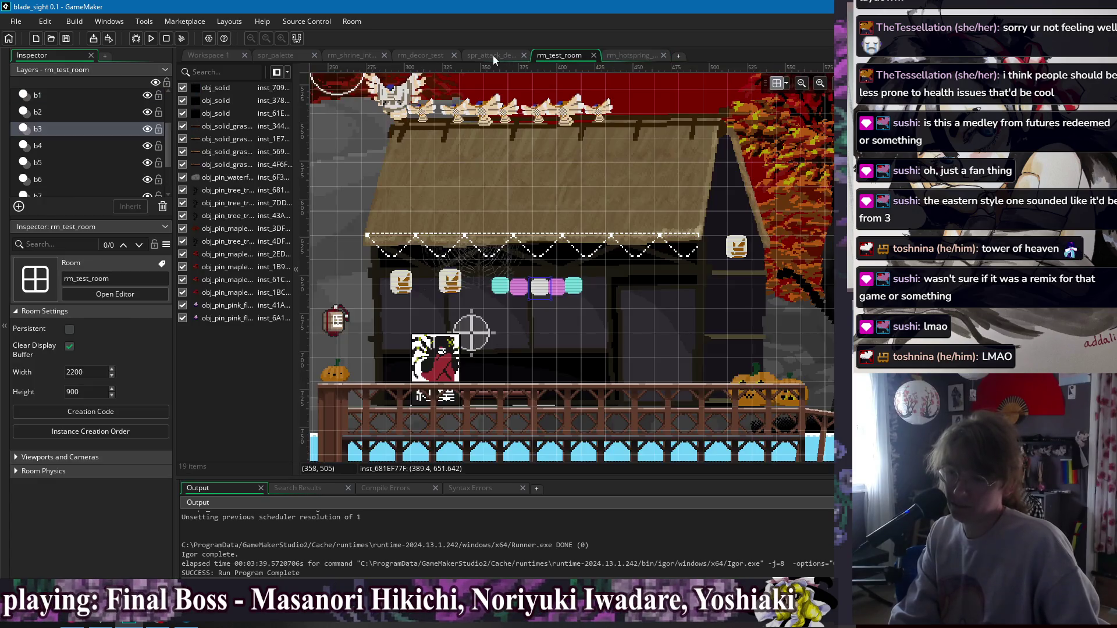
Glance at the attack sprite and hotspring room, then bring up obj_character's Begin Step code.
left_click(473, 57)
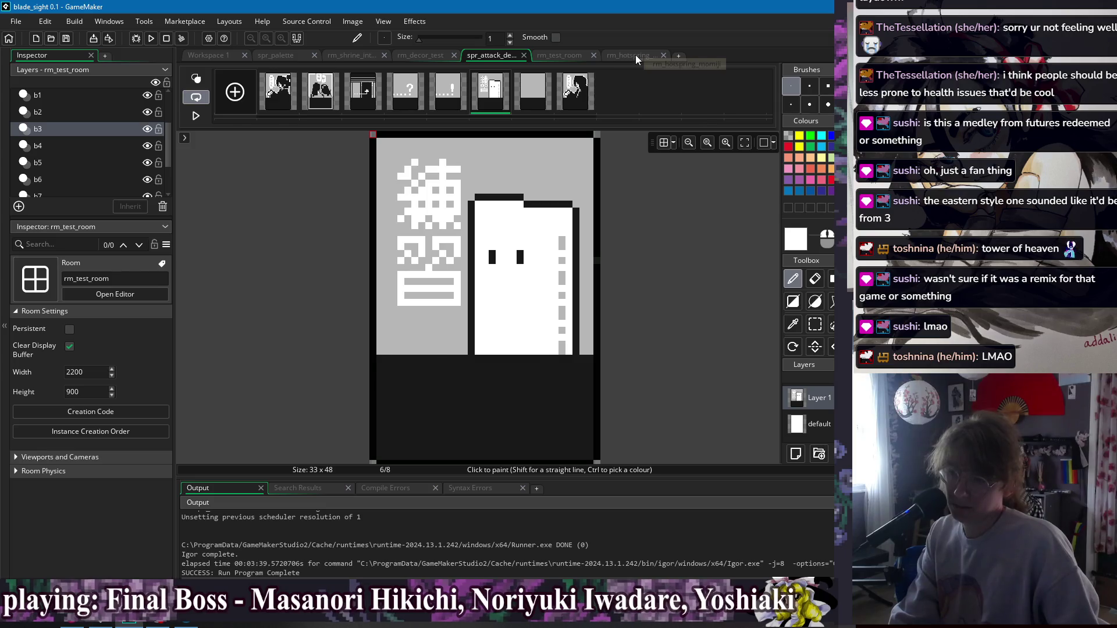
left_click(637, 56)
scroll(483, 215, "down", 3)
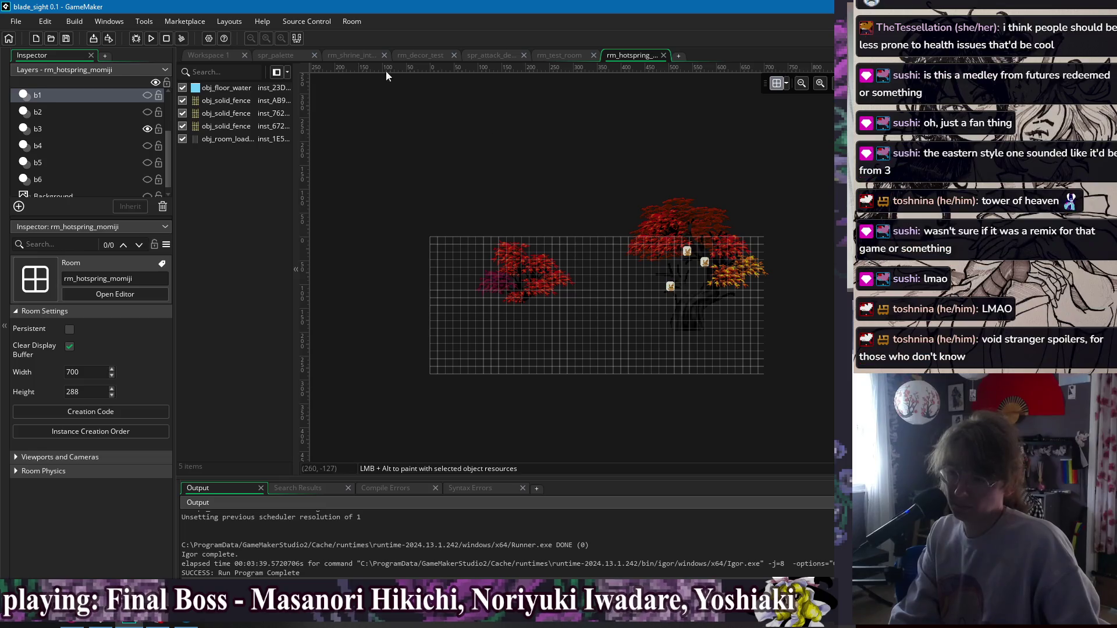
left_click(210, 56)
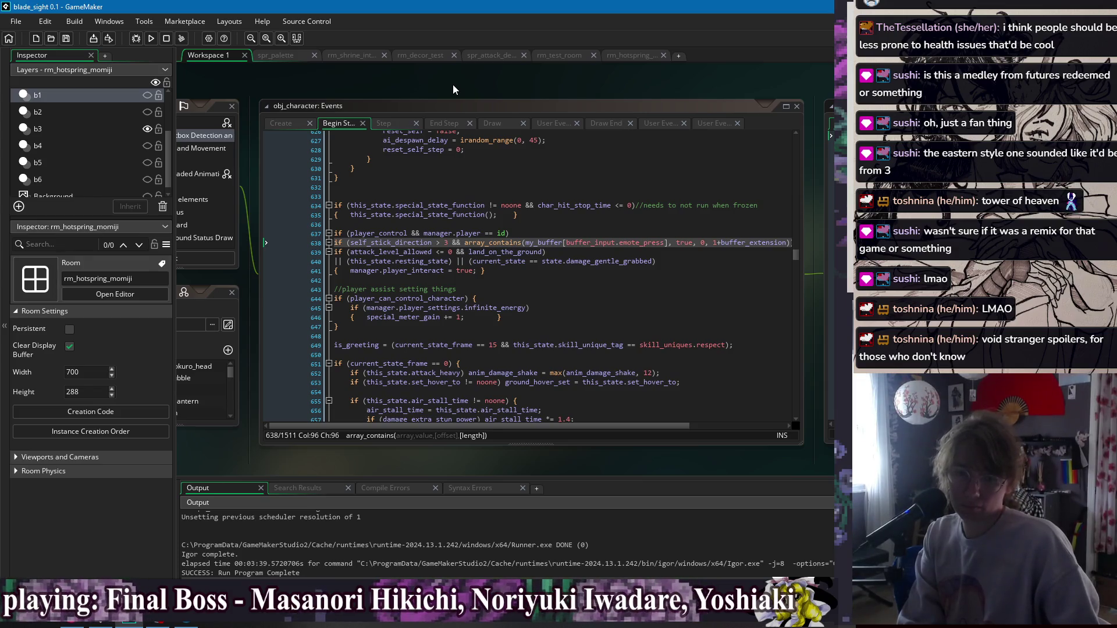
Return to the obj_character code and move the caret through lines 636–648 to line 641.
left_click(642, 57)
left_click(230, 61)
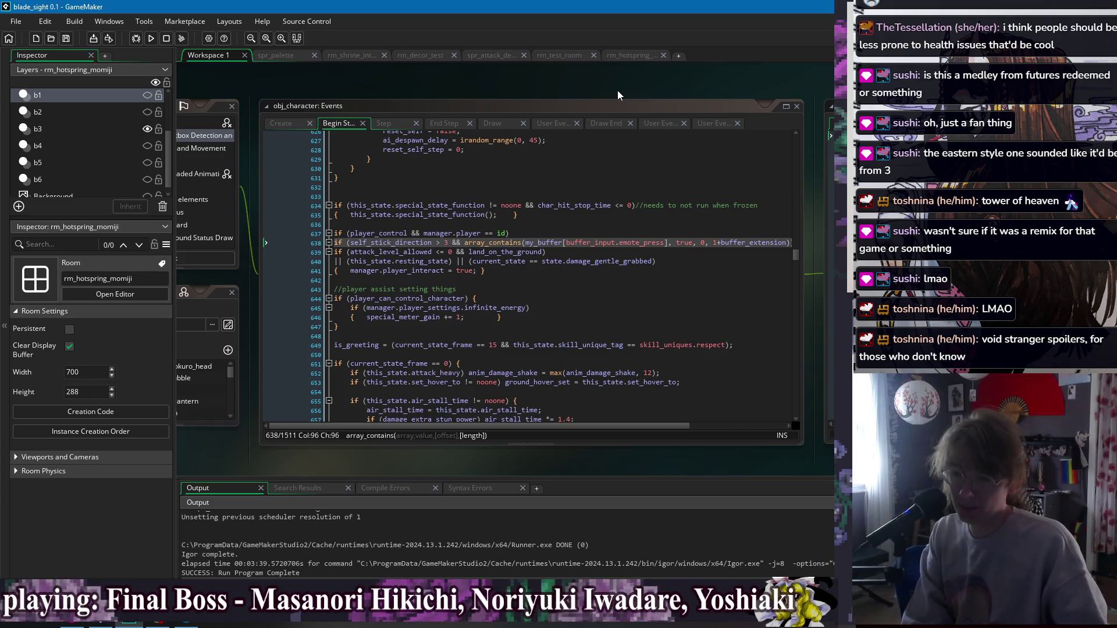
left_click(587, 271)
left_click(590, 307)
key("Down")
key("Down")
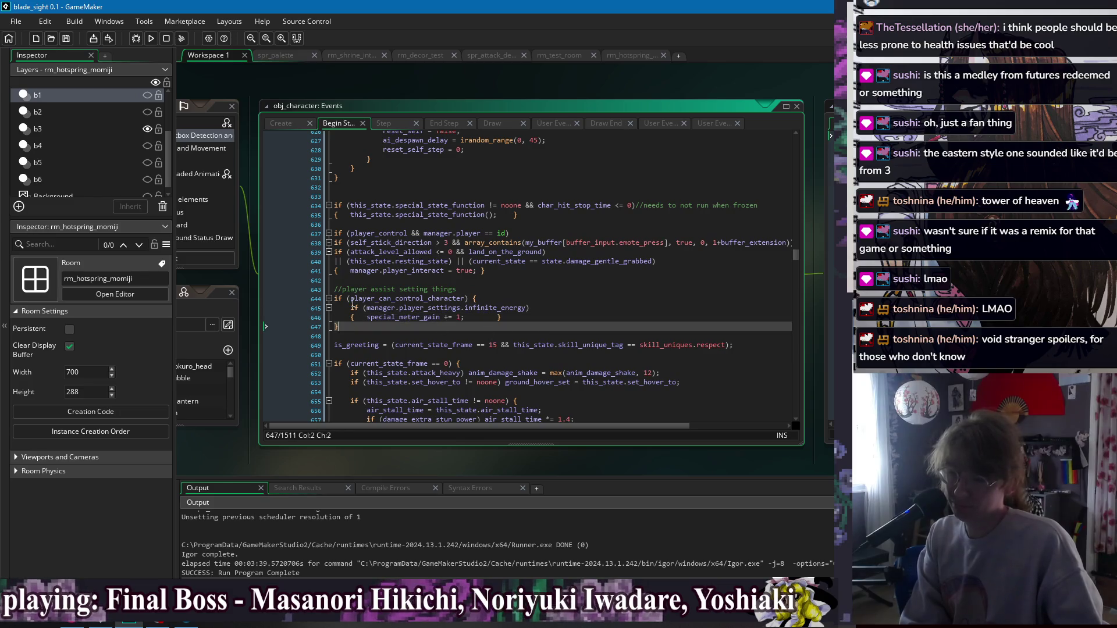
left_click(670, 333)
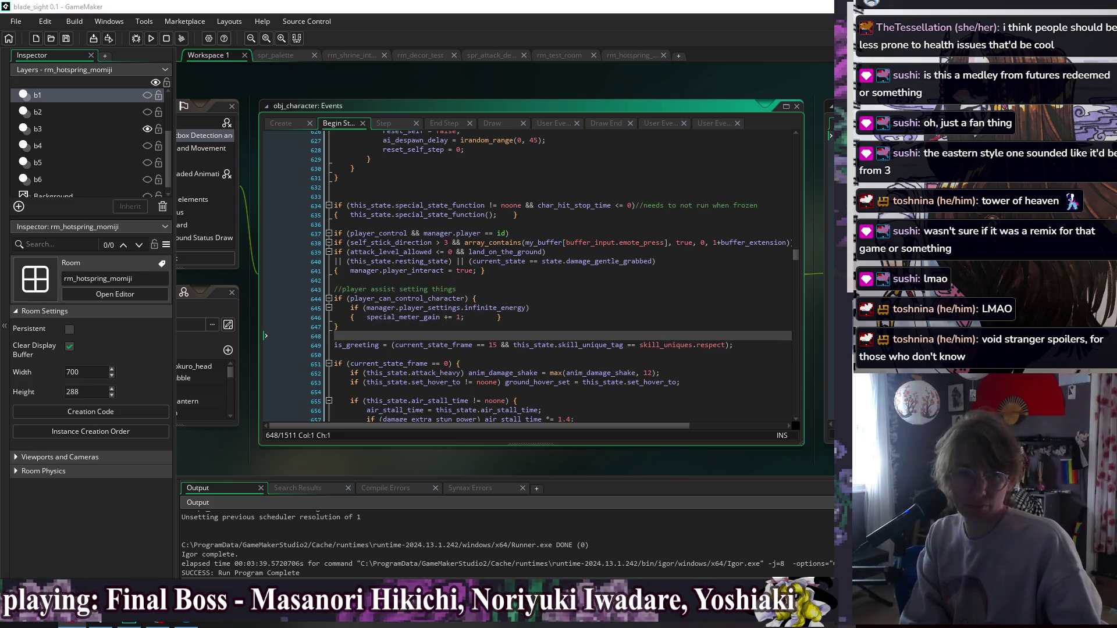
left_click(477, 225)
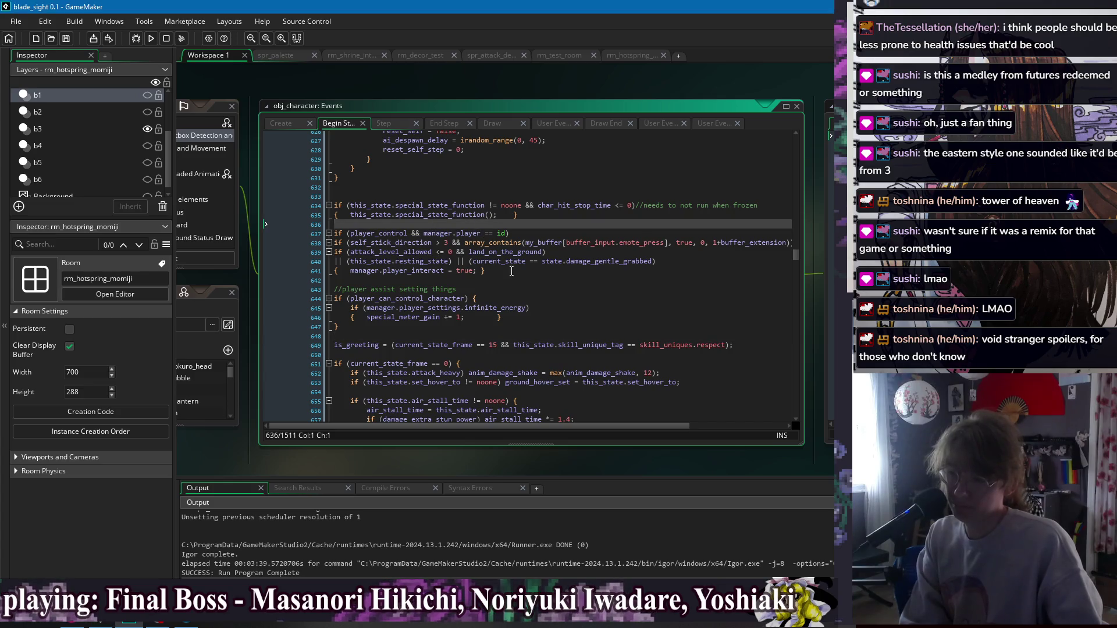
left_click(581, 289)
left_click(521, 274)
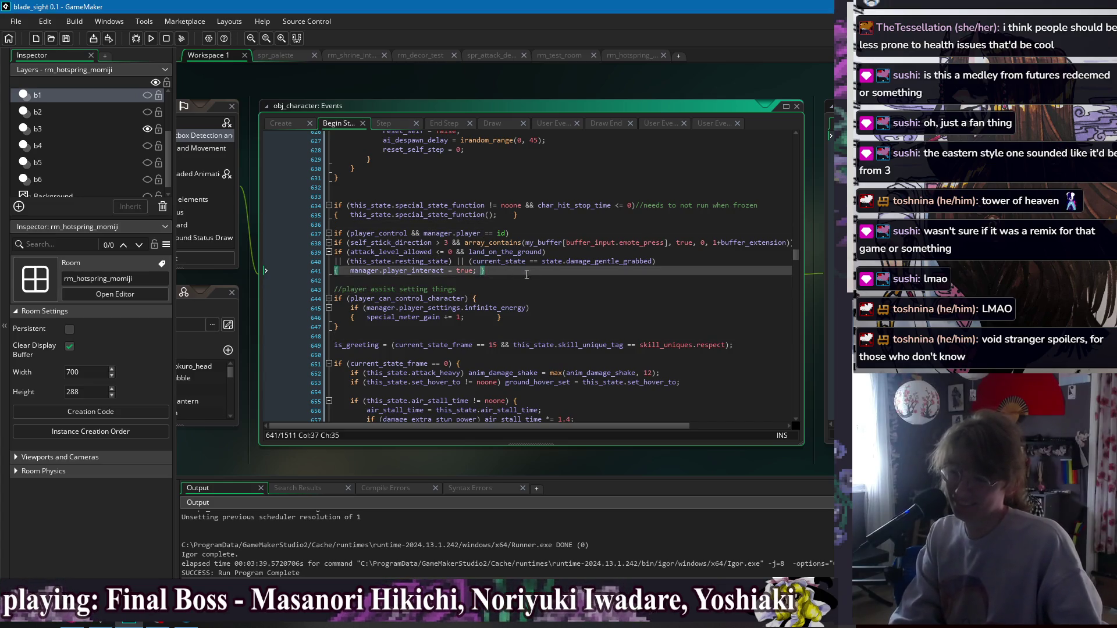
Pad the closing brace on line 641, then review lines 642–648 below it.
key("Tab")
left_click(617, 289)
left_click(617, 281)
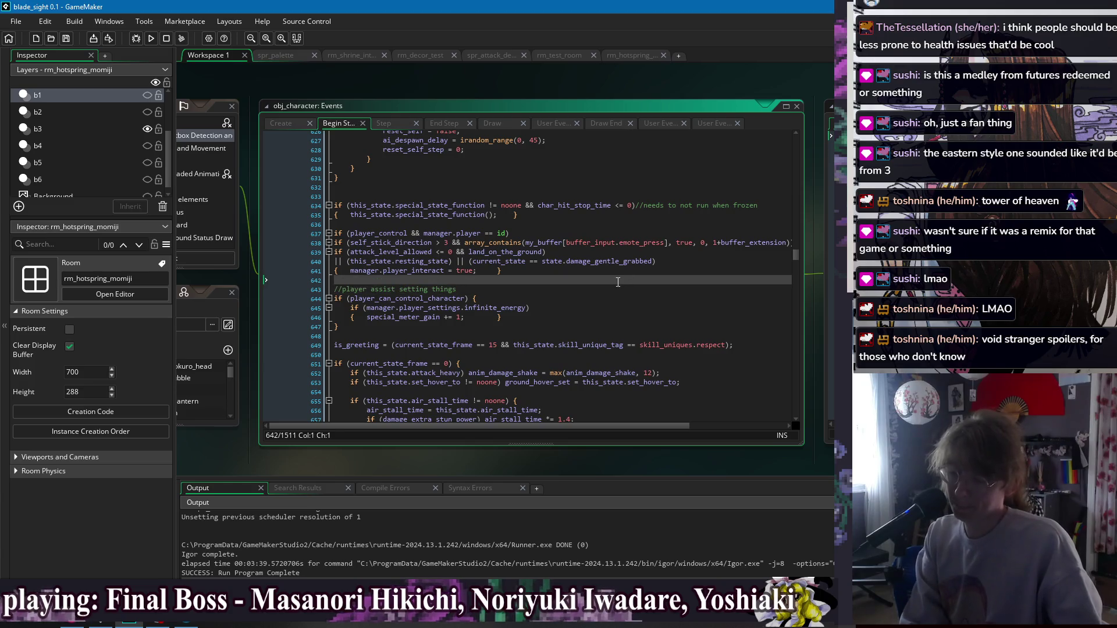
left_click(628, 290)
left_click(651, 317)
left_click(667, 335)
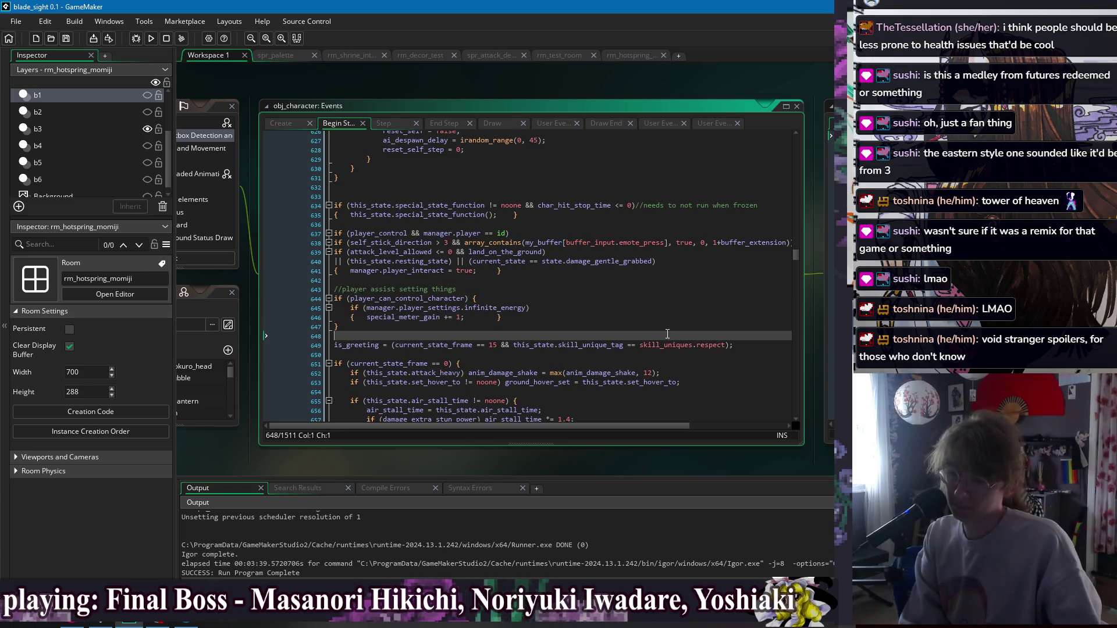
left_click(669, 327)
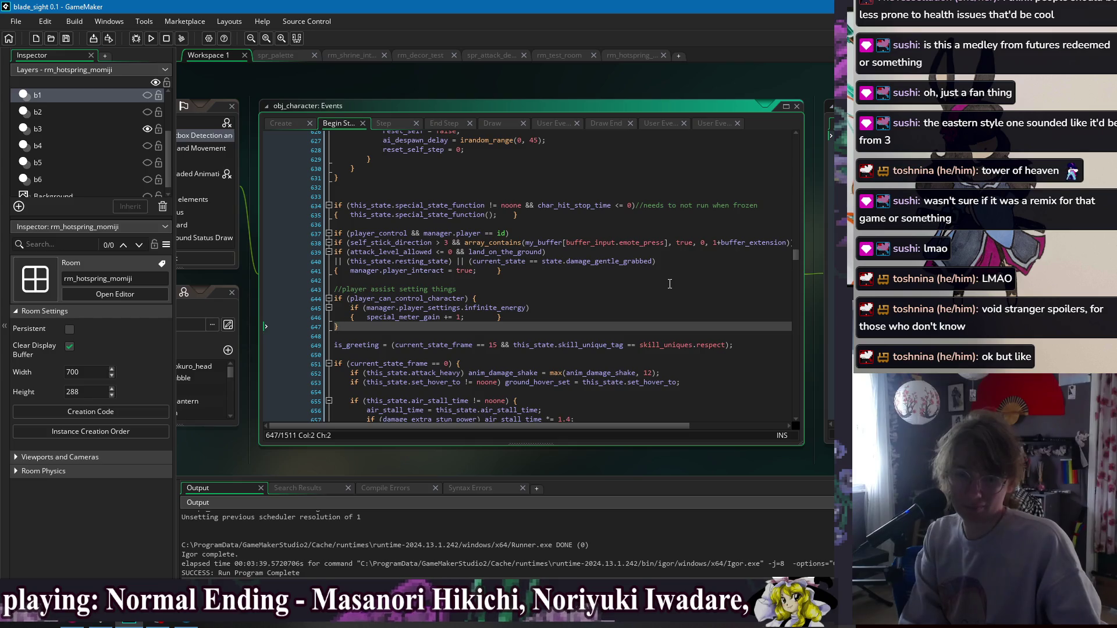
left_click(670, 281)
left_click(643, 328)
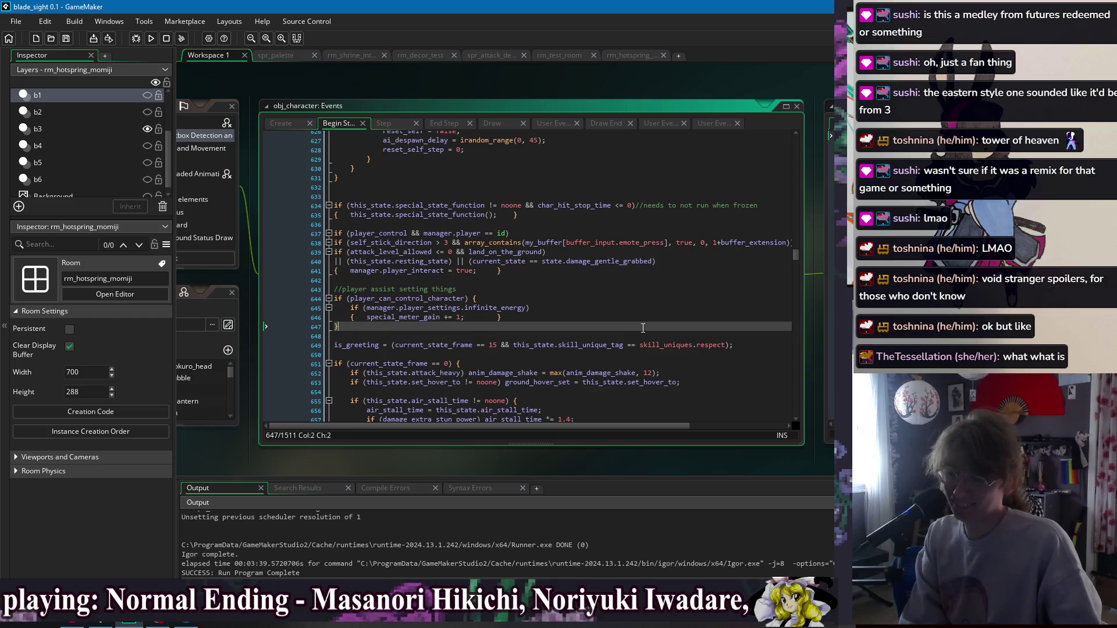
left_click(644, 285)
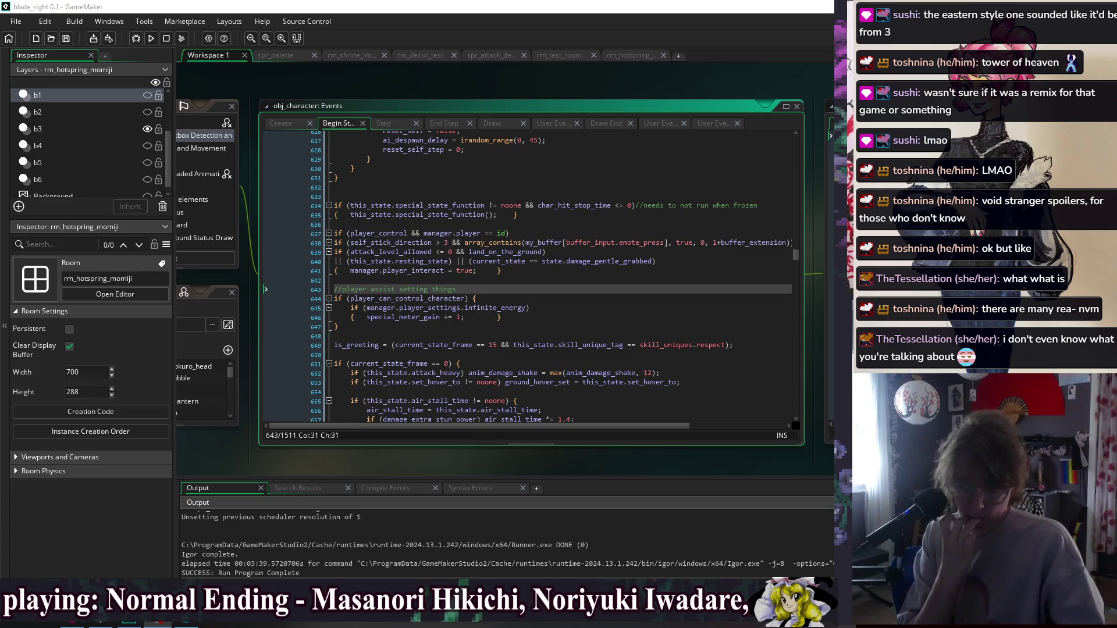
Review the Begin Step code from line 637 down to the end of line 647.
left_click(550, 217)
left_click(547, 276)
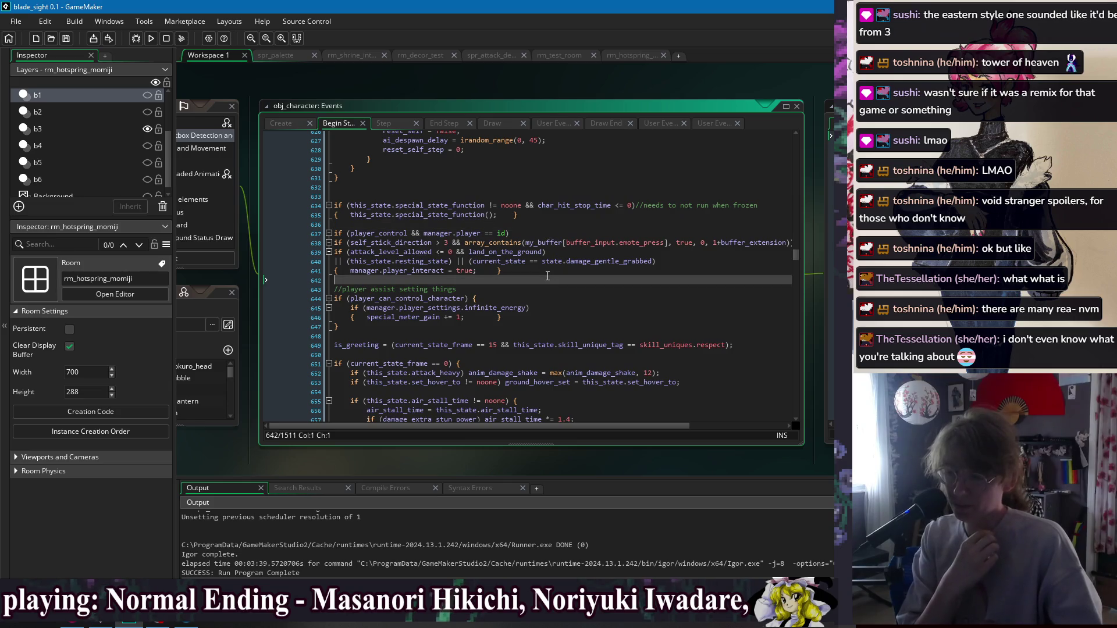
left_click(537, 233)
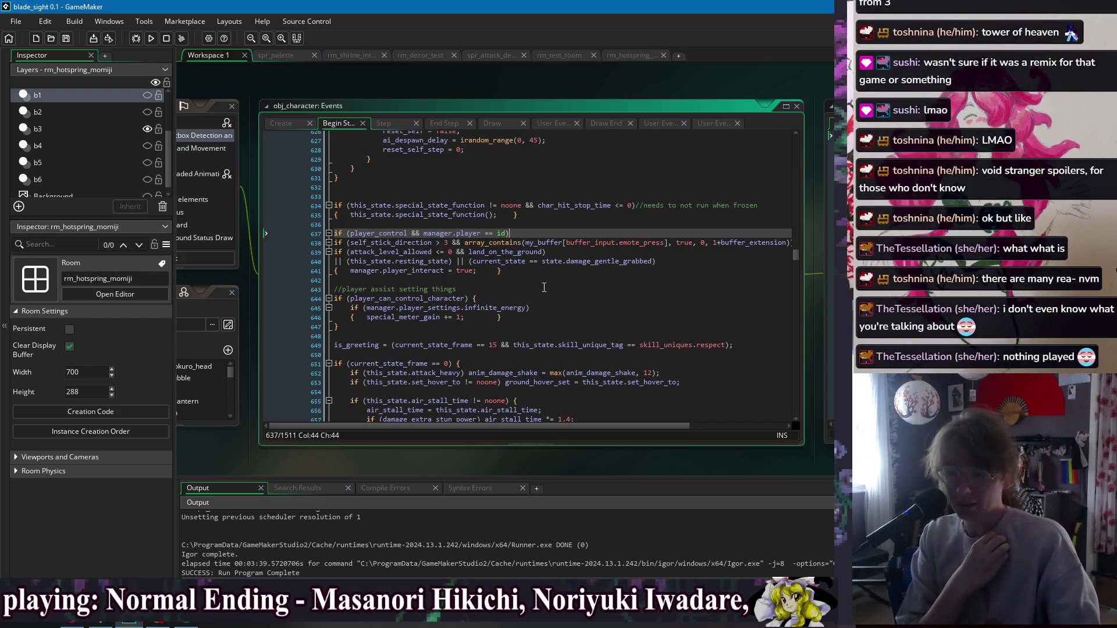
left_click(547, 272)
left_click(573, 289)
left_click(616, 325)
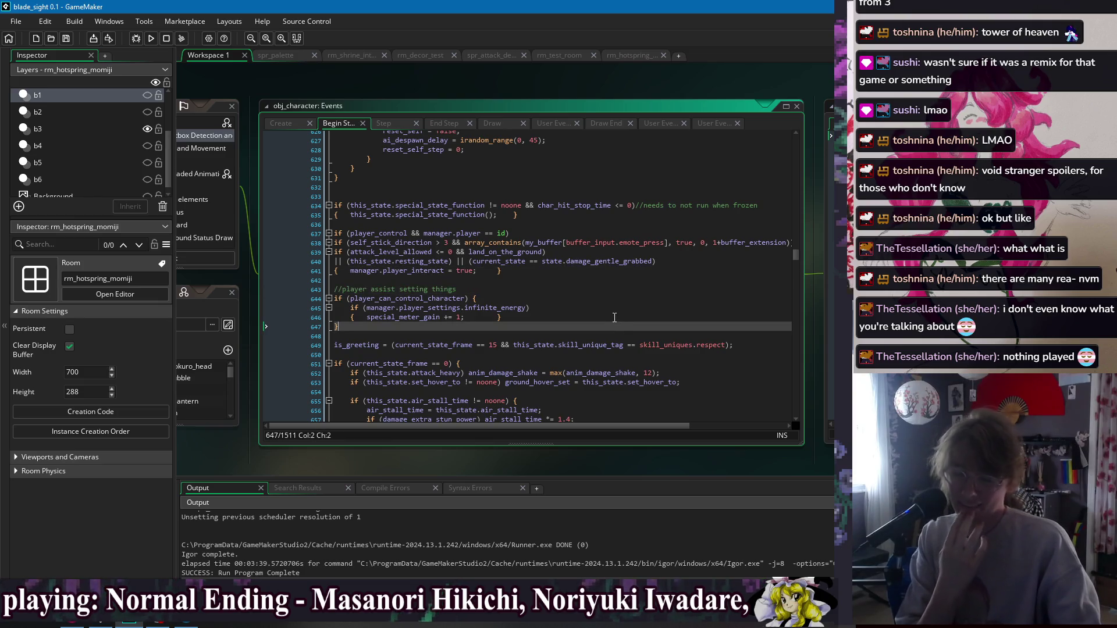
Check lines 641–642, then bring up the open-editors list to pick rm_mountain_trail_1.
left_click(691, 273)
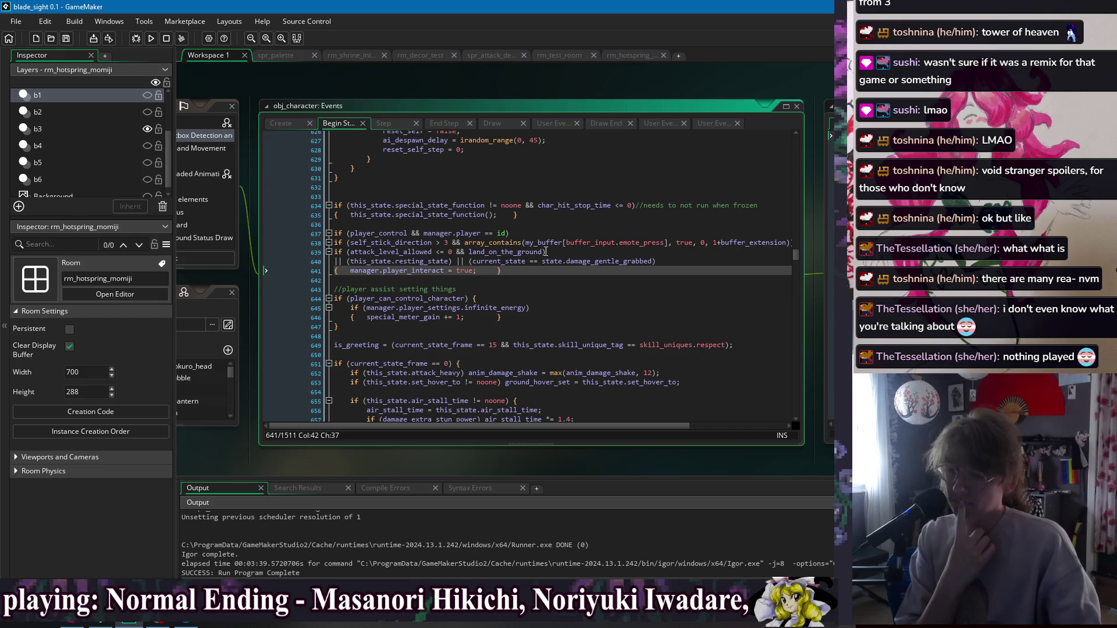
left_click(559, 278)
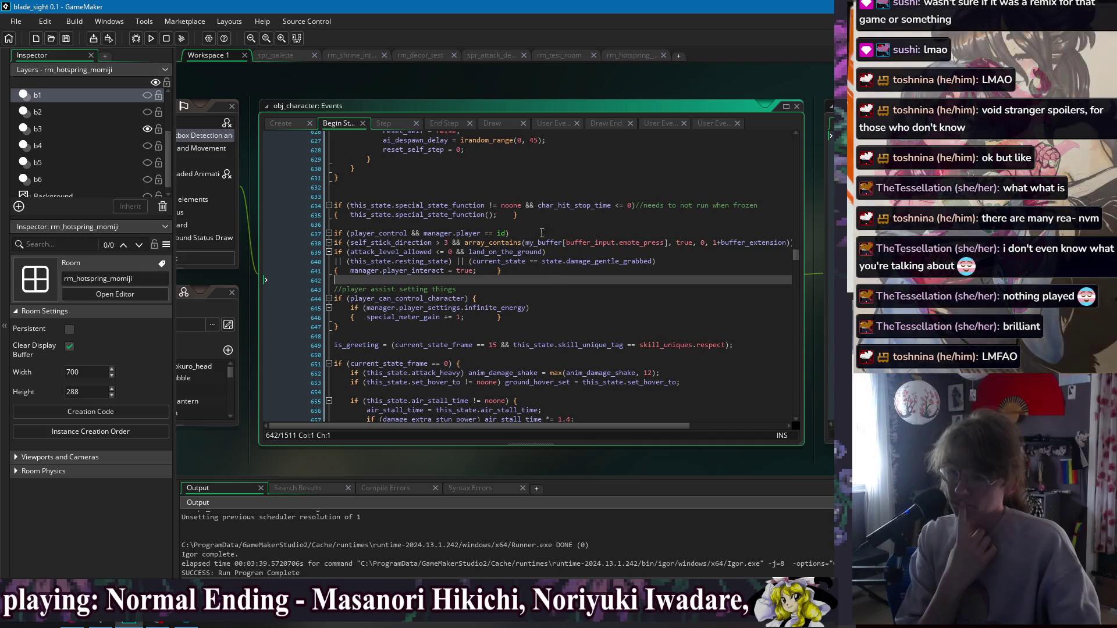
right_click(480, 78)
mouse_move(491, 94)
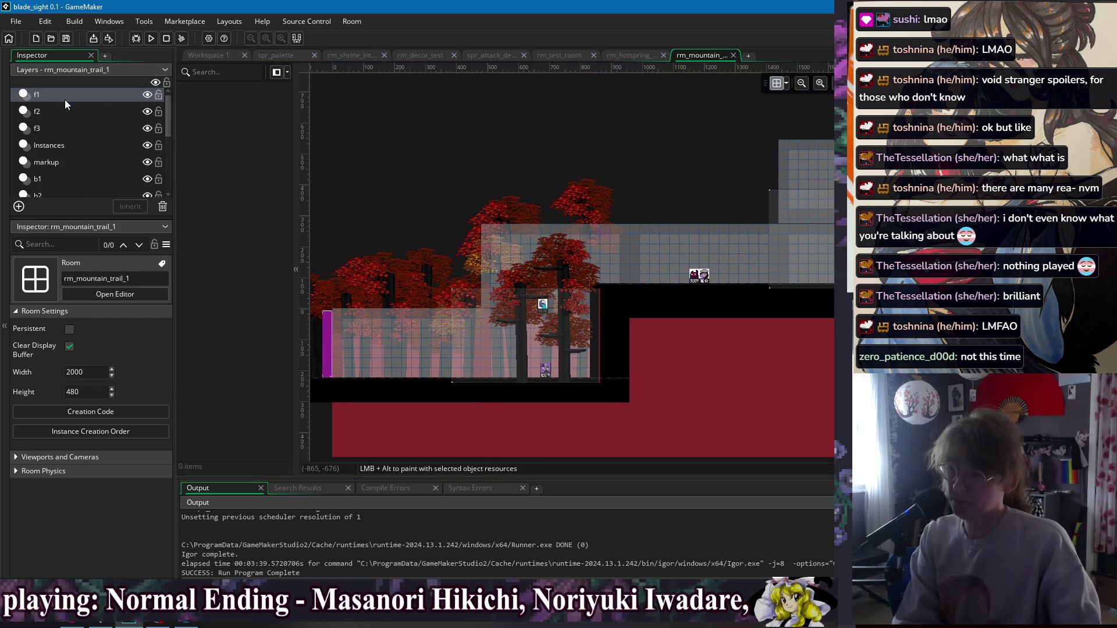
Step through rm_mountain_trail_1's layers from f1, then close that room.
left_click(64, 100)
key("Down")
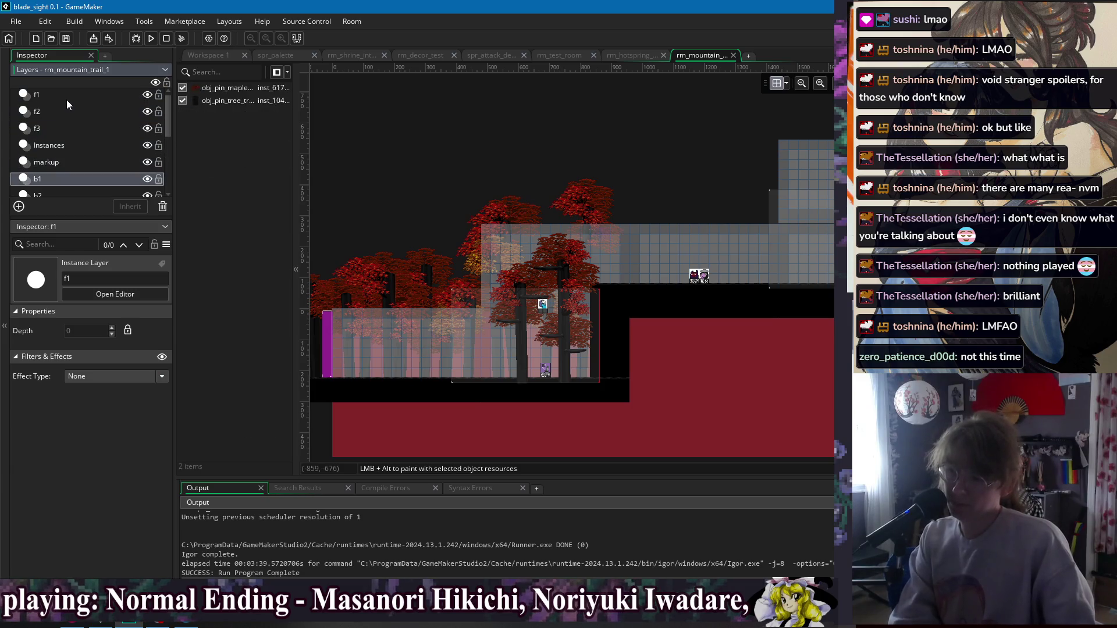
key("Up")
key("Up")
key("Down")
key("Down")
key("Down")
key("Up")
key("Up")
key("Up")
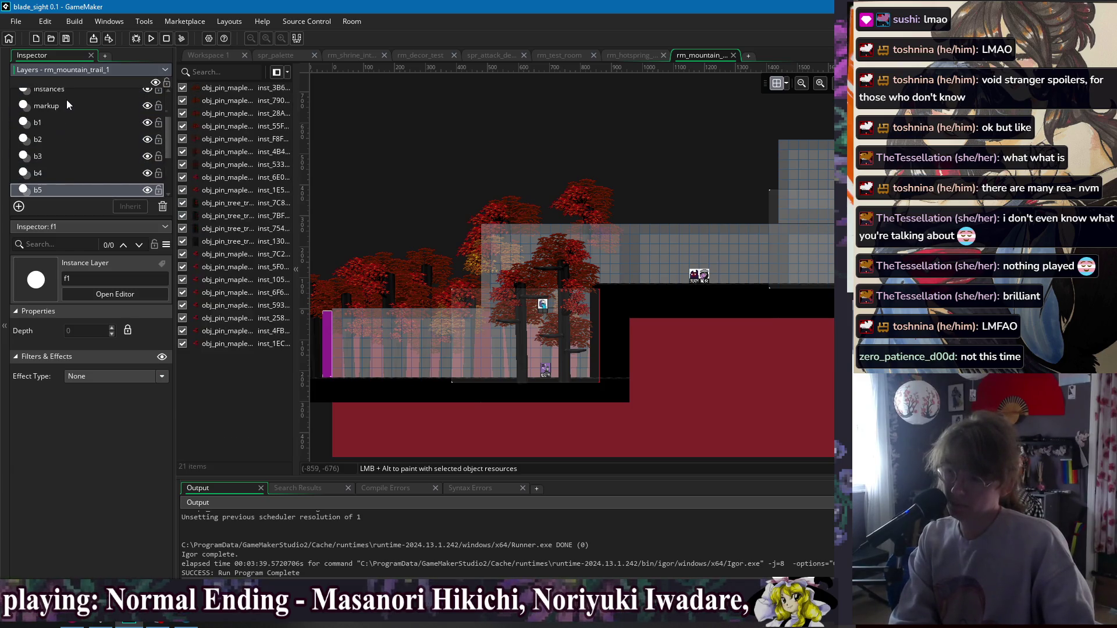
left_click(735, 55)
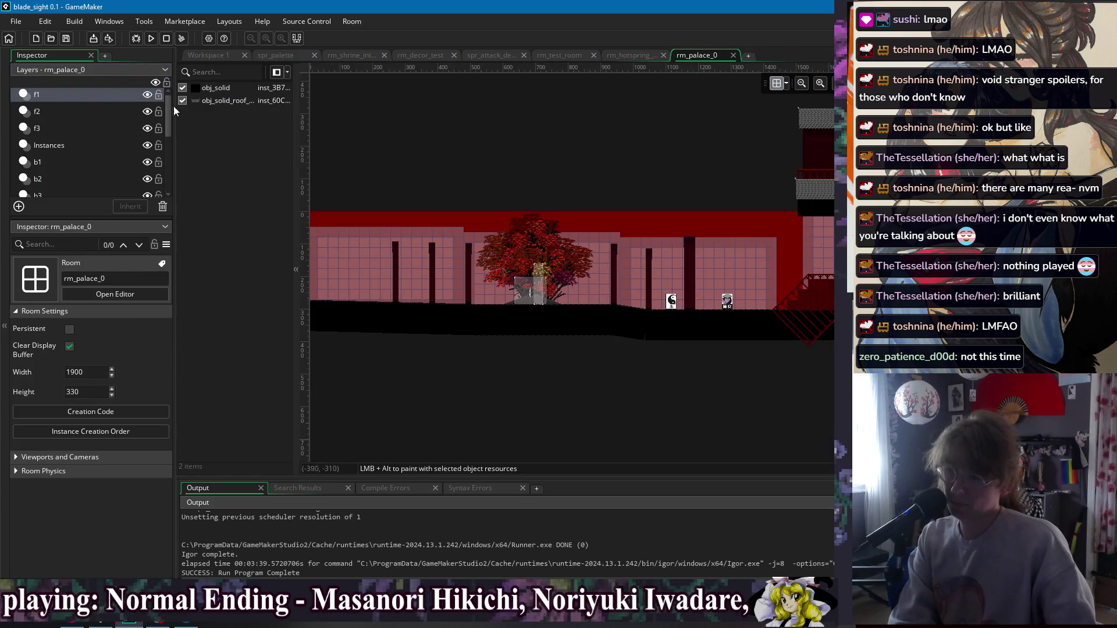
Inspect rm_palace_0's f1 and Instances layers, then close it.
left_click(81, 99)
scroll(233, 267, "down", 4)
left_click(63, 146)
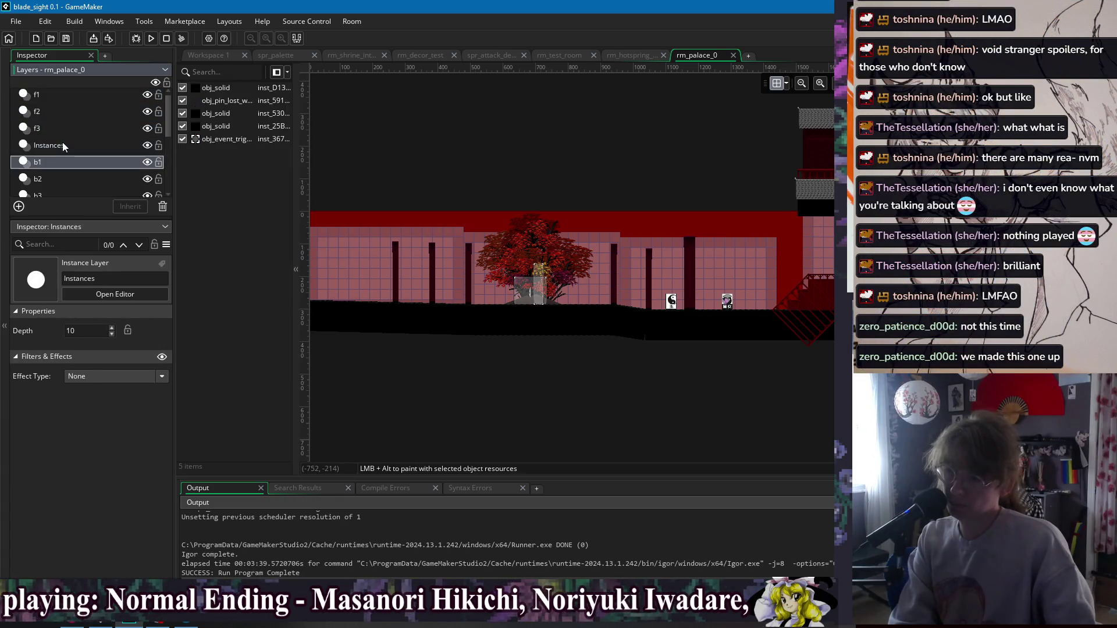
scroll(62, 146, "down", 3)
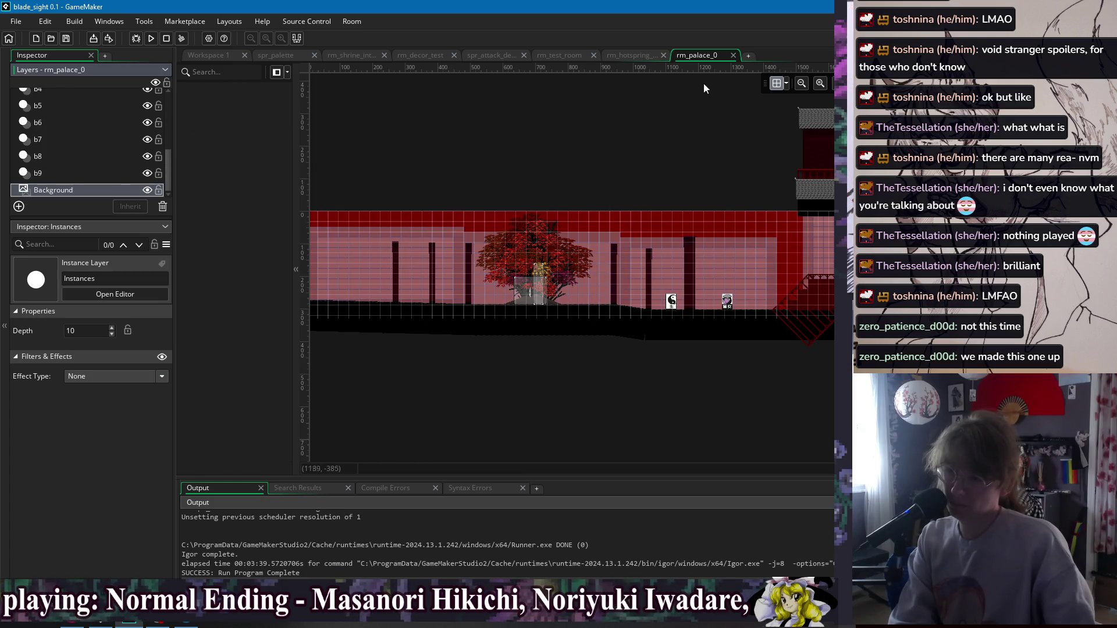
left_click(733, 55)
Open rm_palace_1, check its f1, Instances and b2 layers, and close it.
left_click(115, 294)
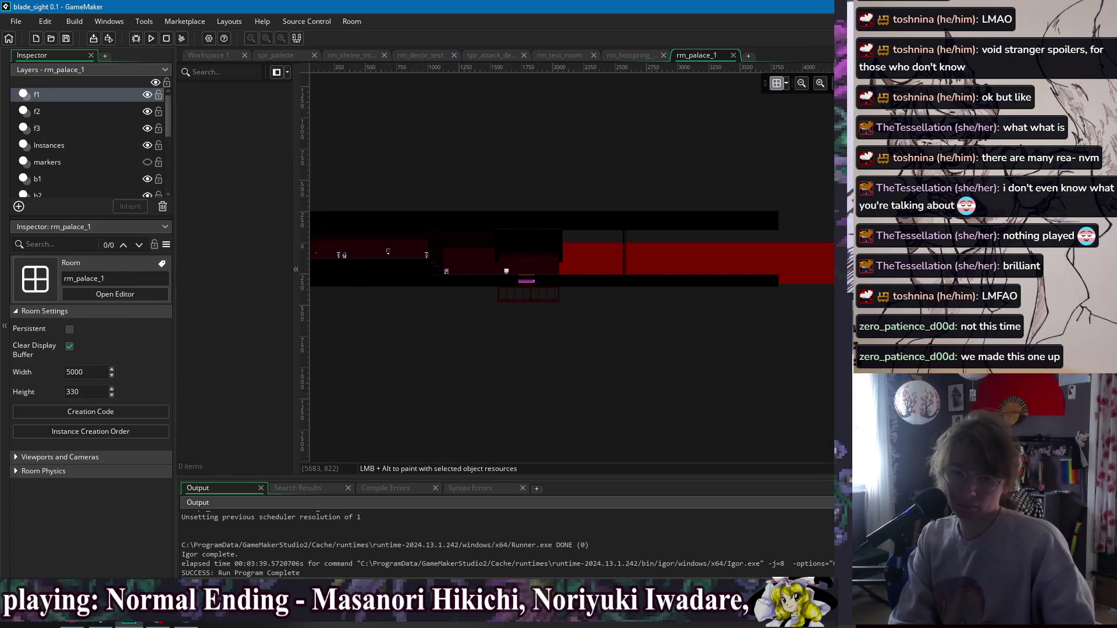
left_click(50, 95)
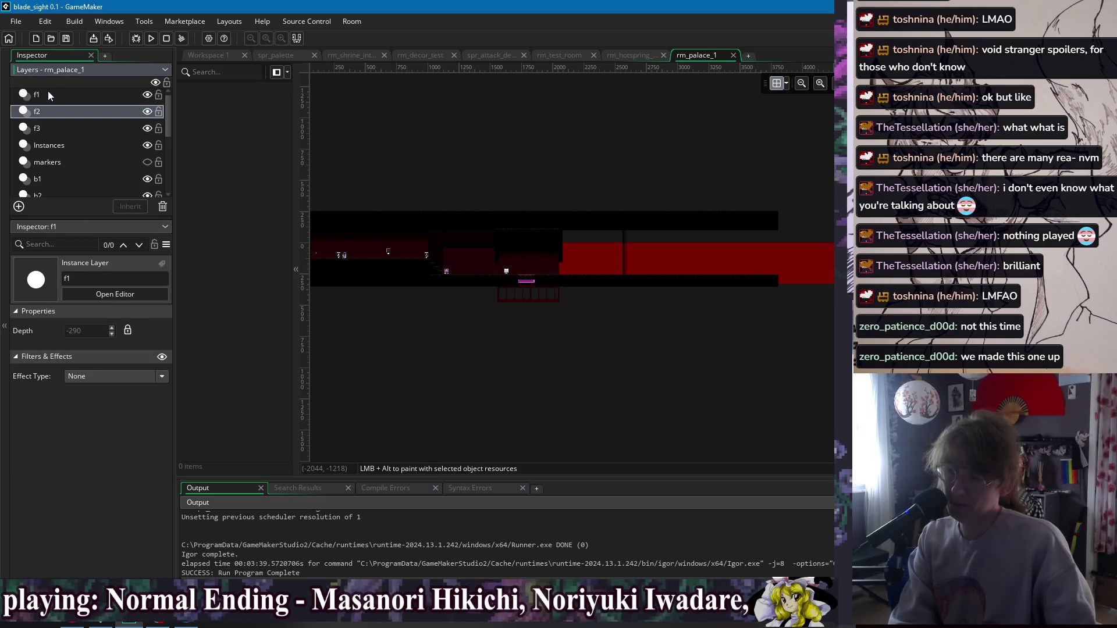
left_click(49, 145)
key("Down")
key("Down")
key("Down")
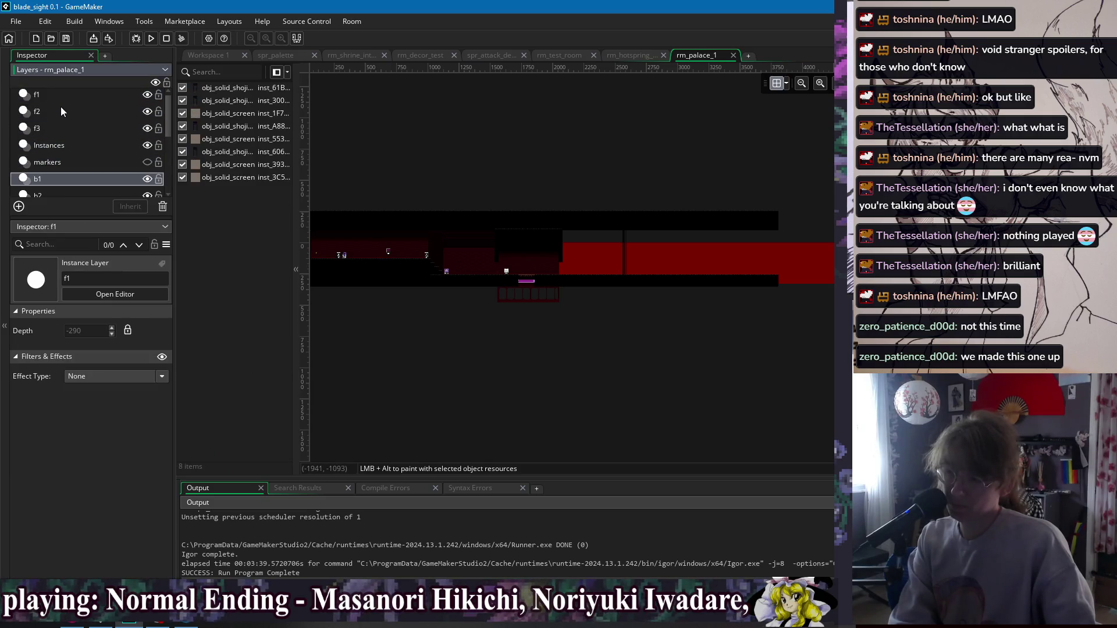
left_click(62, 111)
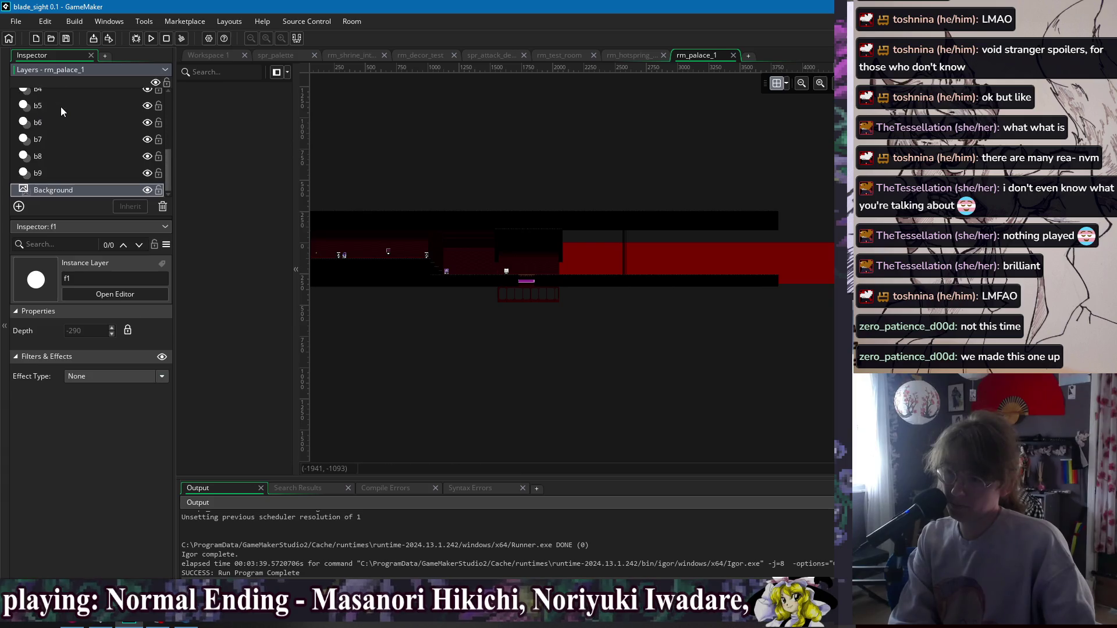
left_click(733, 55)
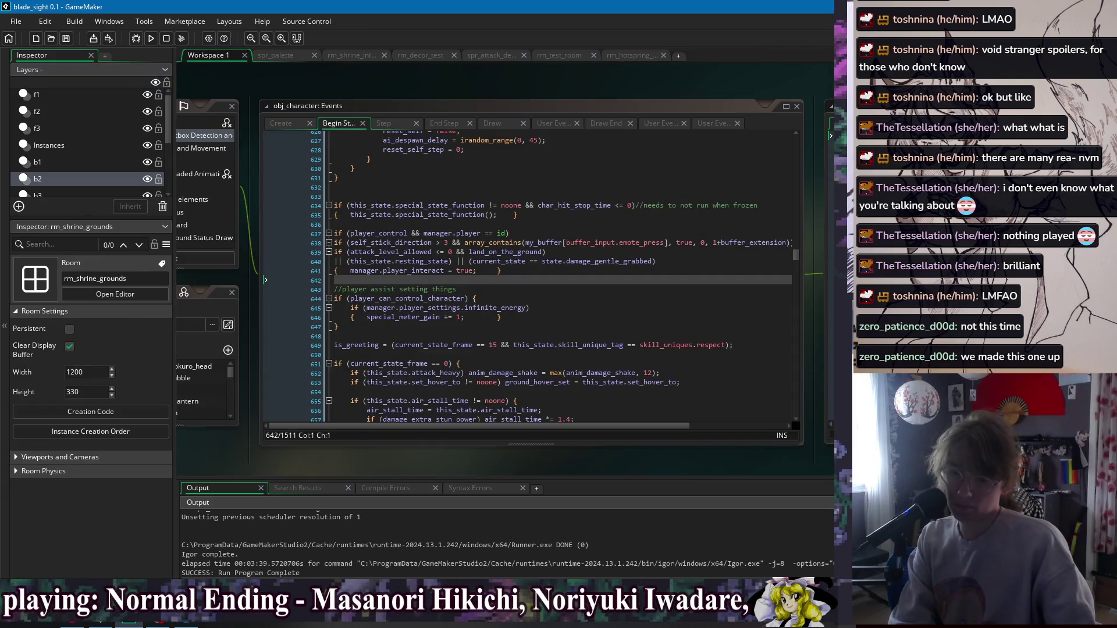
left_click(81, 112)
key("Down")
key("Up")
key("Up")
key("Up")
key("Down")
key("Down")
left_click(733, 56)
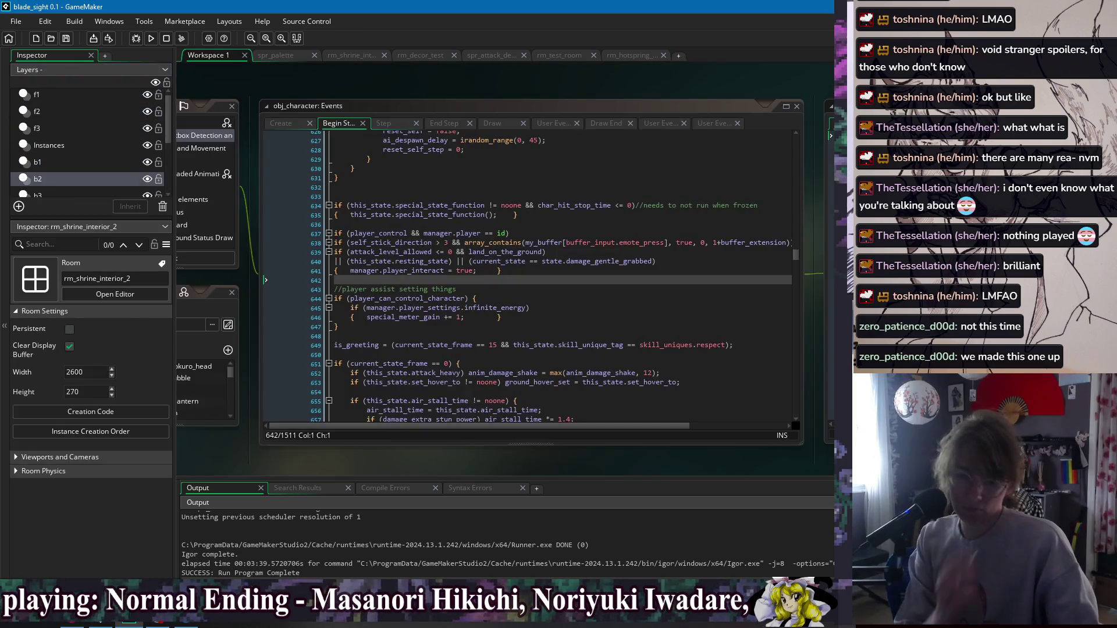
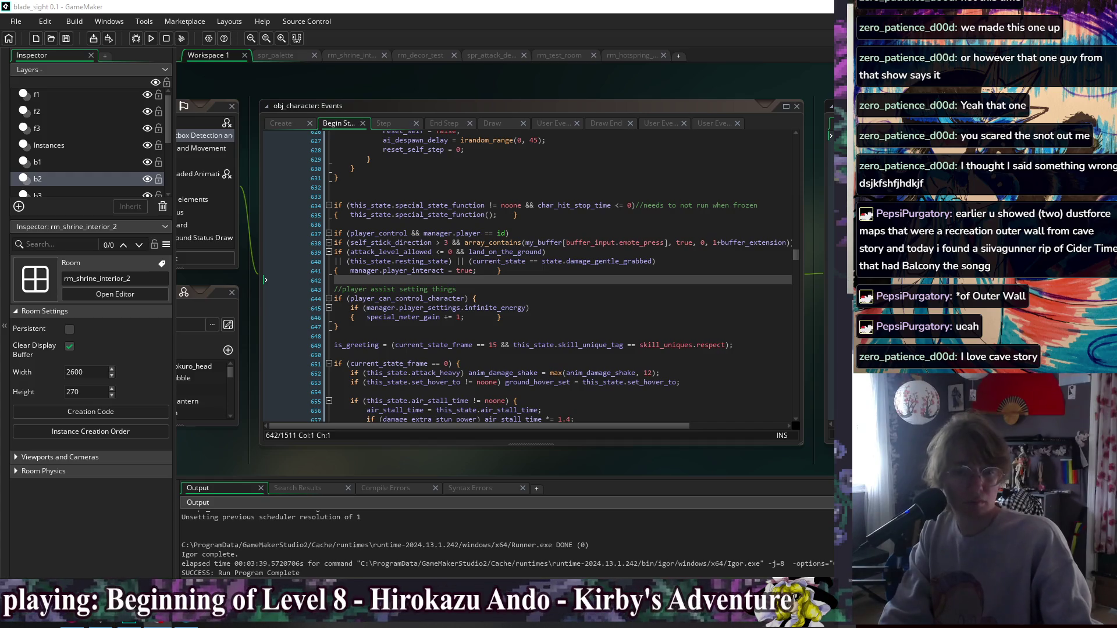
Review code lines 642–648 in the player Create event, briefly switching windows.
left_click(563, 289)
left_click(564, 308)
key("Down")
key("Down")
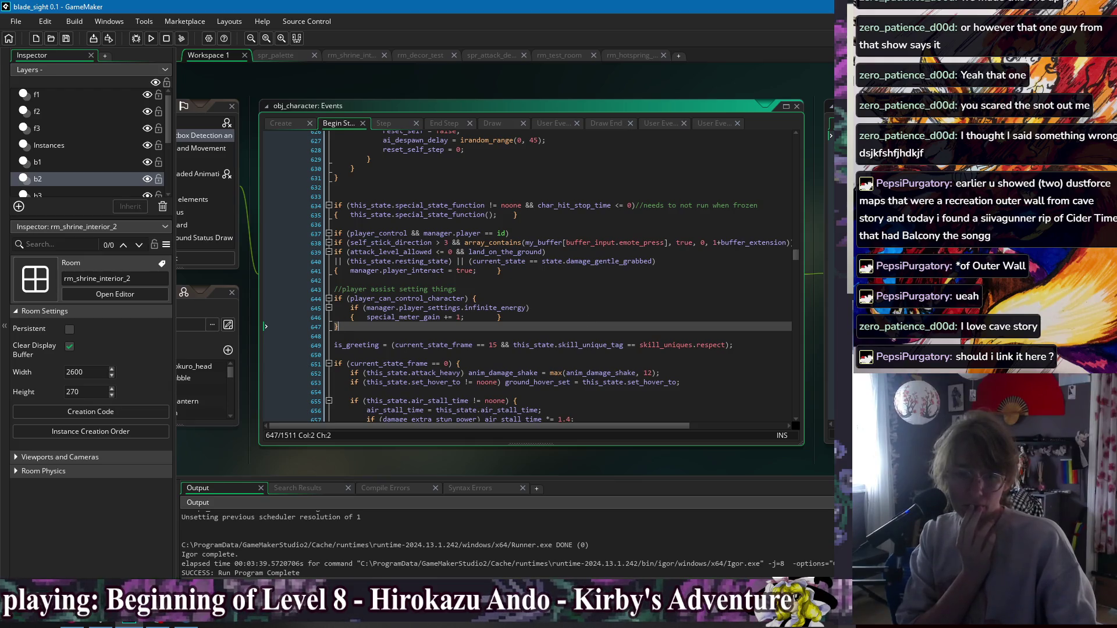
key("alt+Tab")
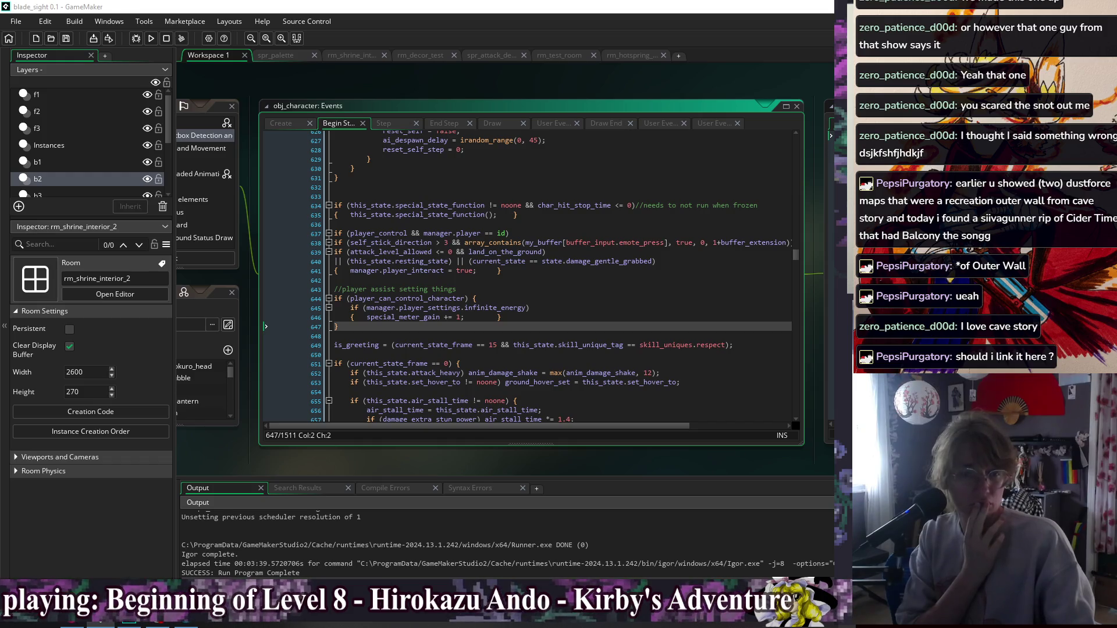
left_click(698, 326)
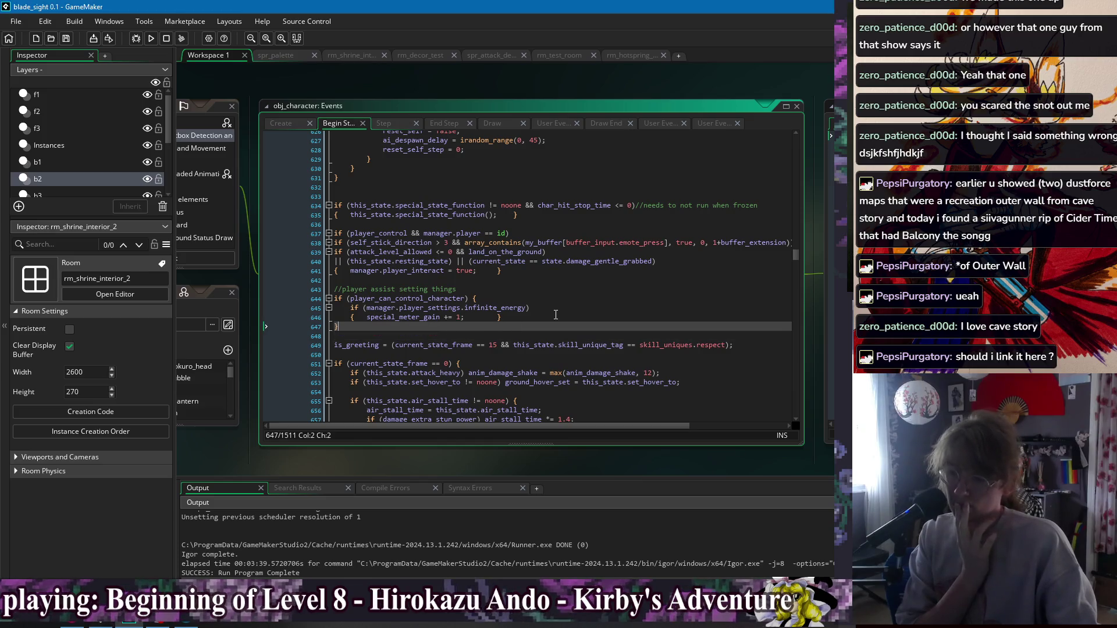
left_click(548, 283)
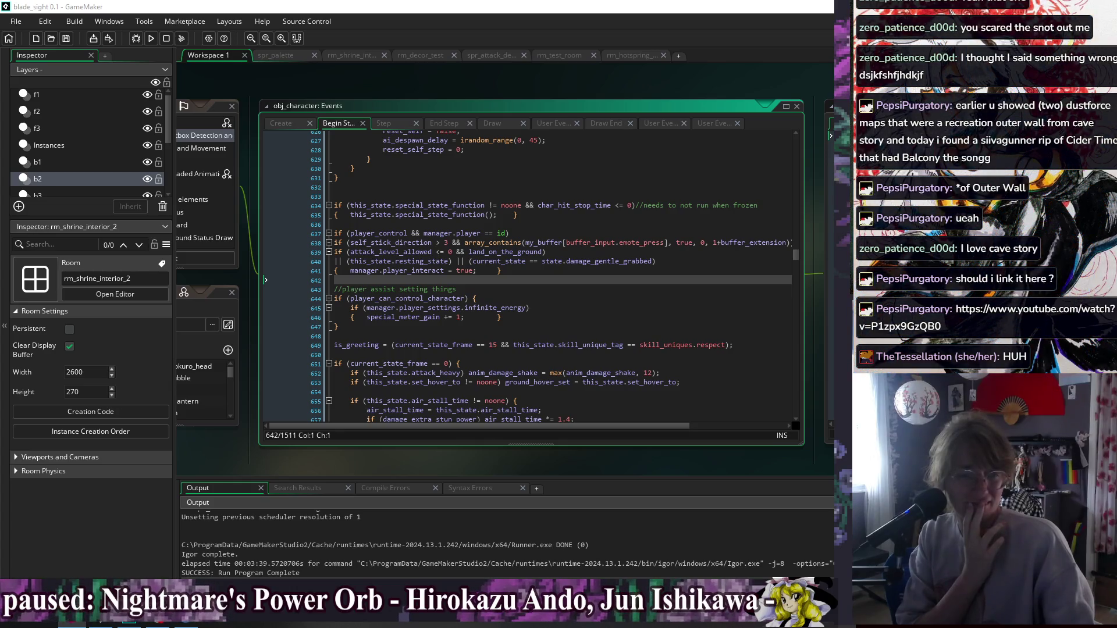
left_click(506, 299)
left_click(509, 317)
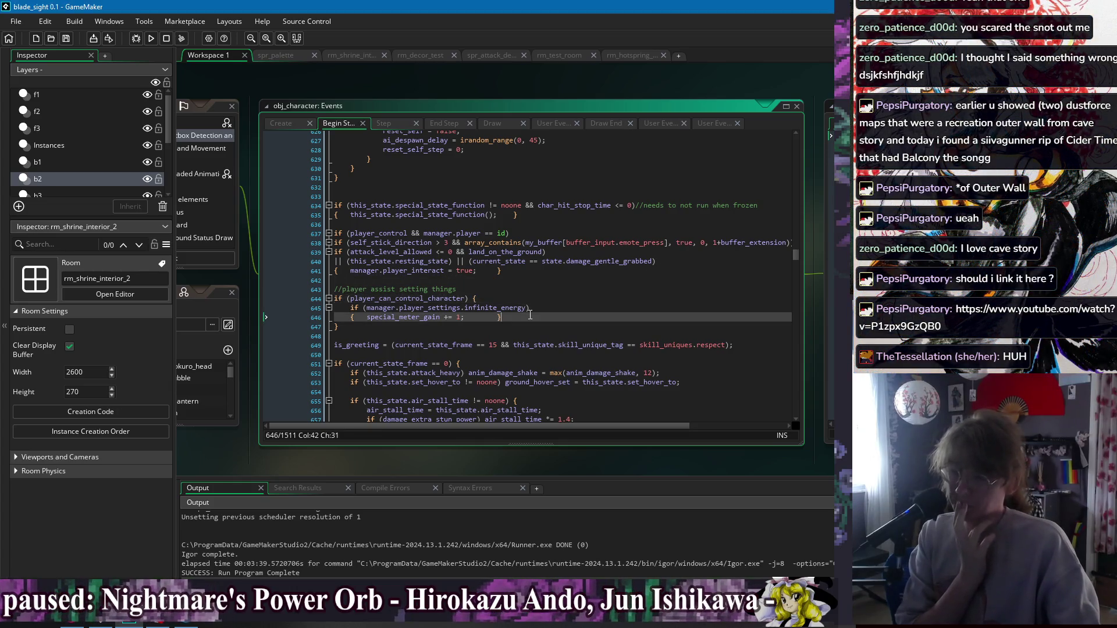
left_click(510, 329)
left_click(491, 337)
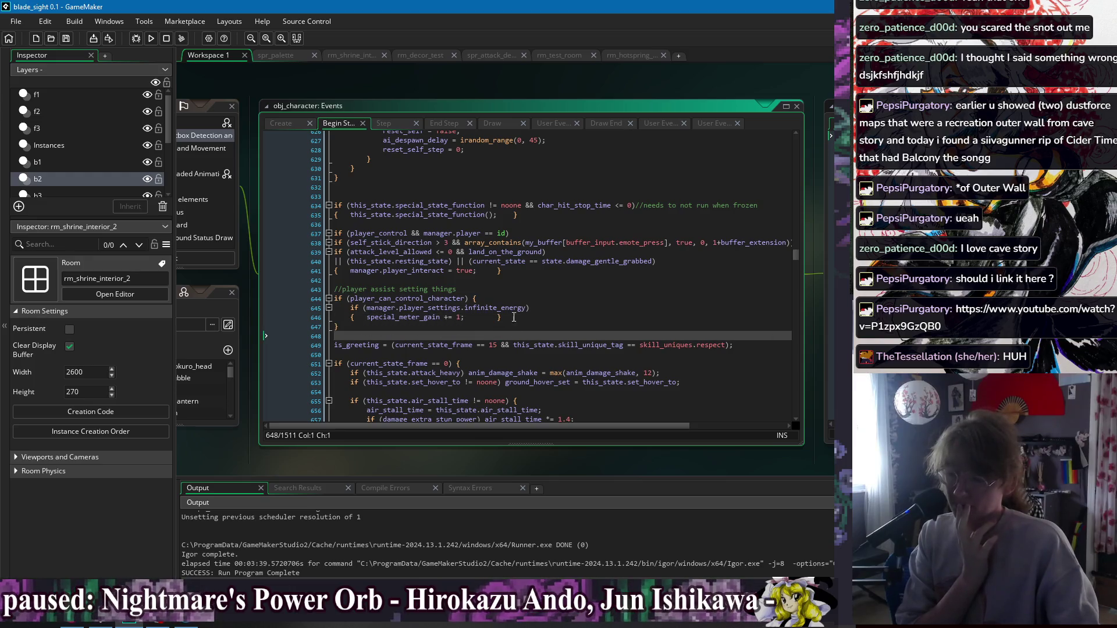
Look over lines 638–641, briefly selecting text on line 639.
left_click(589, 280)
left_click(752, 252)
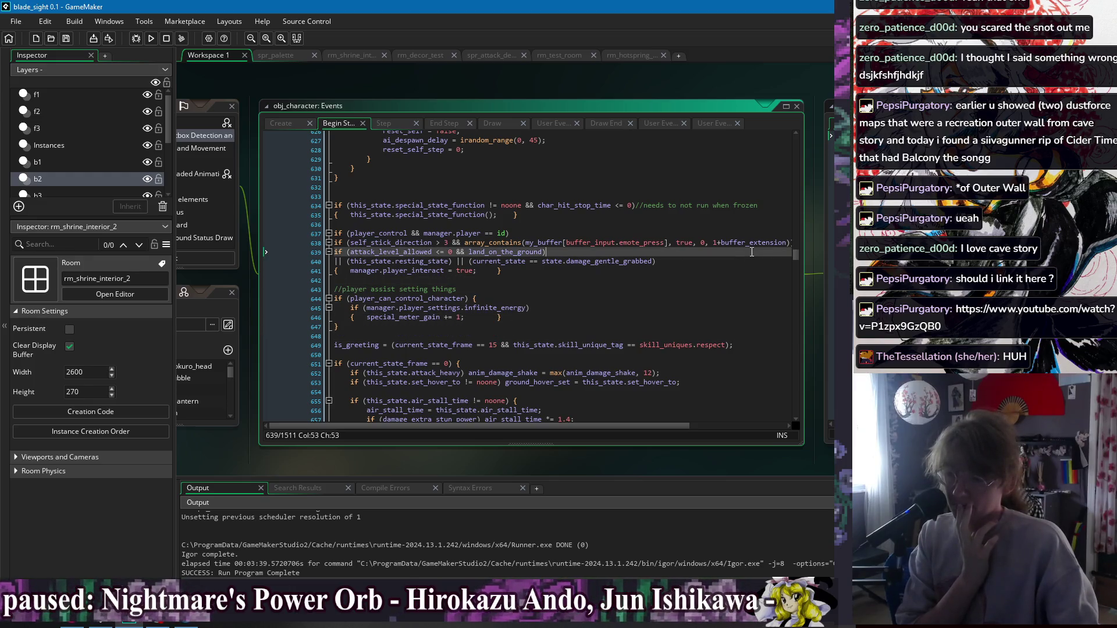
left_click(726, 271)
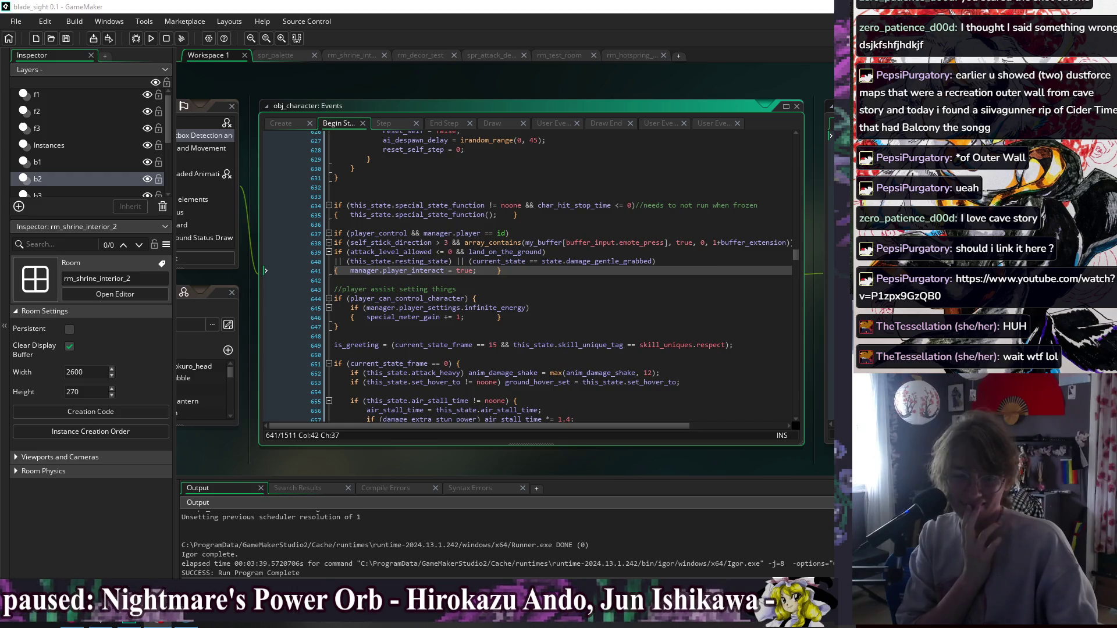
key("alt+Tab")
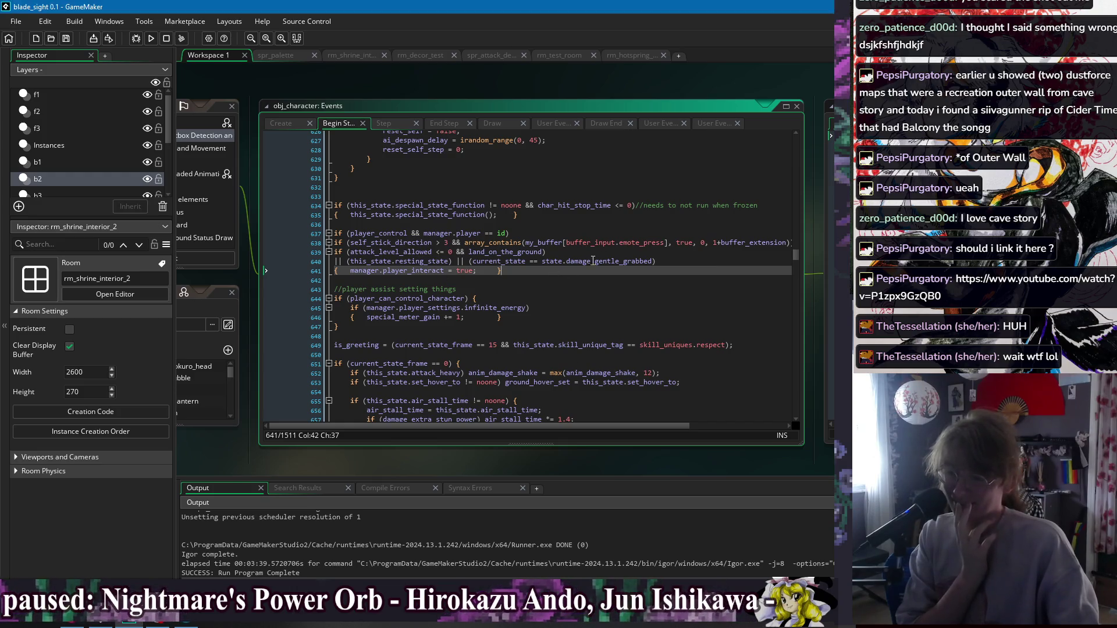
left_click(588, 262)
left_click(612, 250)
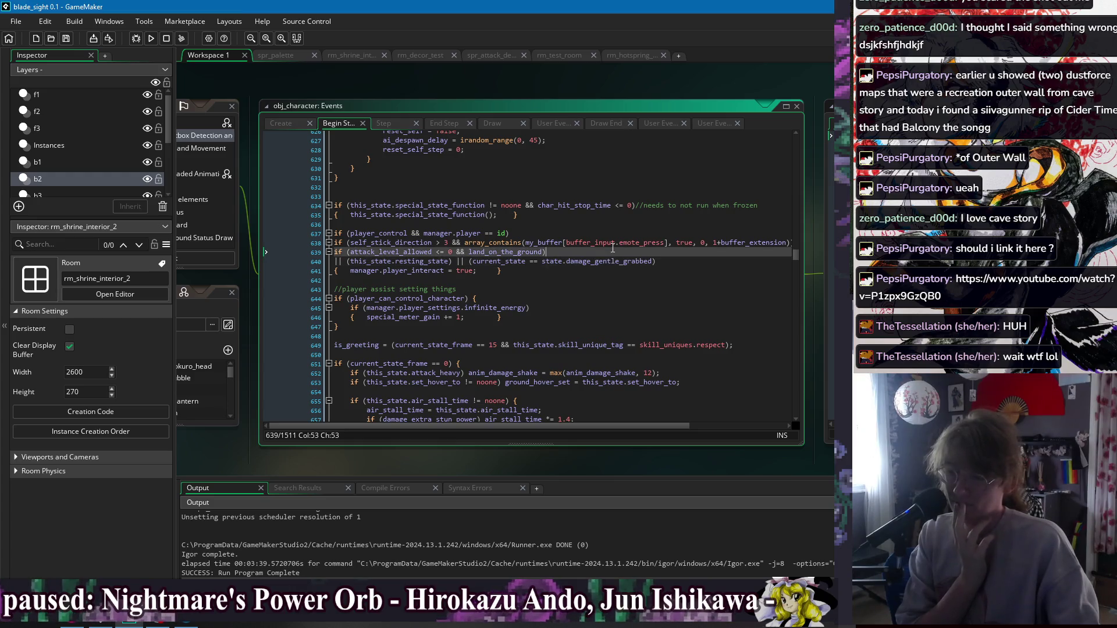
left_click_drag(666, 242, 806, 251)
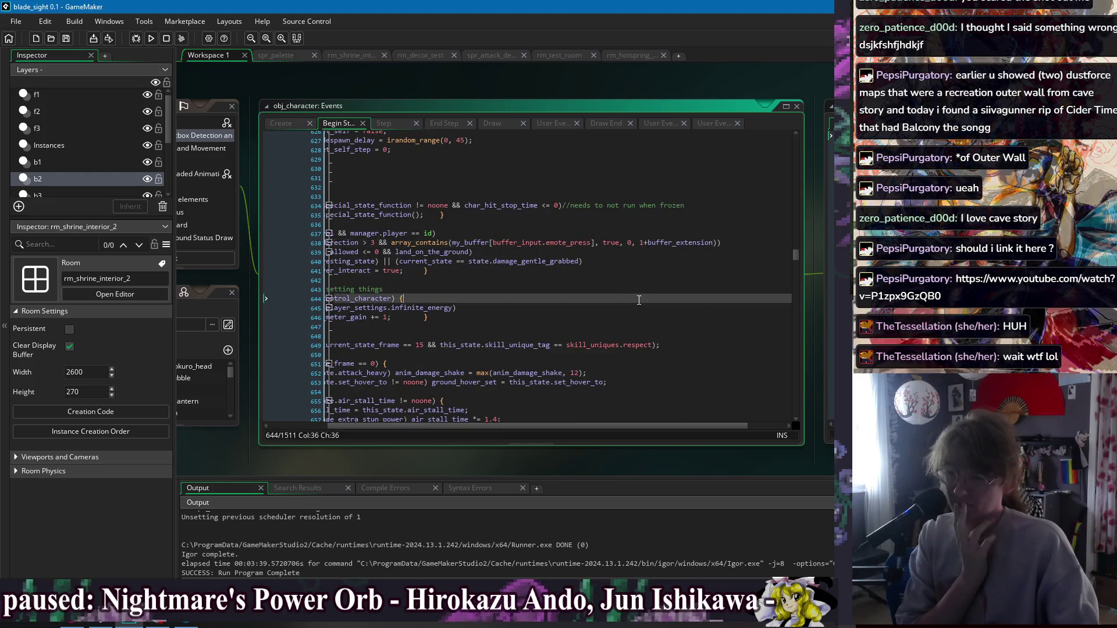
left_click(454, 281)
left_click(686, 254)
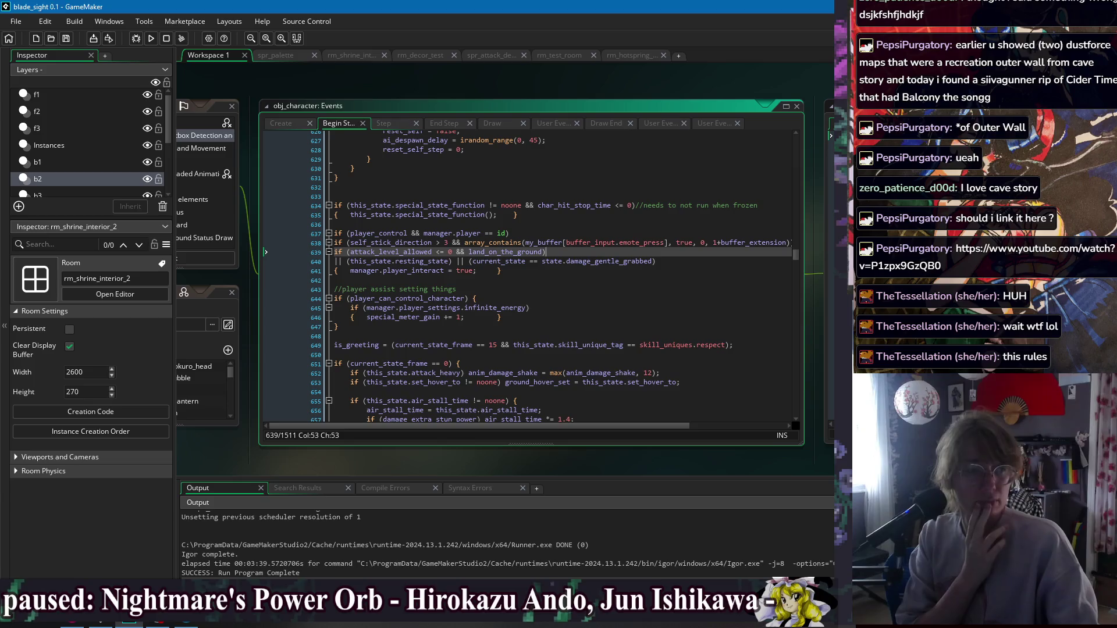
Drag the Dustforce video's Firefox window over the GameMaker editor.
key("alt+Tab")
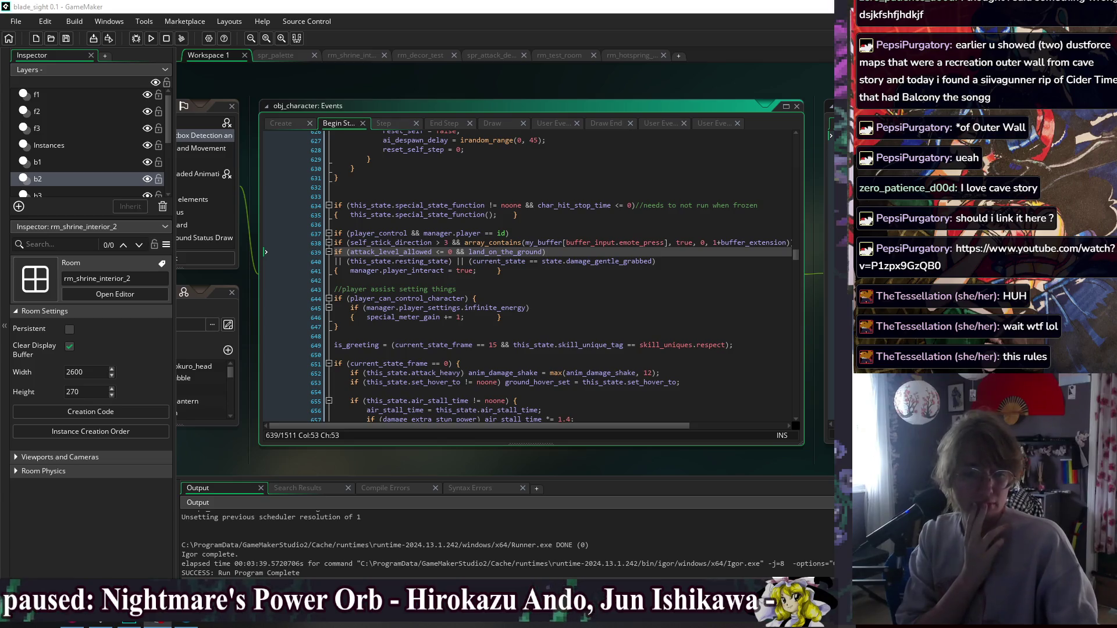
left_click(529, 291)
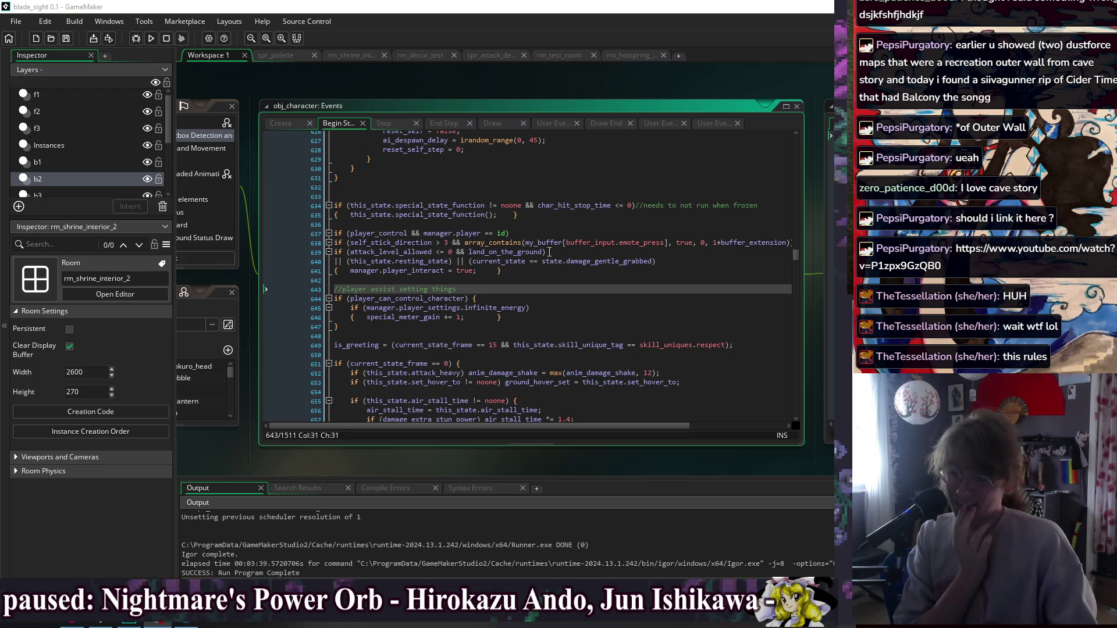
key("alt+Tab")
left_click(523, 326)
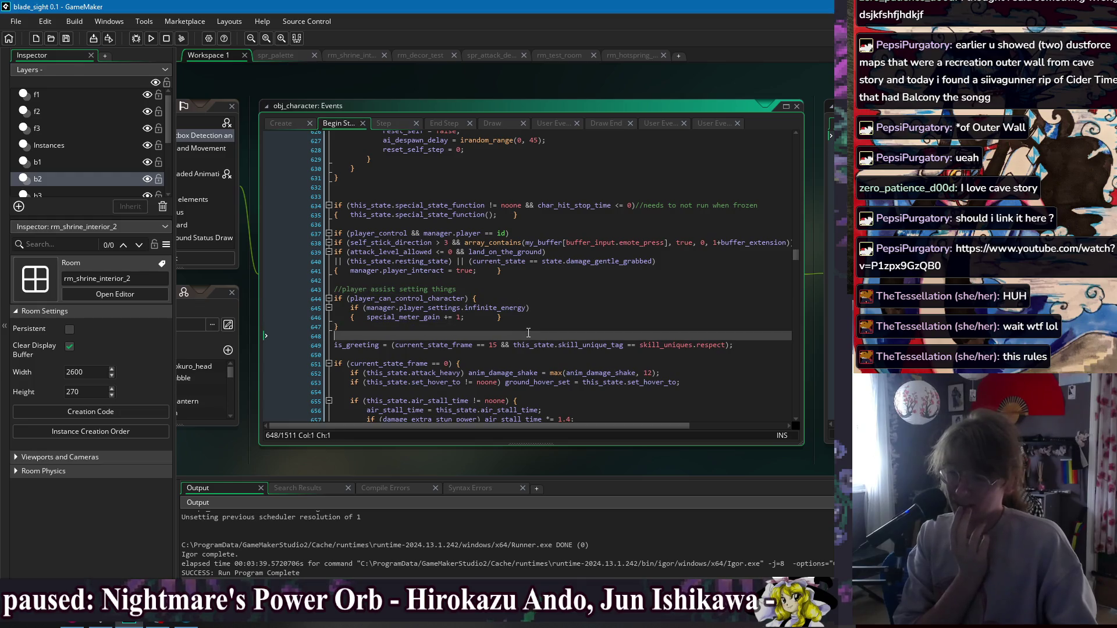
left_click(540, 283)
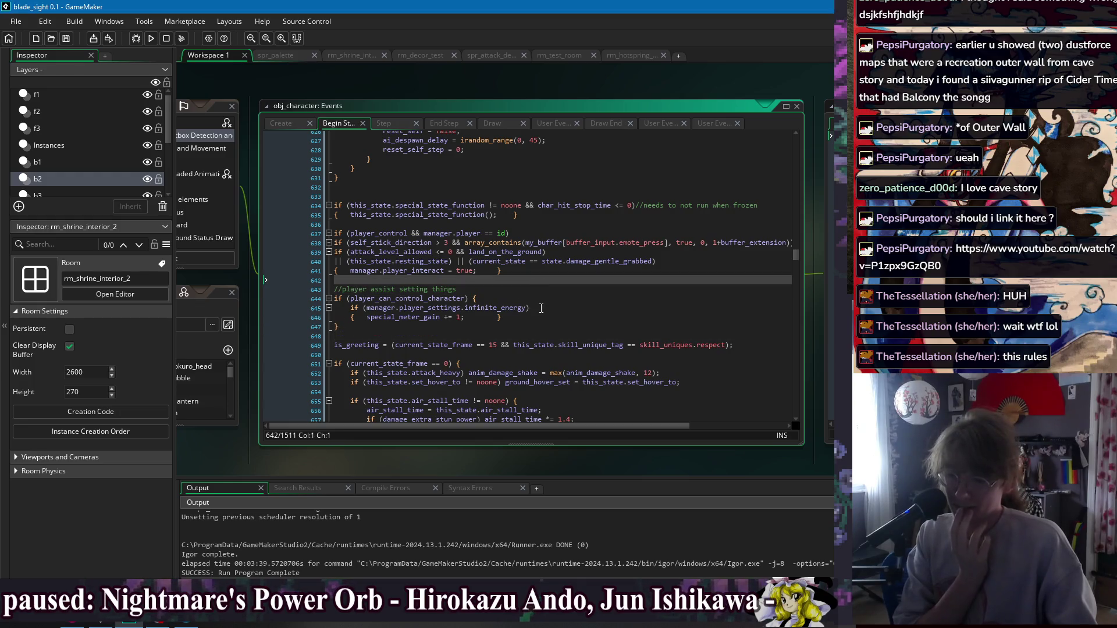
key("Down")
key("Down")
key("Down")
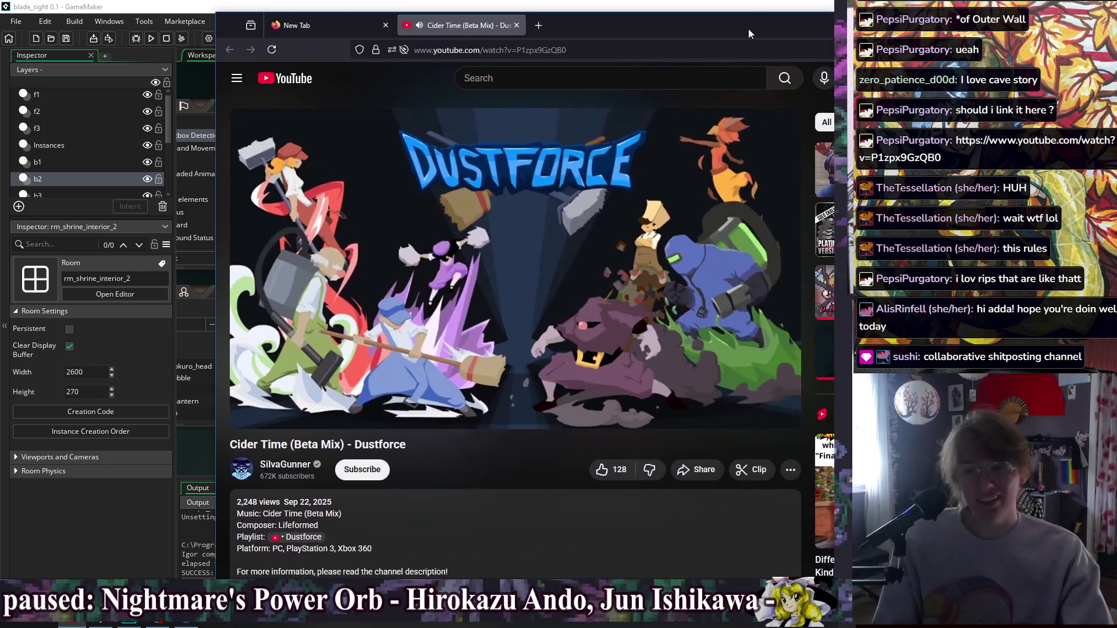
mouse_move(748, 29)
left_mouse_down()
mouse_move(673, 27)
mouse_move(666, 67)
mouse_move(655, 33)
left_mouse_up()
Scroll to the Cider Time video's description, then minimize the Firefox window.
scroll(292, 428, "down", 2)
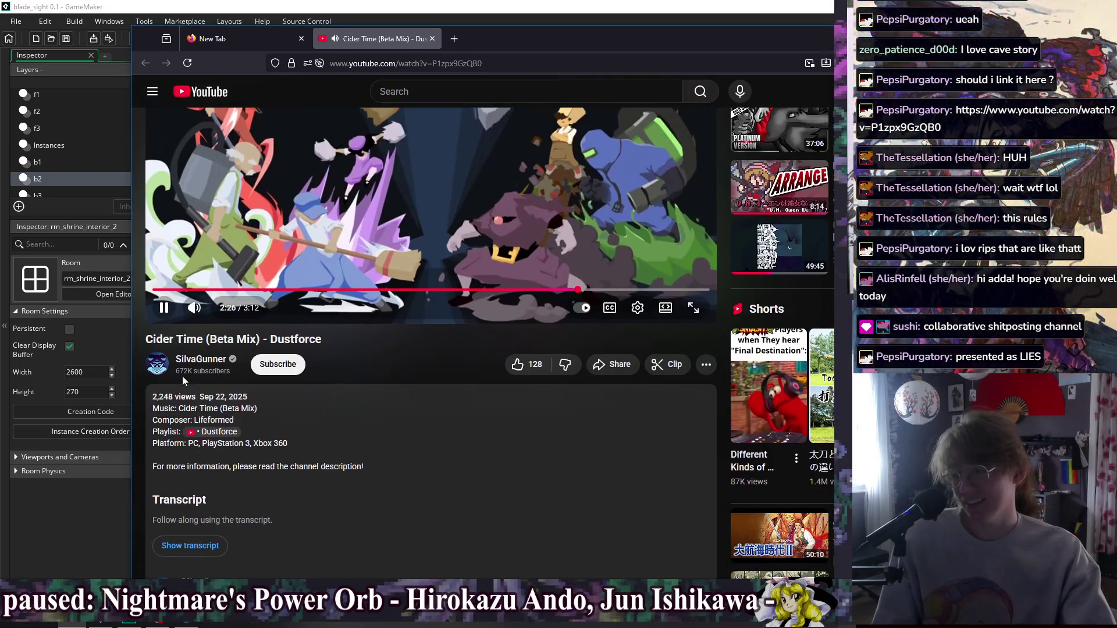
left_click_drag(154, 401, 291, 447)
left_click(380, 452)
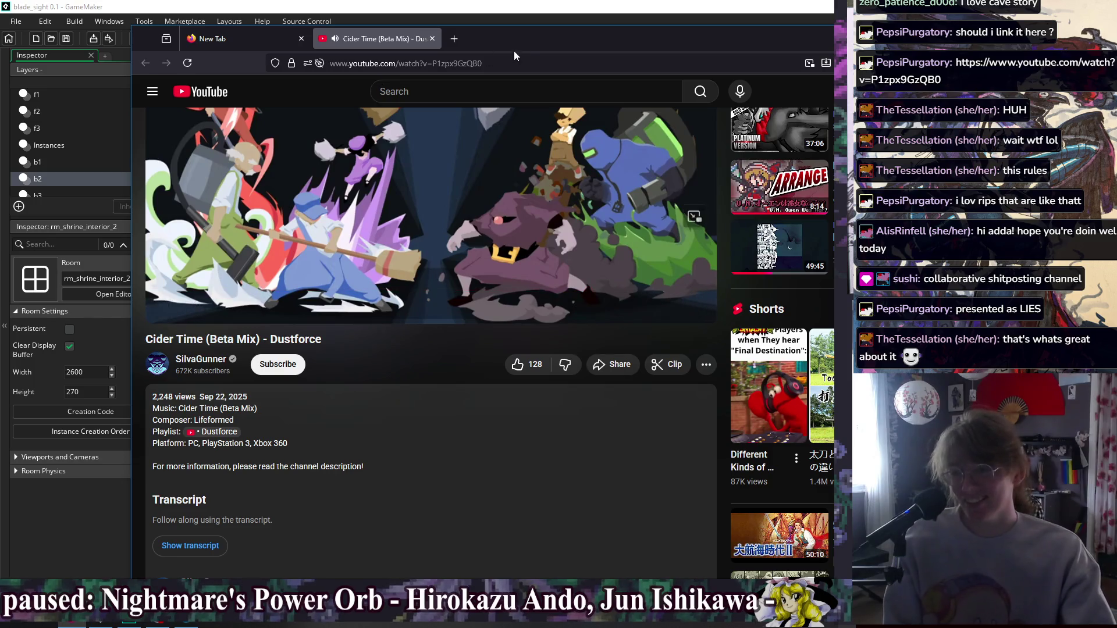
left_click(1041, 38)
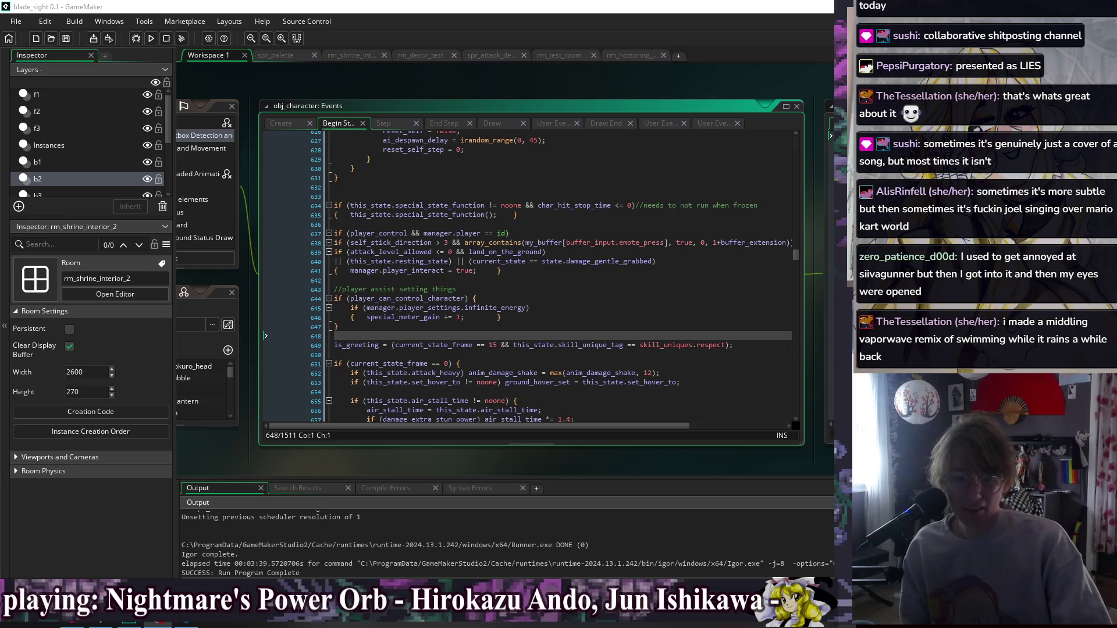
left_click(516, 318)
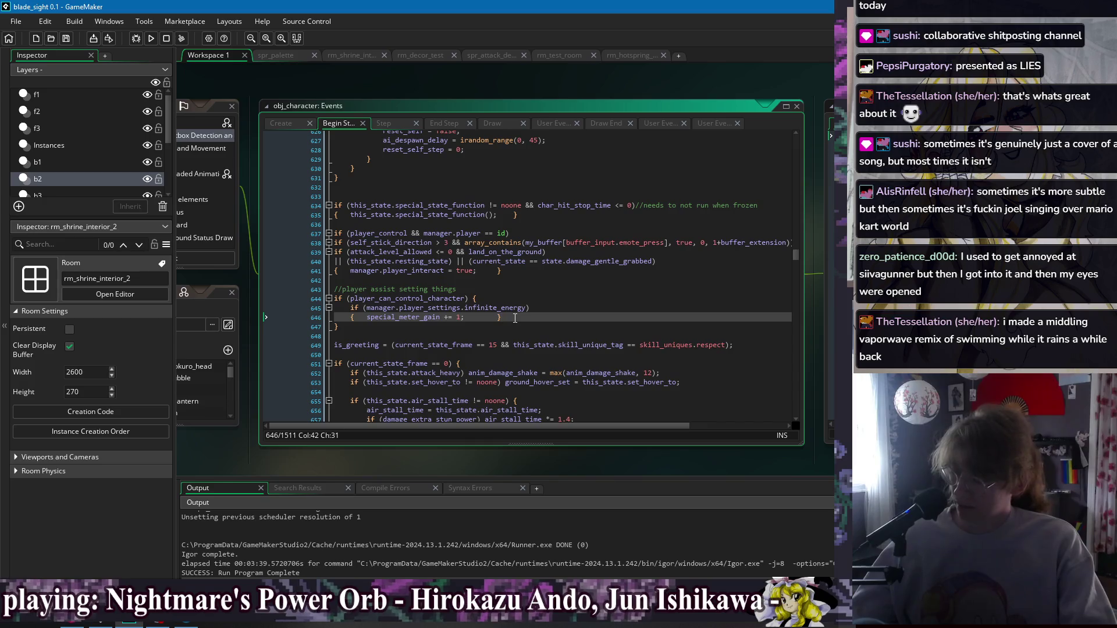
key("Up")
key("Up")
key("Up")
left_click(682, 261)
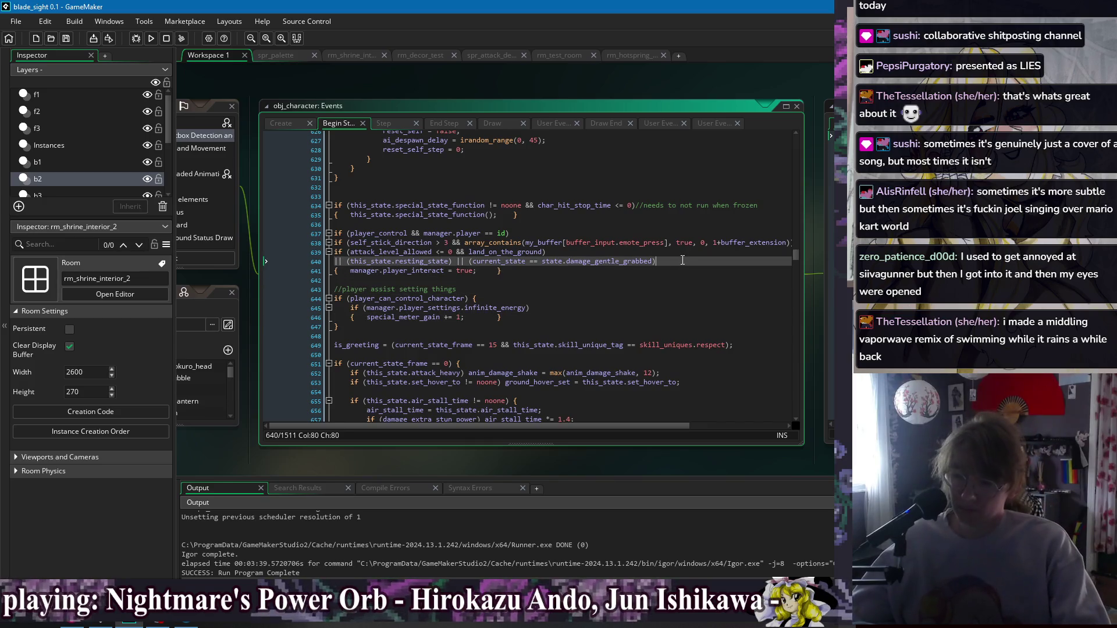
left_click(683, 280)
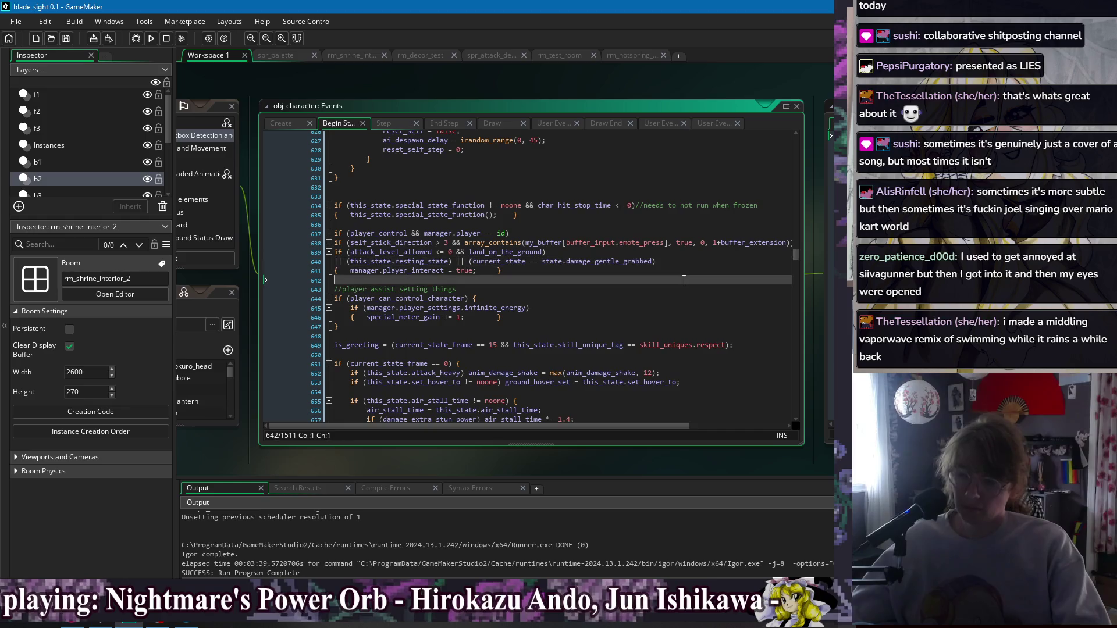
left_click(668, 302)
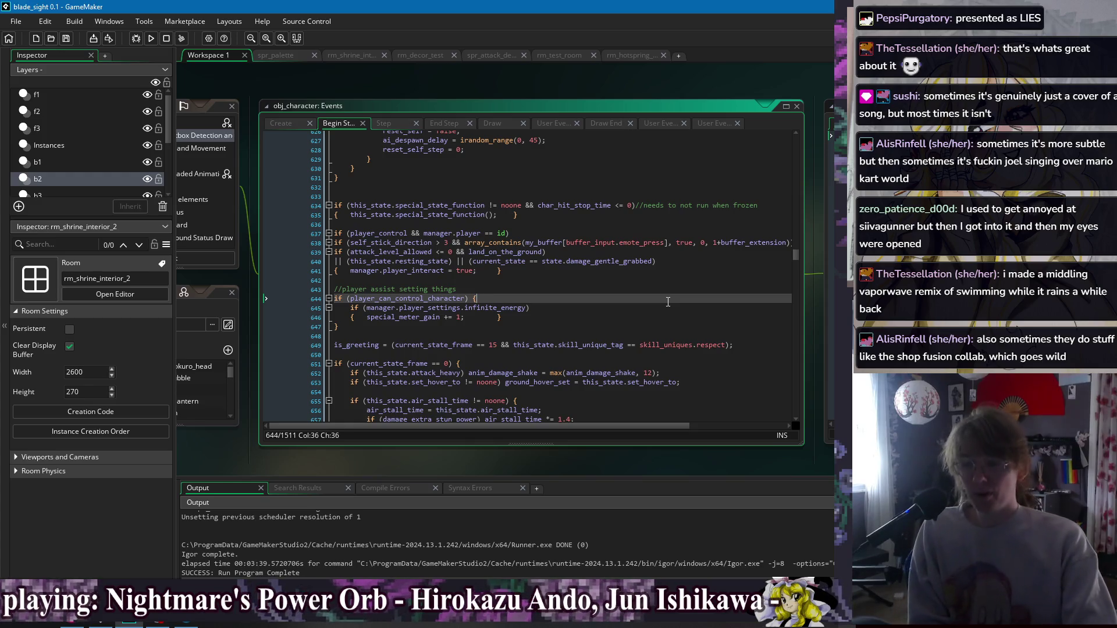
left_click(652, 308)
left_click(640, 319)
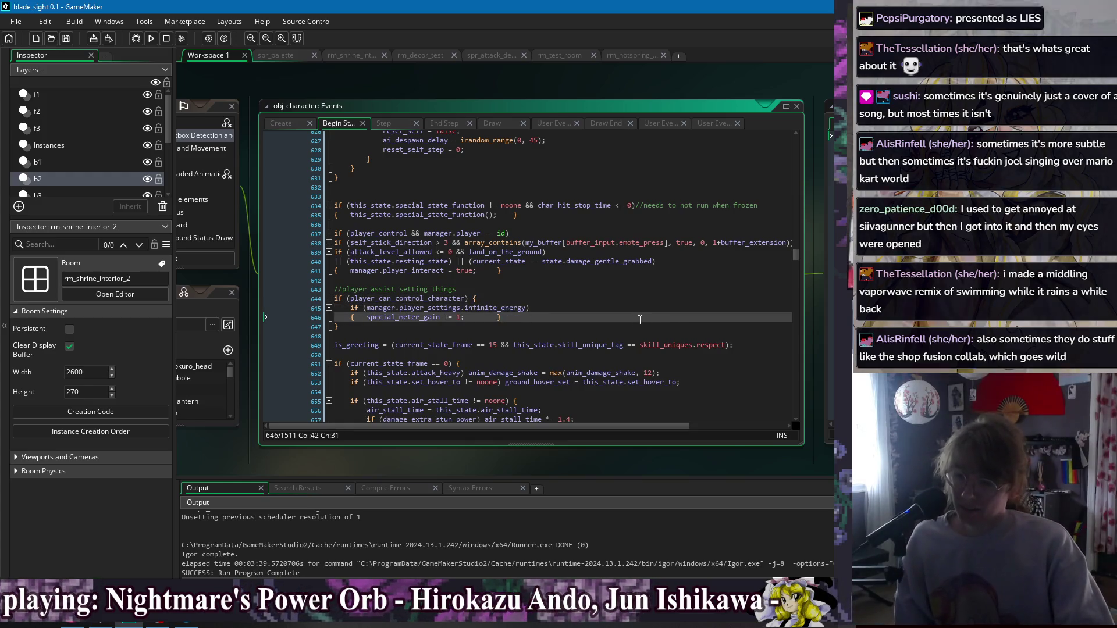
key("Up")
key("Up")
key("Up")
key("Down")
key("Down")
key("Down")
key("Down")
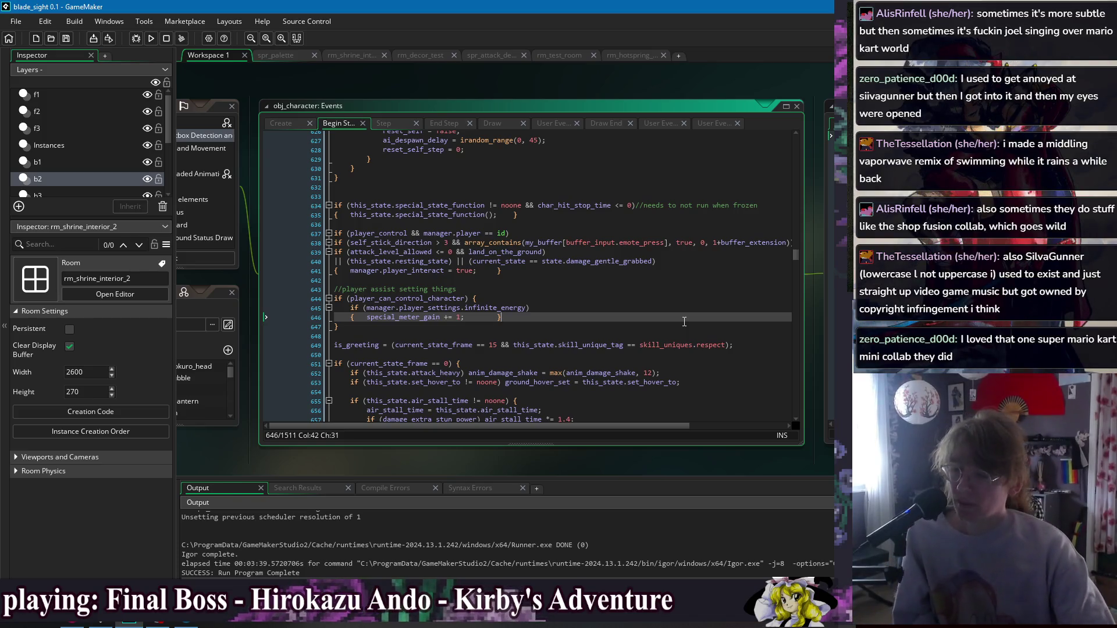
left_click(569, 278)
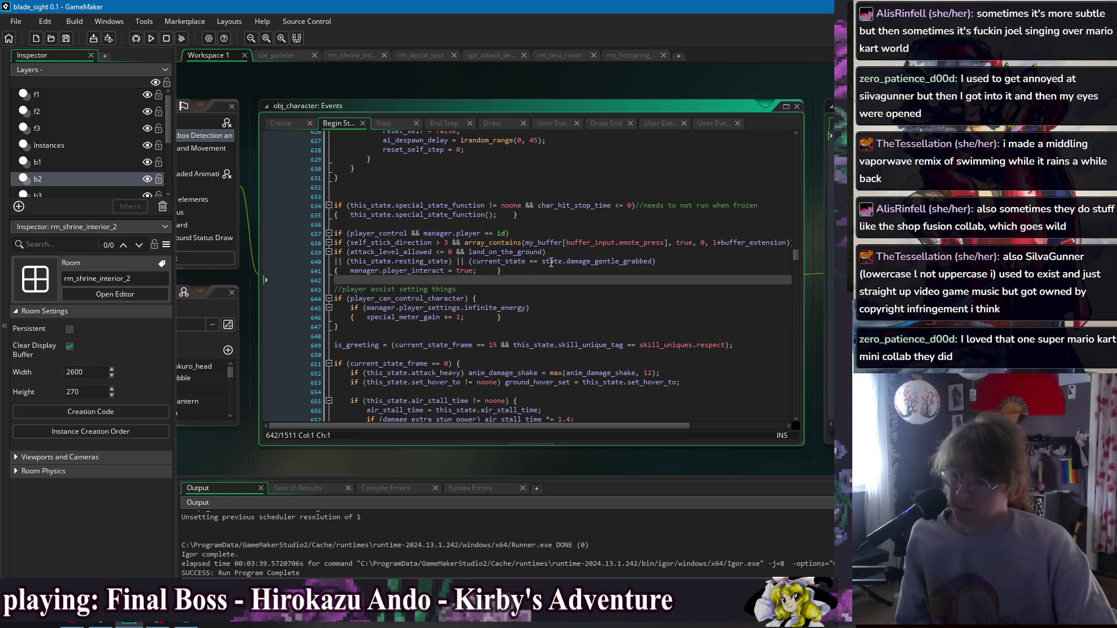
left_click(551, 269)
right_click(502, 81)
Add a state_data[state.emote_sit_interact] entry above the lay-down states and save.
mouse_move(534, 96)
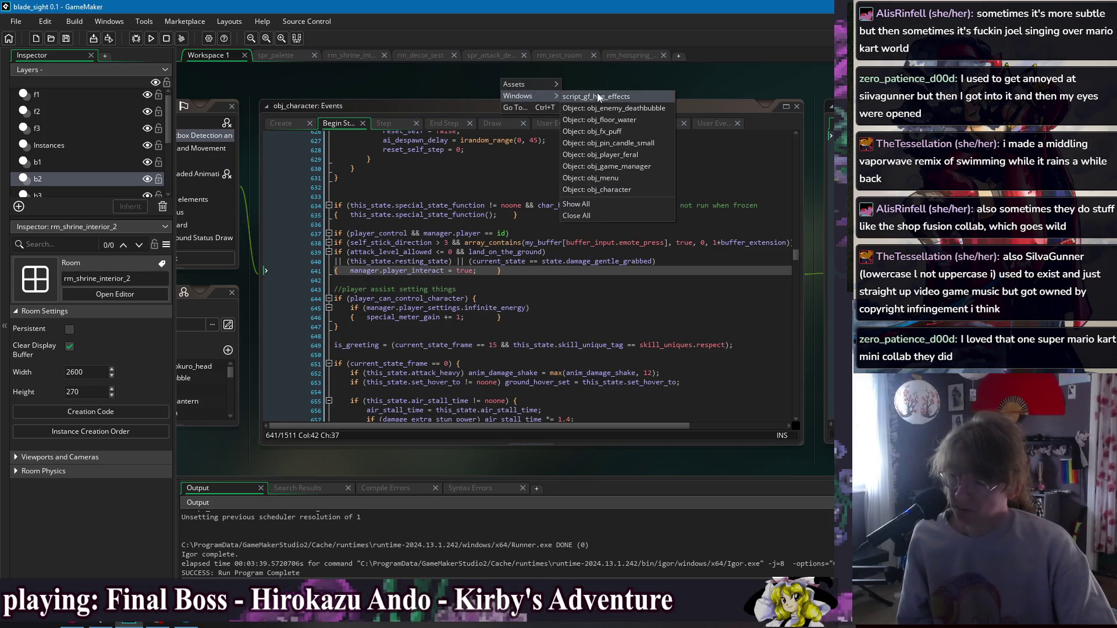
left_click(643, 154)
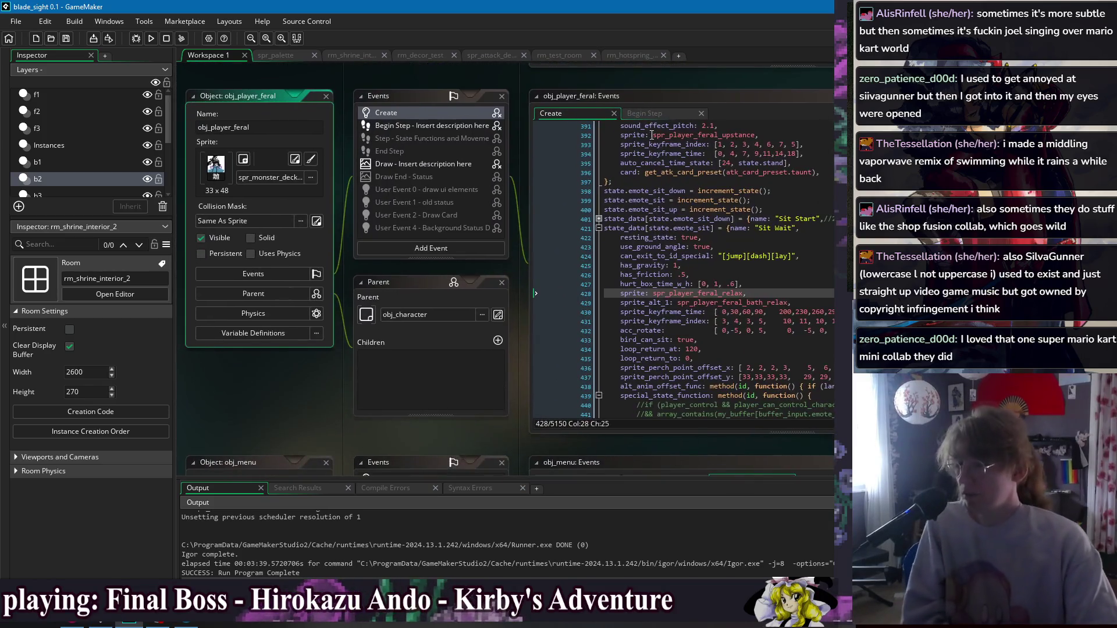
mouse_move(717, 82)
left_mouse_down()
mouse_move(634, 92)
mouse_move(475, 85)
left_mouse_up()
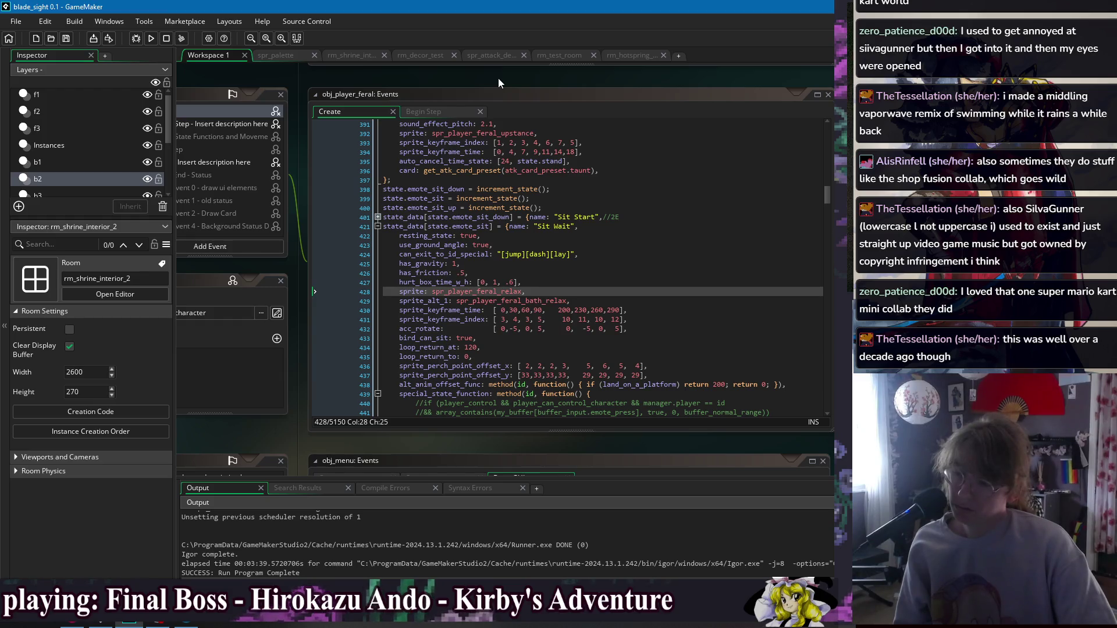
left_click(378, 227)
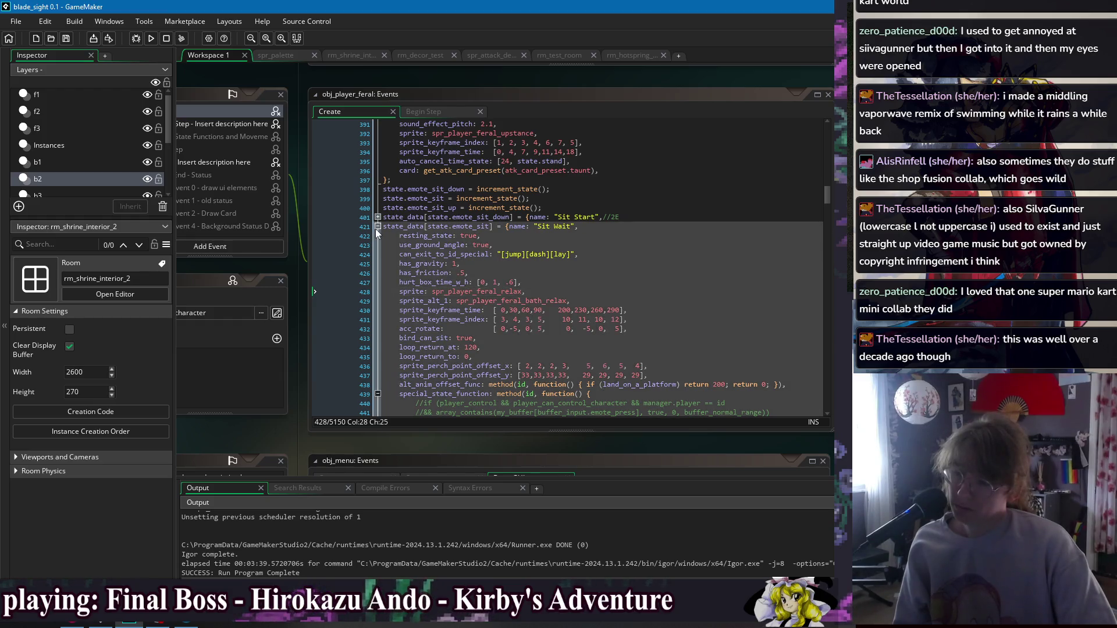
left_click(649, 199)
left_click(581, 226)
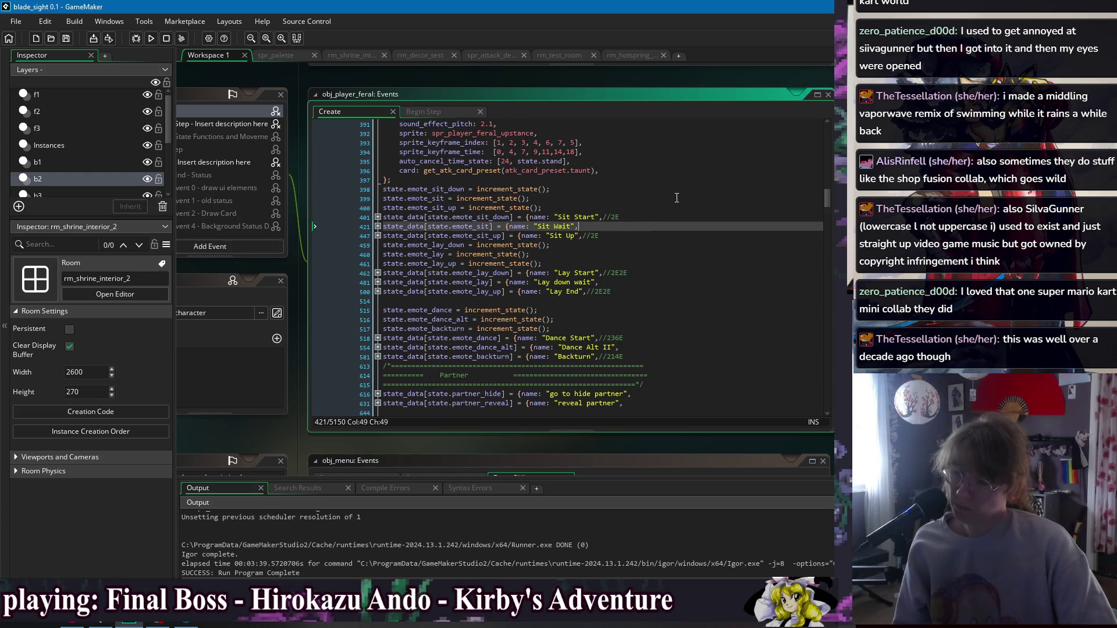
left_click(382, 245)
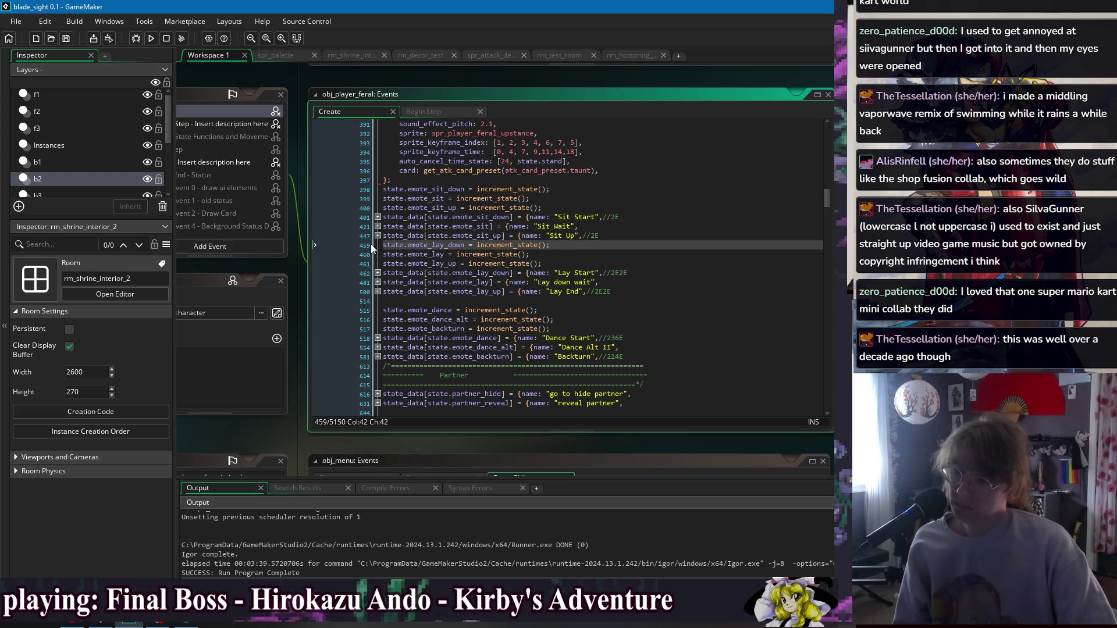
key("Return")
key("Up")
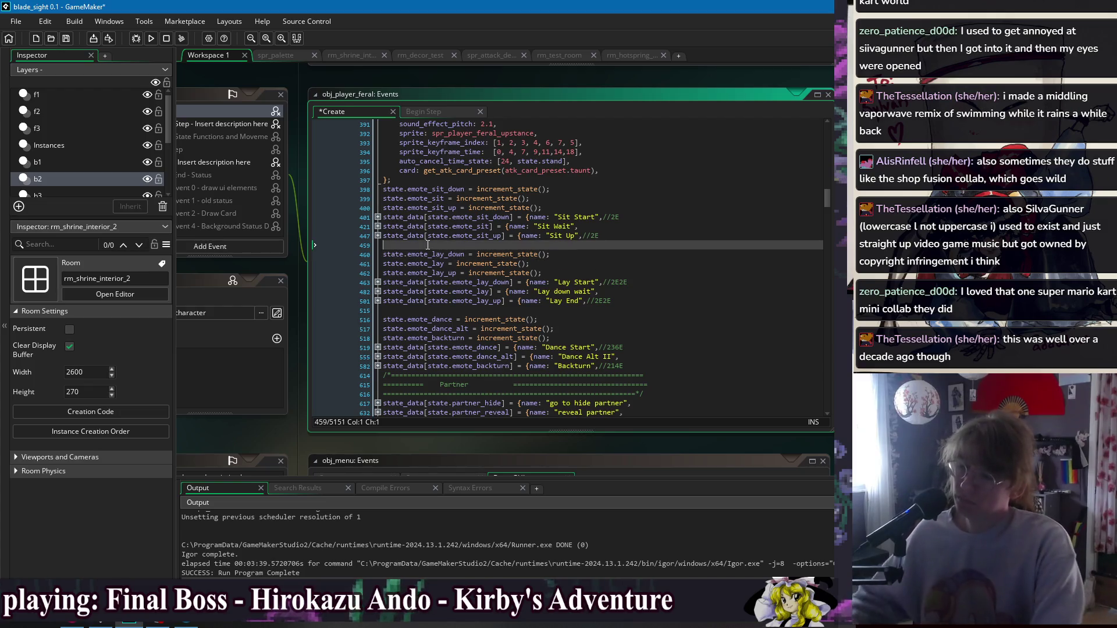
type("state_d")
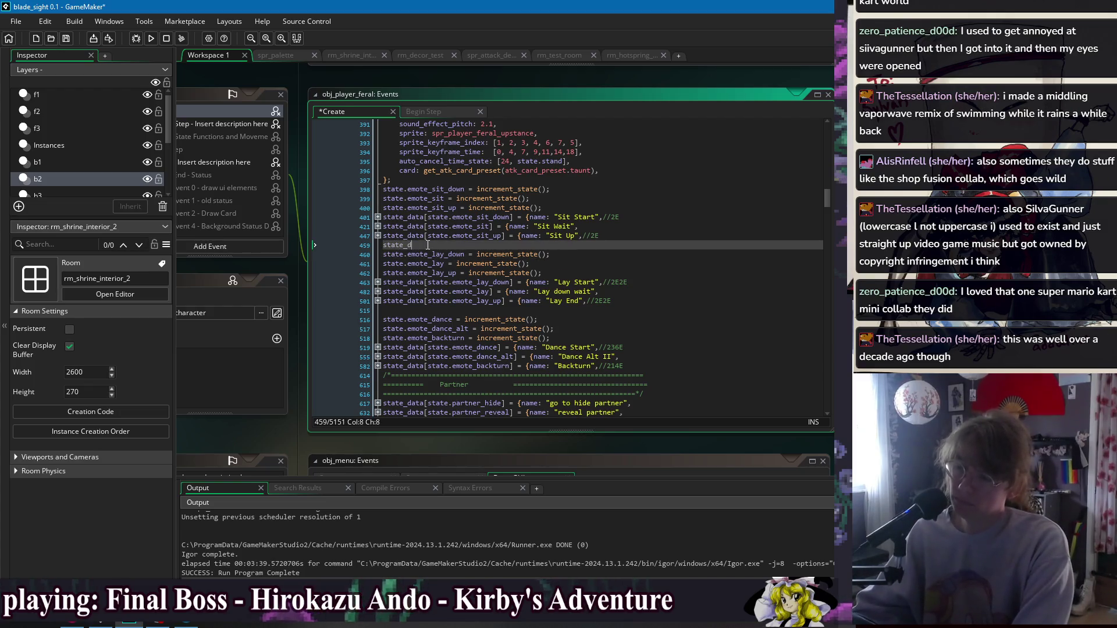
type("ata[state.e")
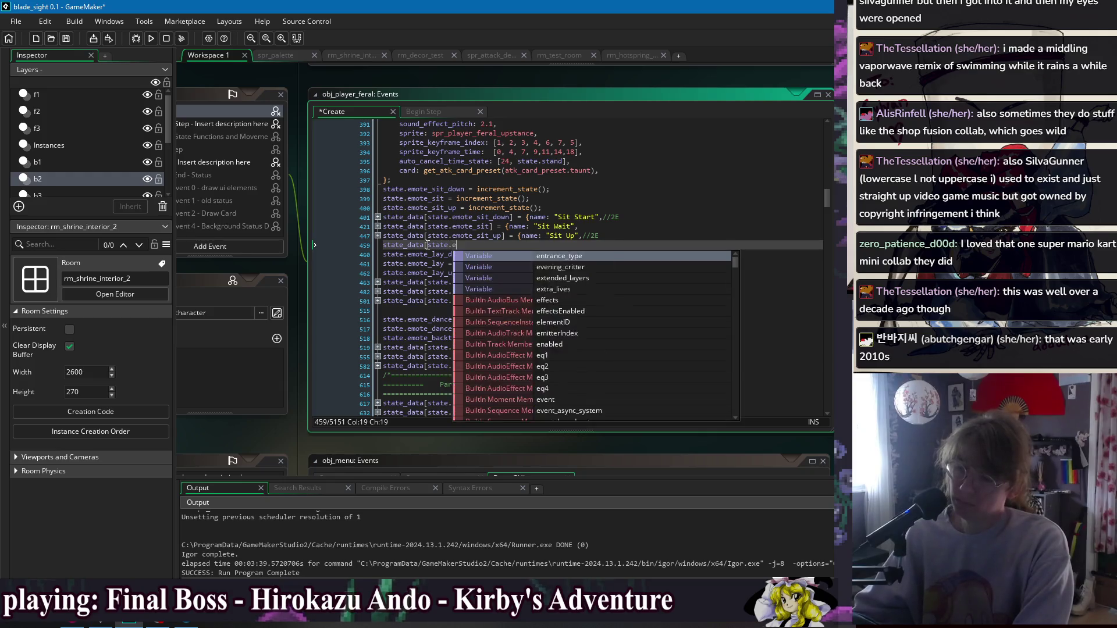
type("mote_si")
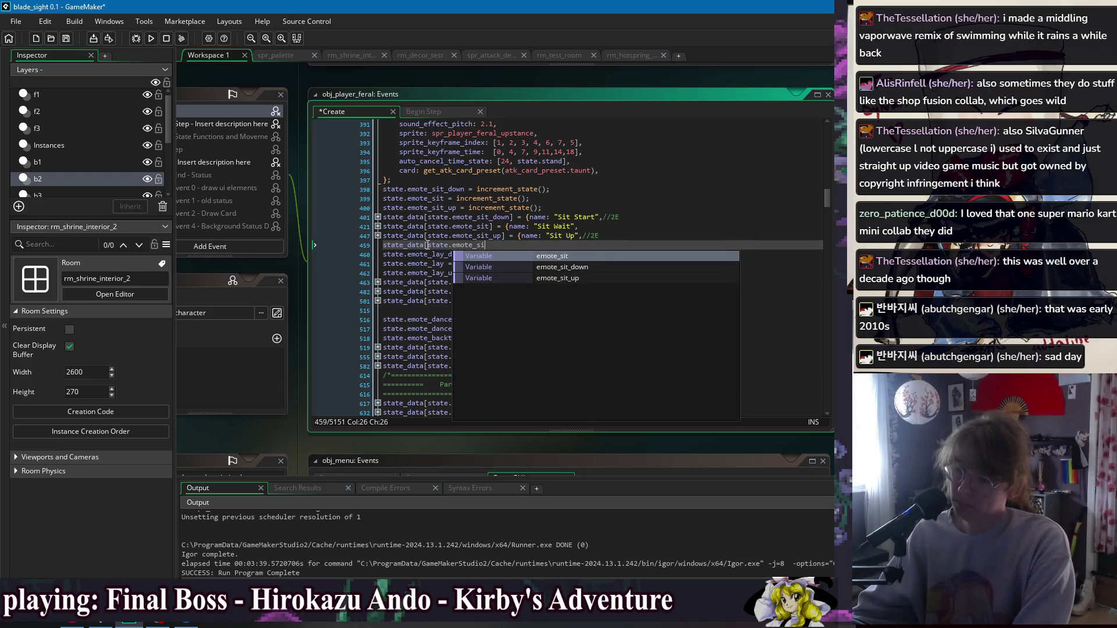
type("t_interact] = {name: \"\",")
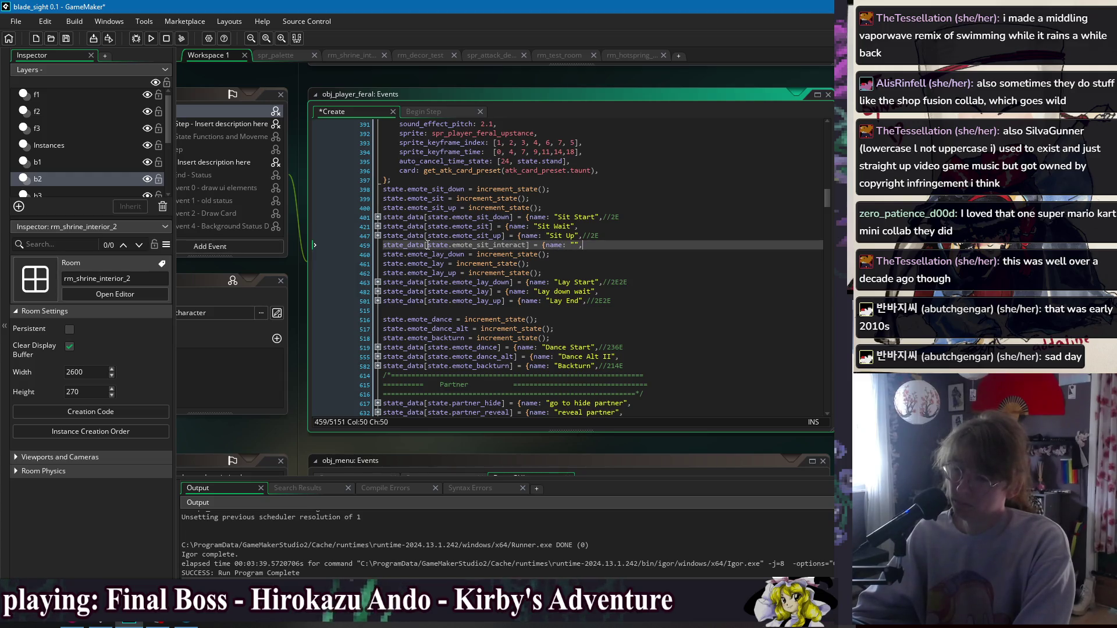
key("Return")
type("};")
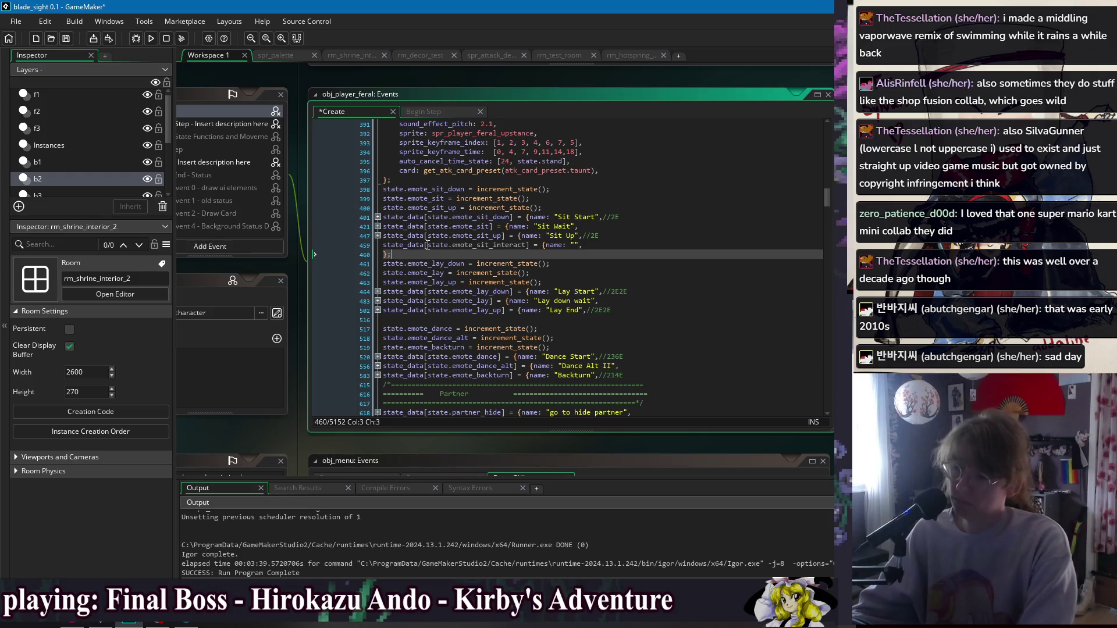
key("ctrl+s")
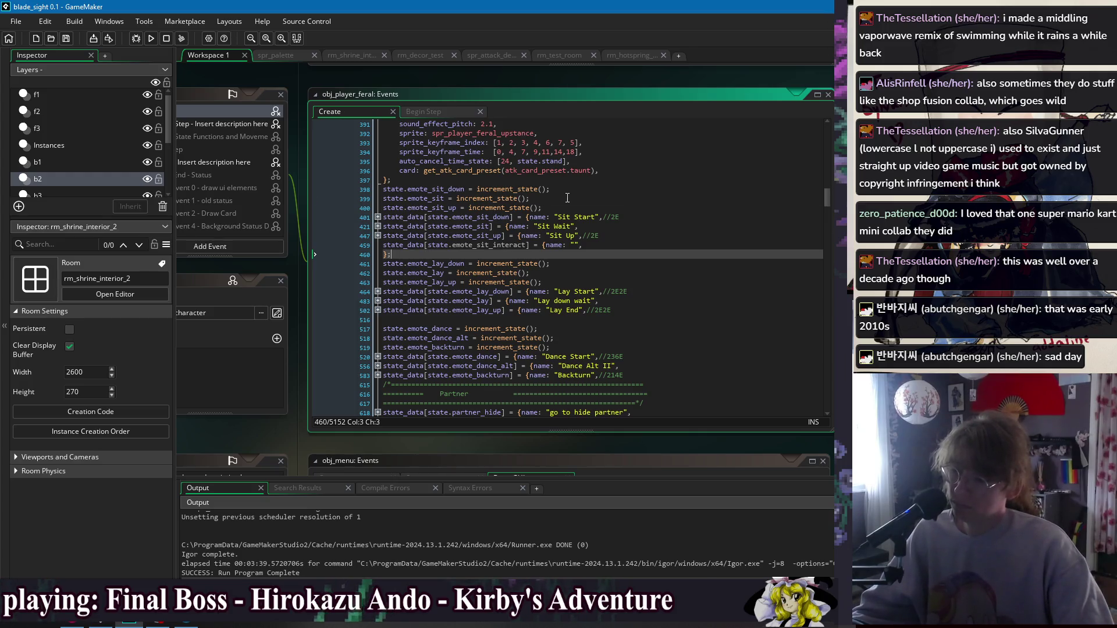
Duplicate the emote_sit_up declaration as state.emote_sit_interact = increment_state().
left_click(567, 197)
left_click(534, 210)
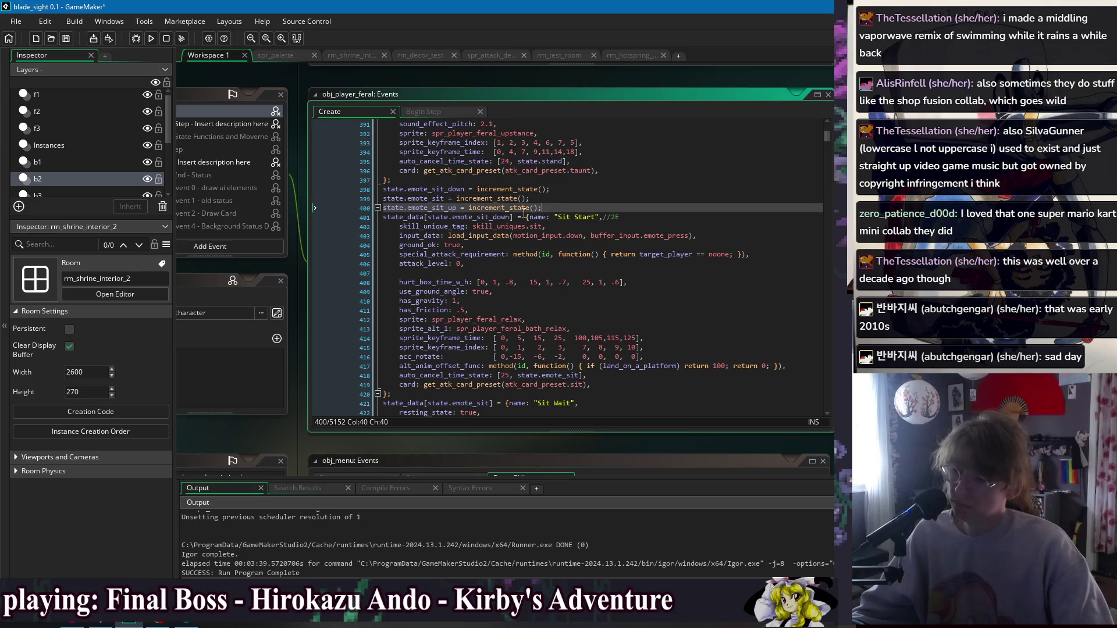
key("ctrl+d")
key("BackSpace")
key("BackSpace")
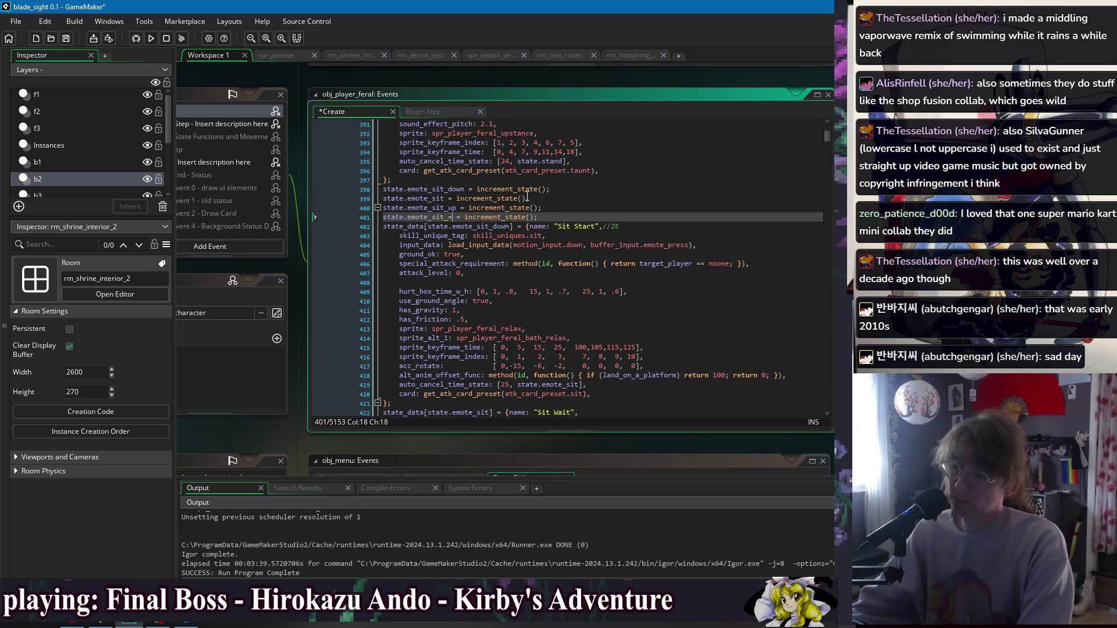
type("interac")
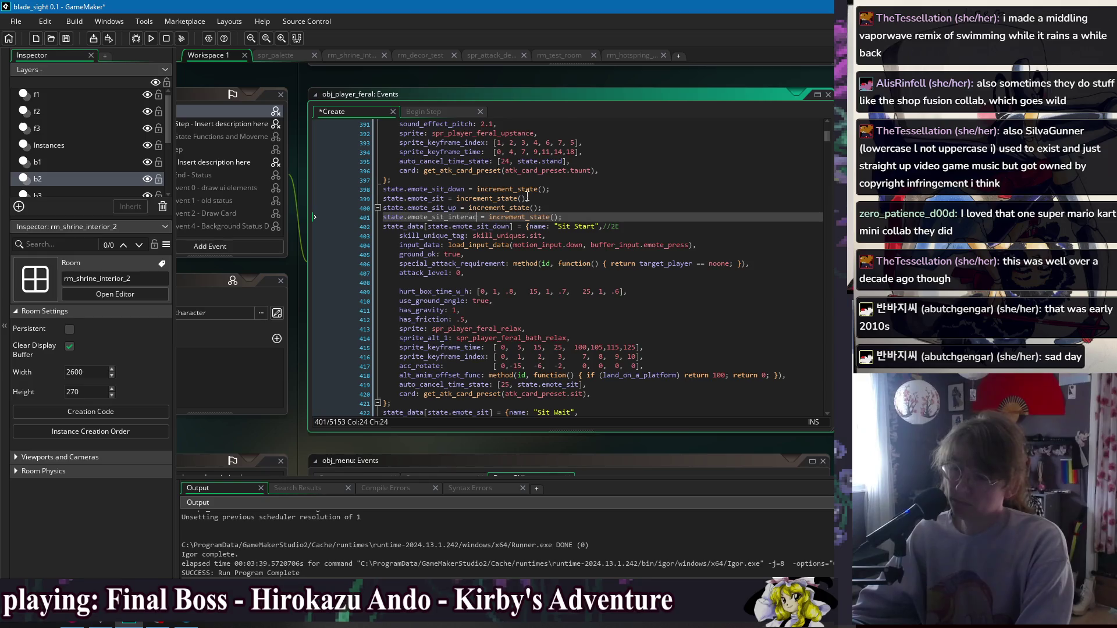
type("t")
left_click(567, 217)
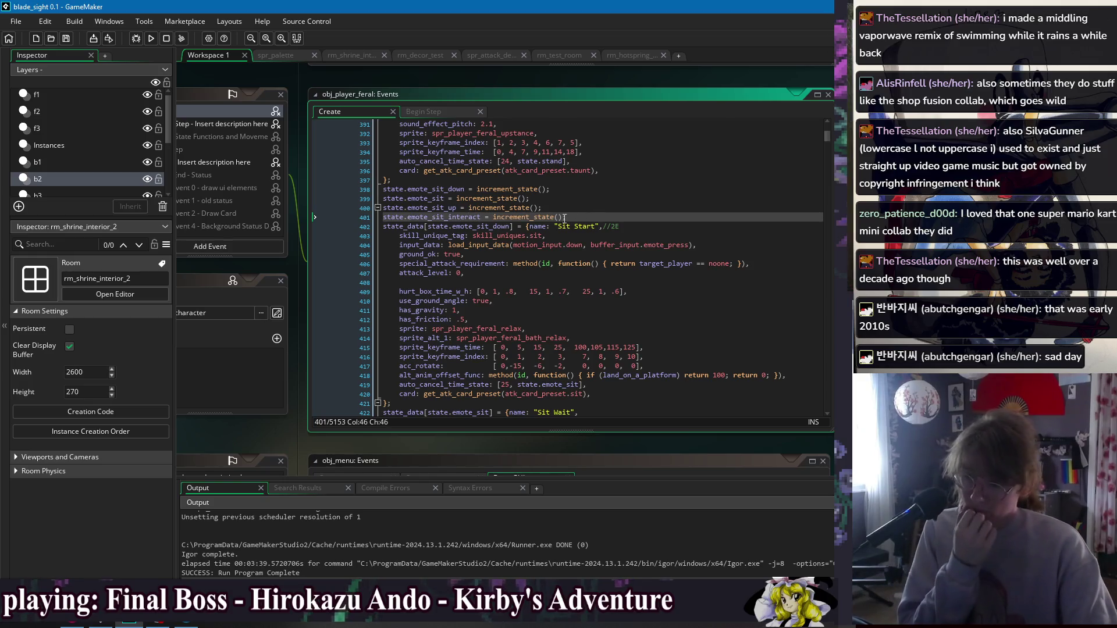
double_click(444, 217)
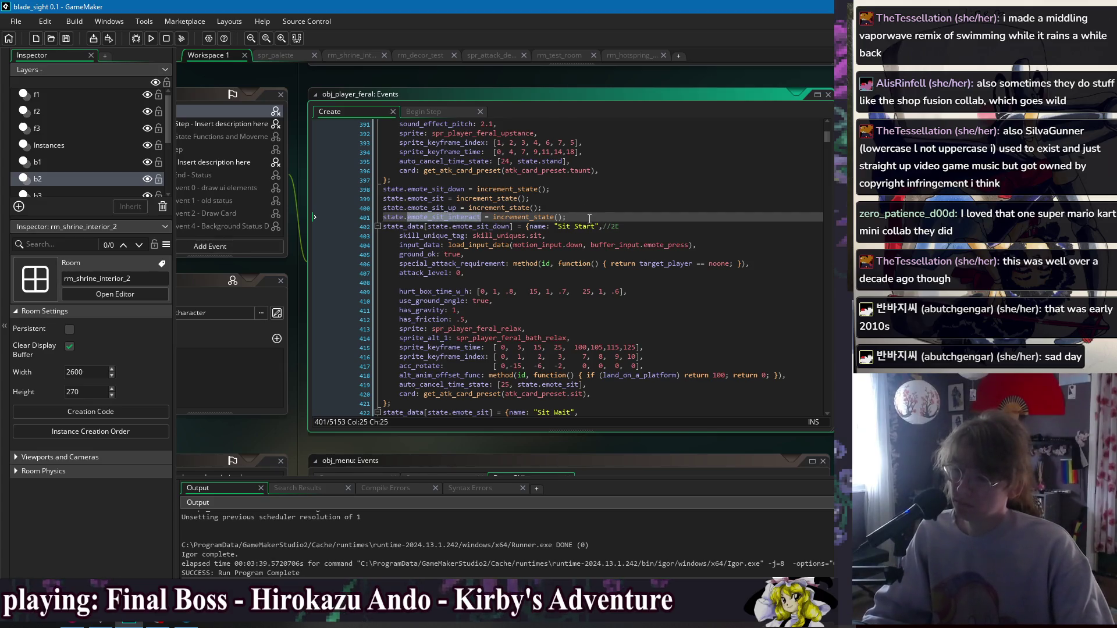
left_click_drag(482, 217, 382, 217)
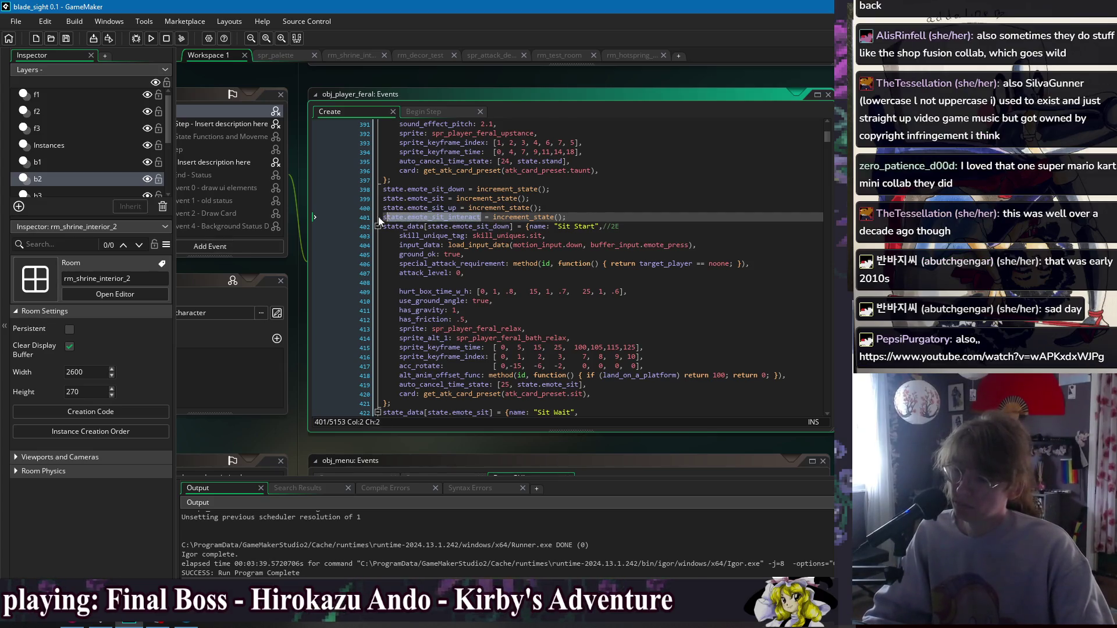
left_click(582, 217)
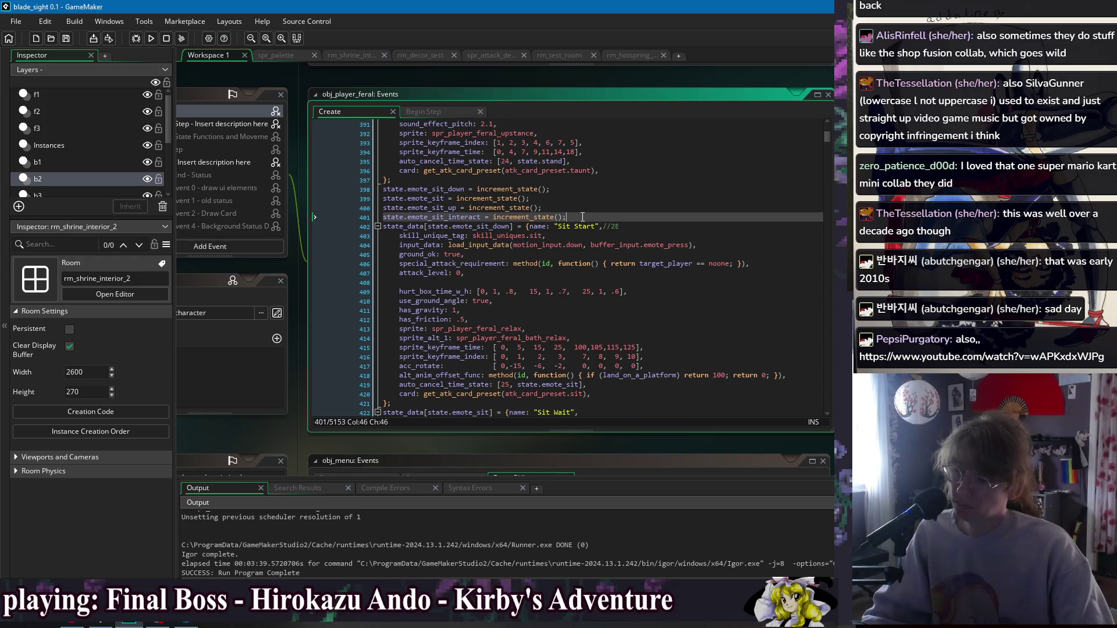
left_click(378, 226)
left_click(378, 236)
Copy the Sit Wait block's properties and paste them into the emote_sit_interact entry.
left_click(378, 245)
left_click(391, 264)
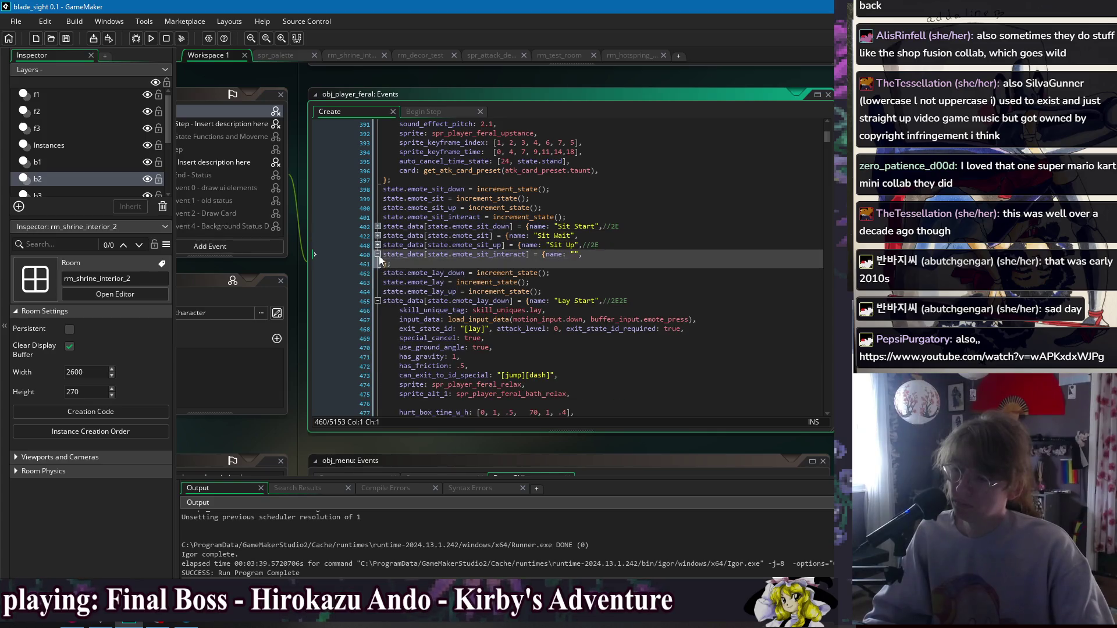
left_click(378, 236)
left_click(399, 245)
scroll(547, 280, "down", 13)
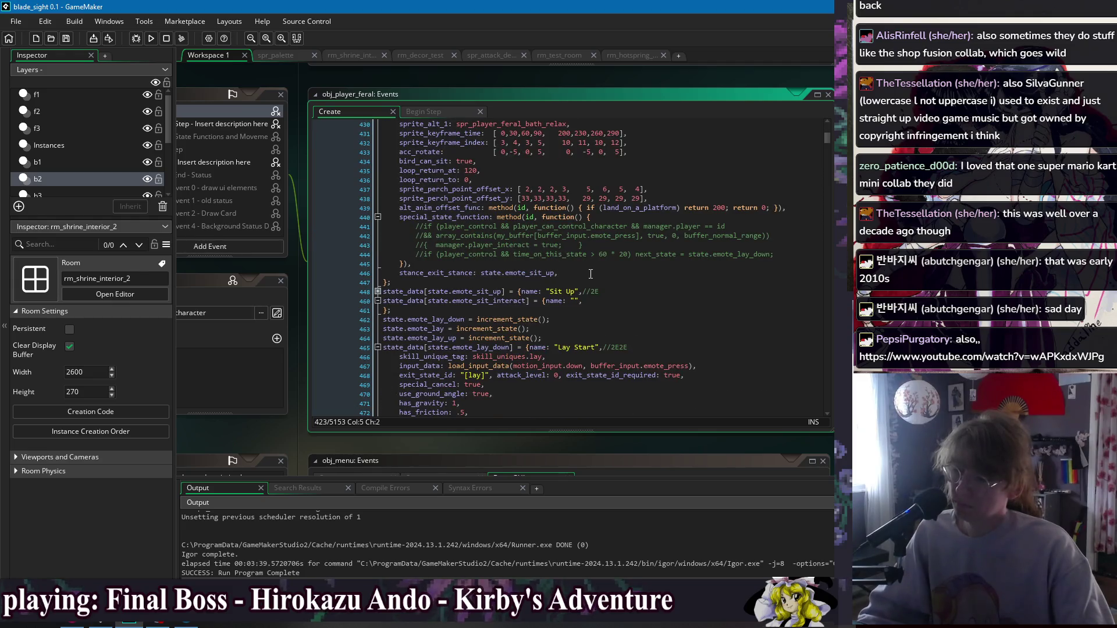
left_click(473, 267, "shift")
left_click(473, 266)
scroll(402, 189, "up", 3)
scroll(402, 189, "up", 2)
left_click(378, 166)
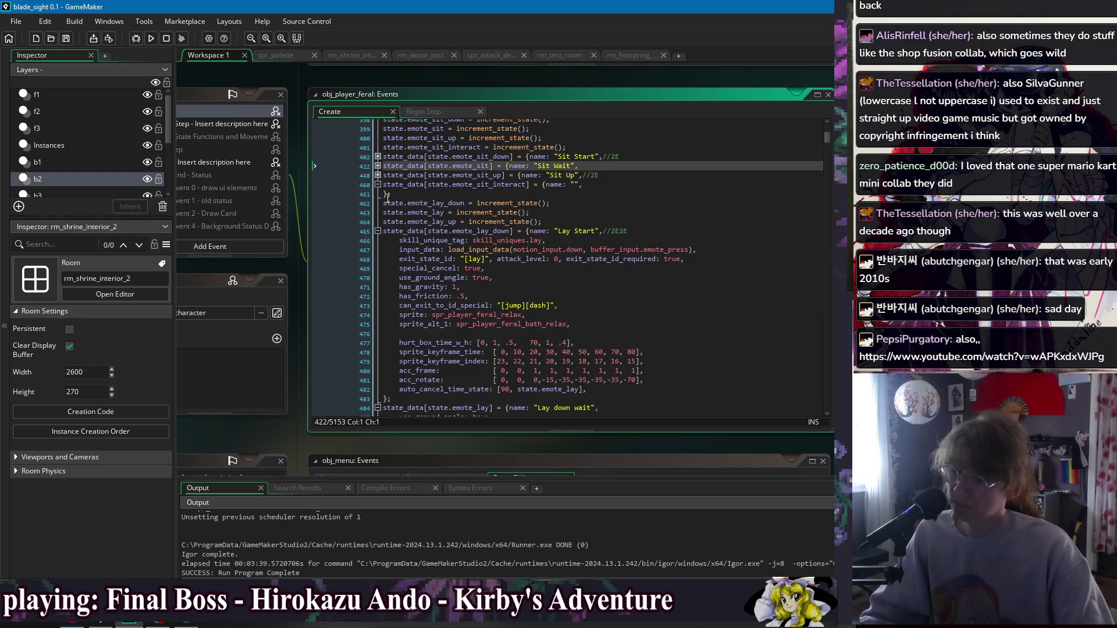
left_click(583, 187)
key("Return")
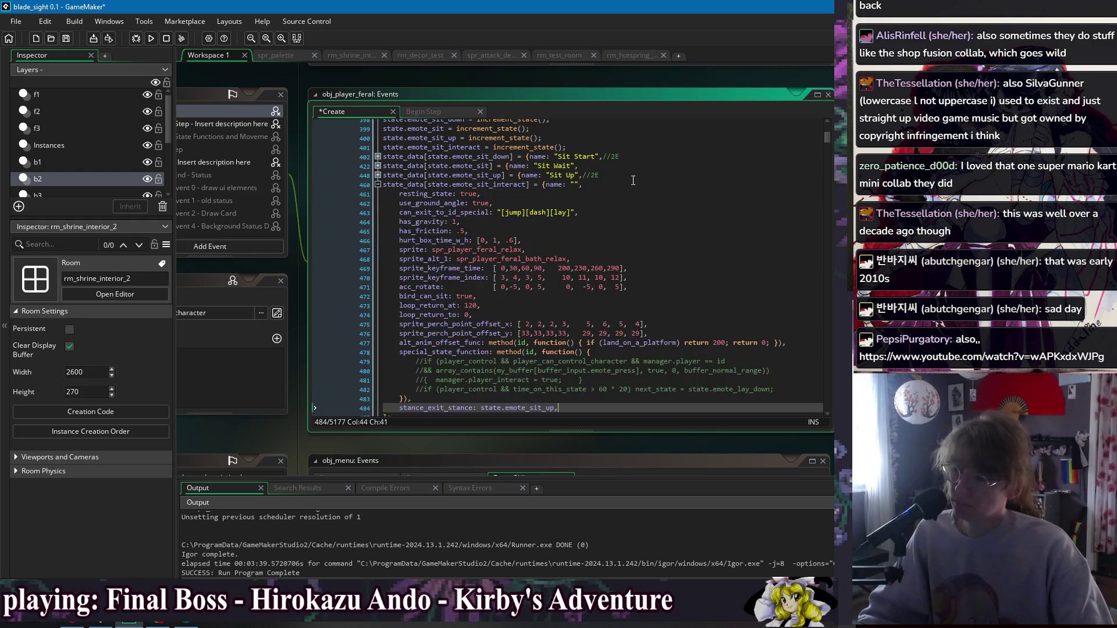
key("ctrl+v")
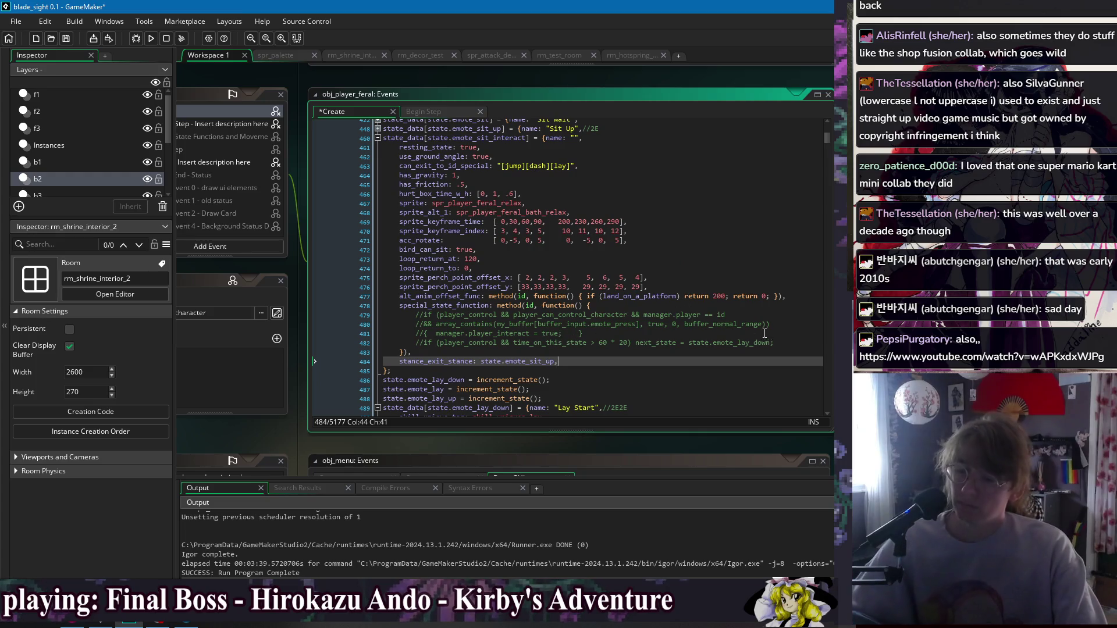
Delete the pasted special_state_function block and its leftover empty line.
left_click(781, 342)
key("Home")
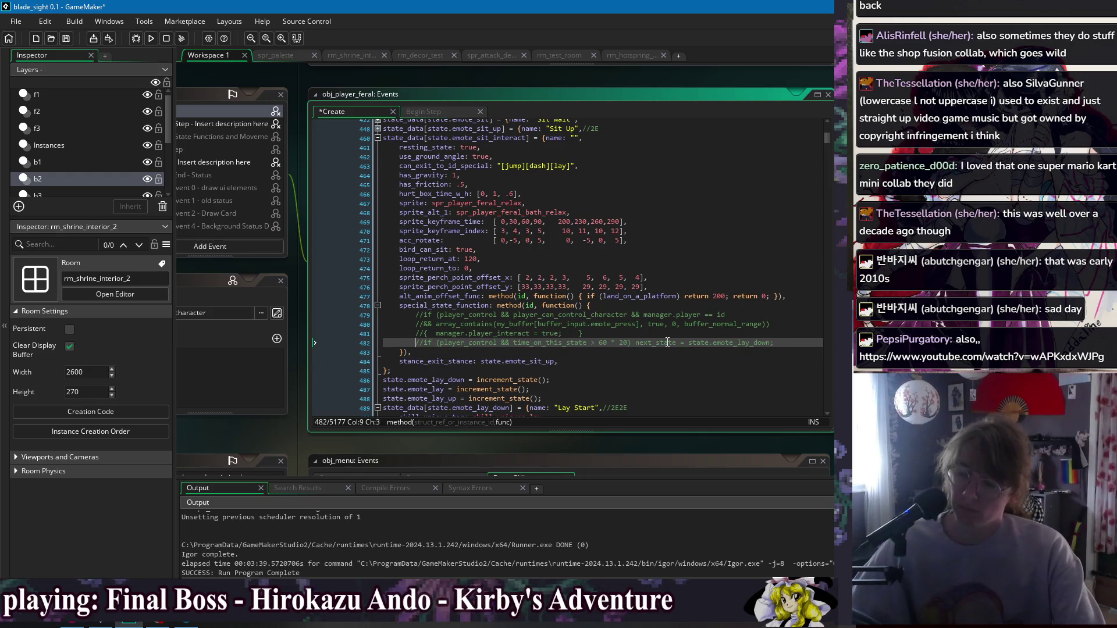
left_click_drag(435, 351, 393, 305)
key("Delete")
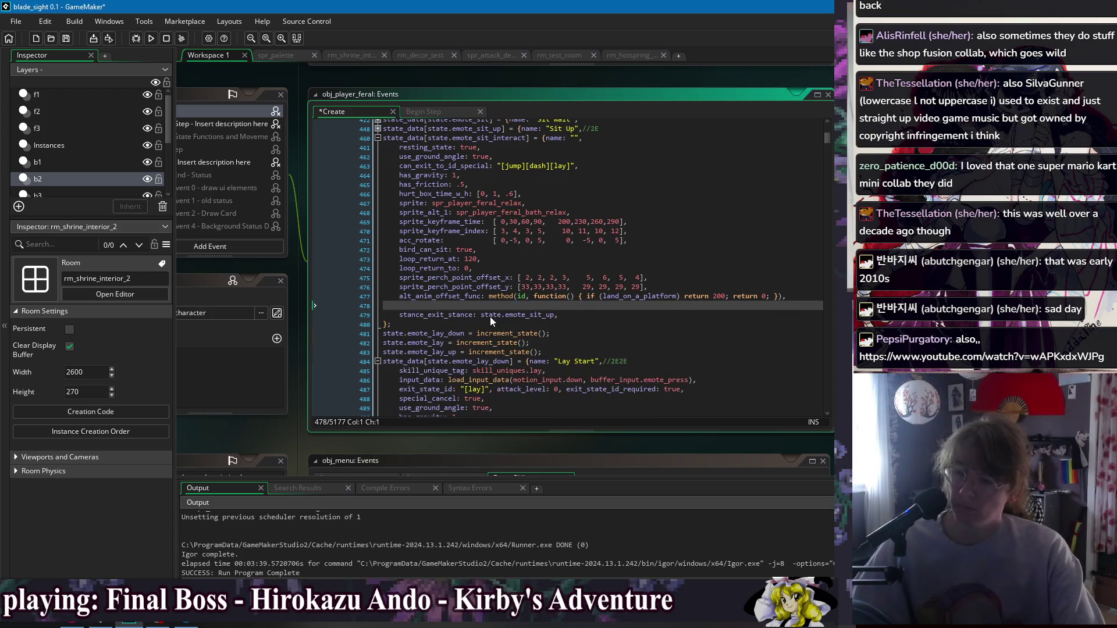
key("Delete")
key("End")
scroll(566, 299, "up", 2)
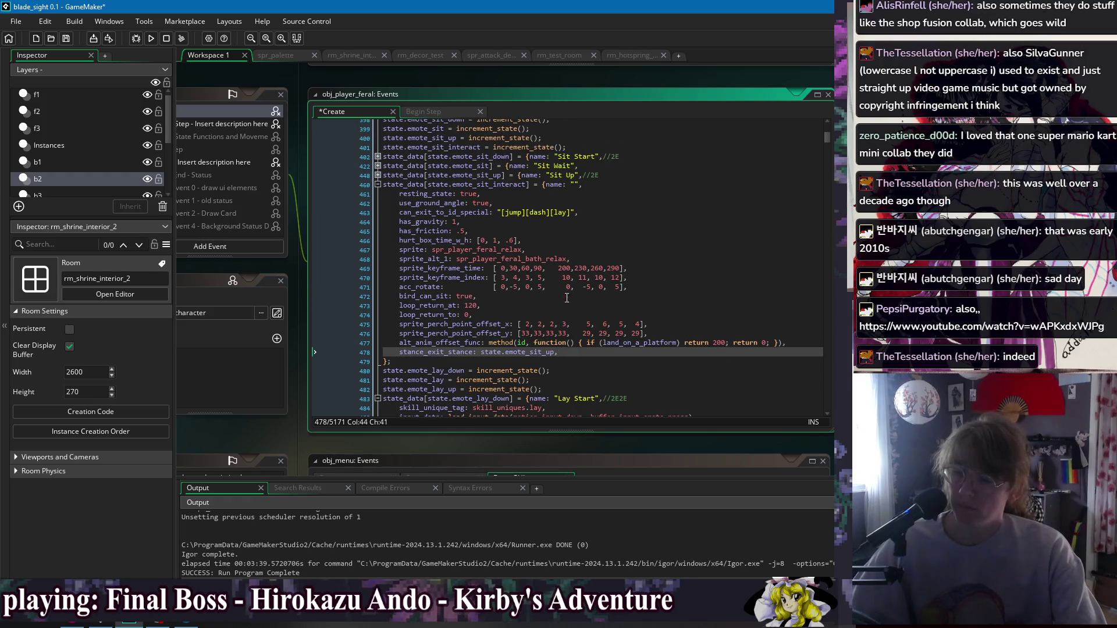
Delete 30, 60, 90 from the keyframe times and 4, 3, 5 from the keyframe indices.
mouse_move(506, 269)
left_mouse_down()
mouse_move(618, 272)
mouse_move(507, 285)
left_mouse_up()
key("Delete")
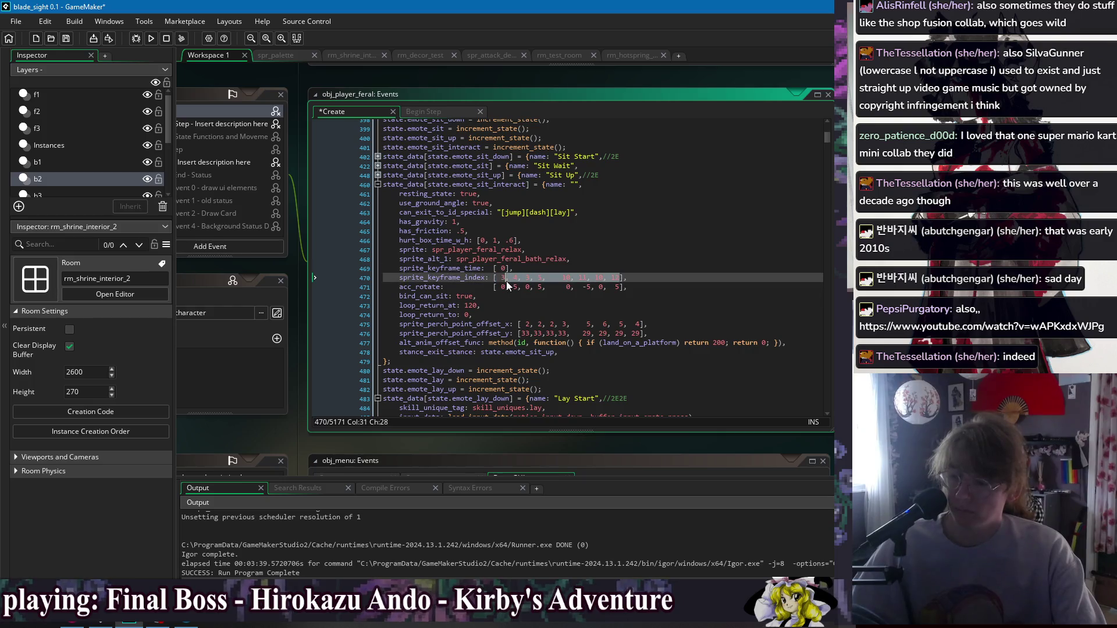
key("Delete")
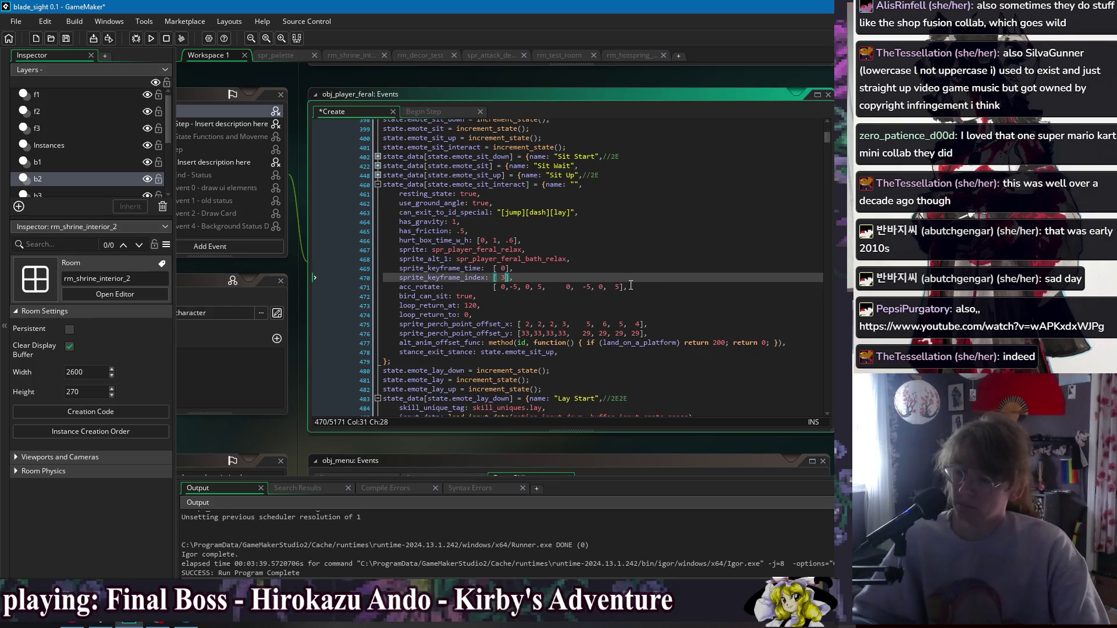
key("ctrl+z")
key("ctrl+z")
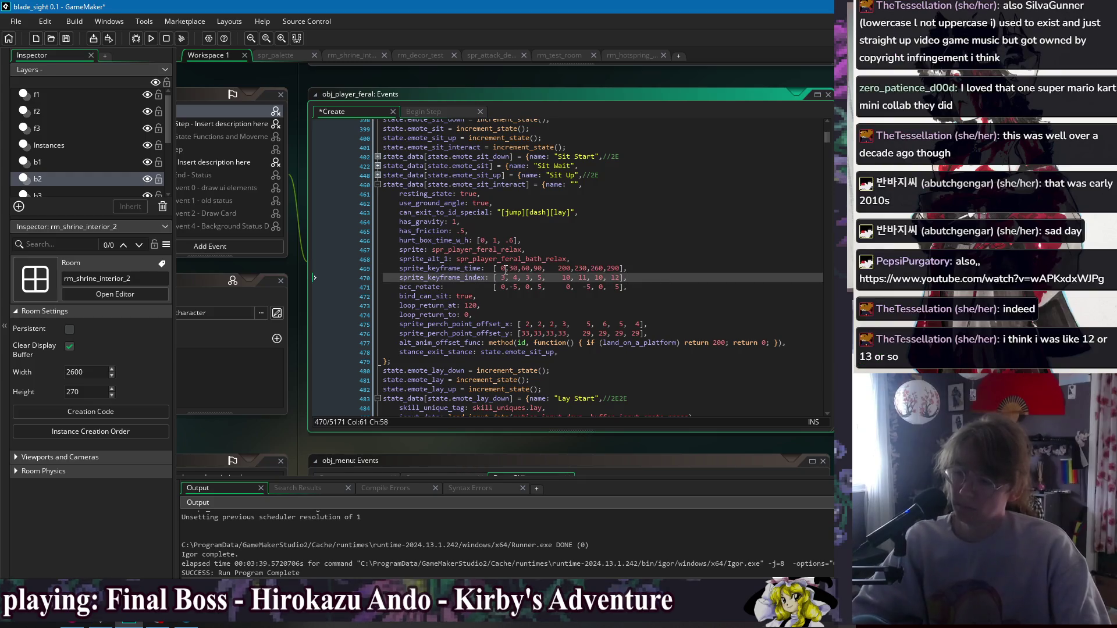
left_click(546, 270, "shift")
key("Delete")
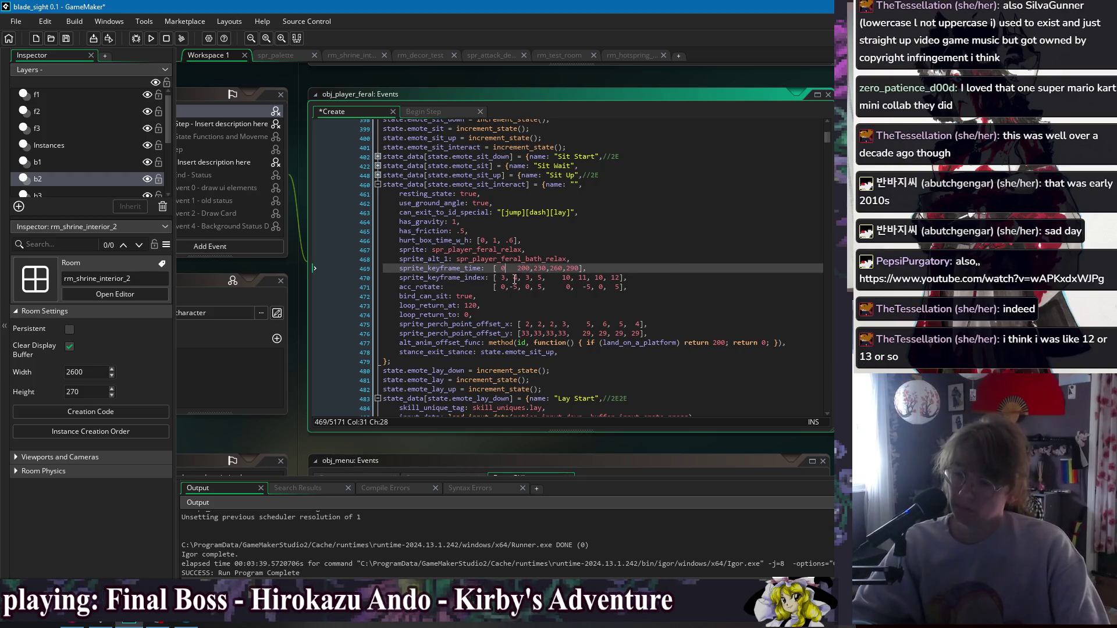
left_click(511, 278)
left_click(545, 278, "shift")
key("Delete")
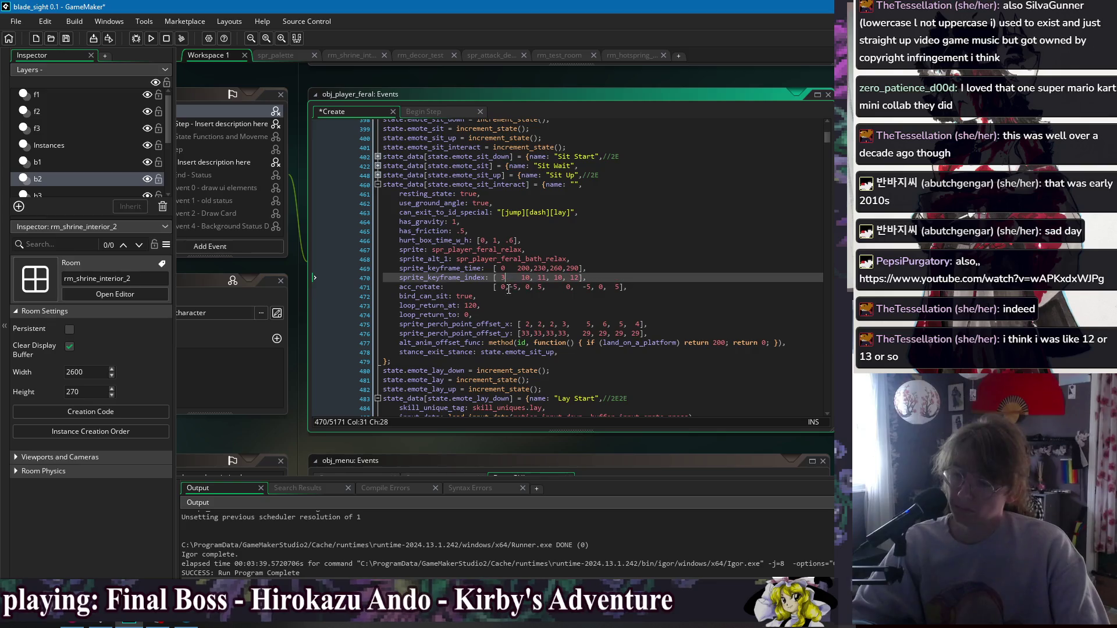
Remove extra rotation values, keyframe times 230, 260, 290 and indices 11, 10, 12.
left_click_drag(505, 287, 524, 287)
key("Delete")
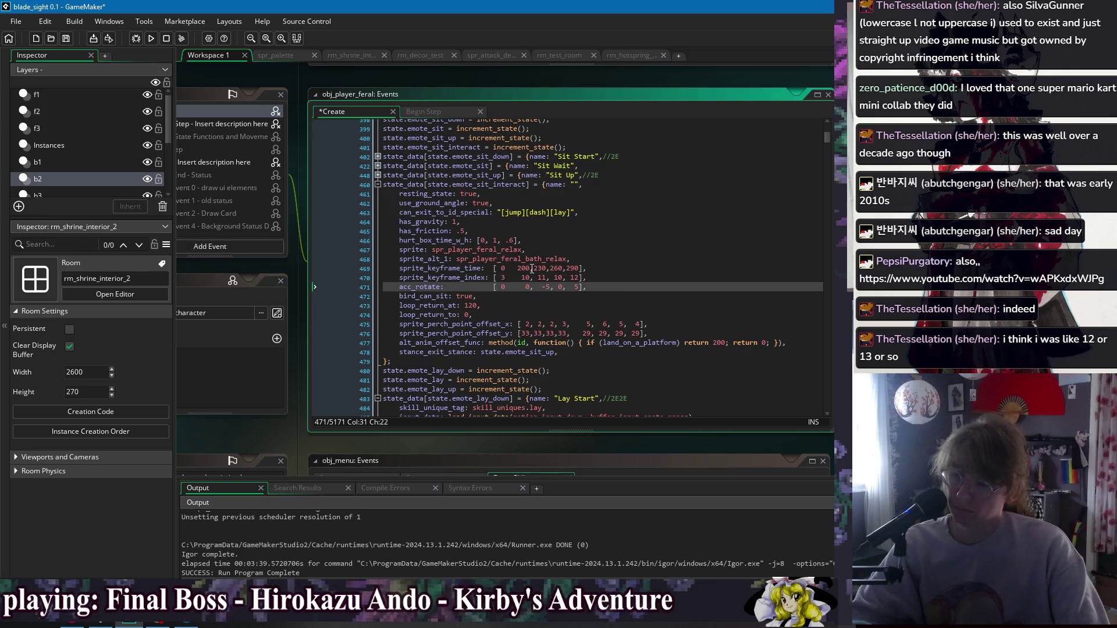
left_click(531, 268)
left_click(580, 268, "shift")
key("Delete")
mouse_move(580, 278)
left_mouse_down()
mouse_move(529, 278)
mouse_move(537, 288)
left_mouse_up()
key("Delete")
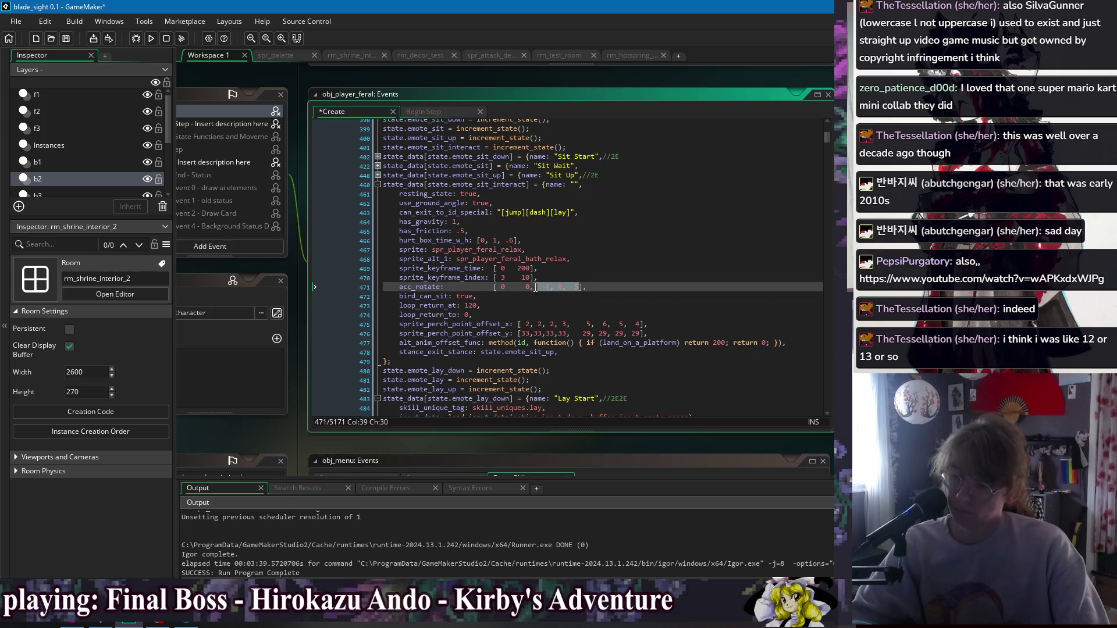
key("Delete")
Insert missing commas into the keyframe time and acc_rotate arrays.
left_click(543, 269)
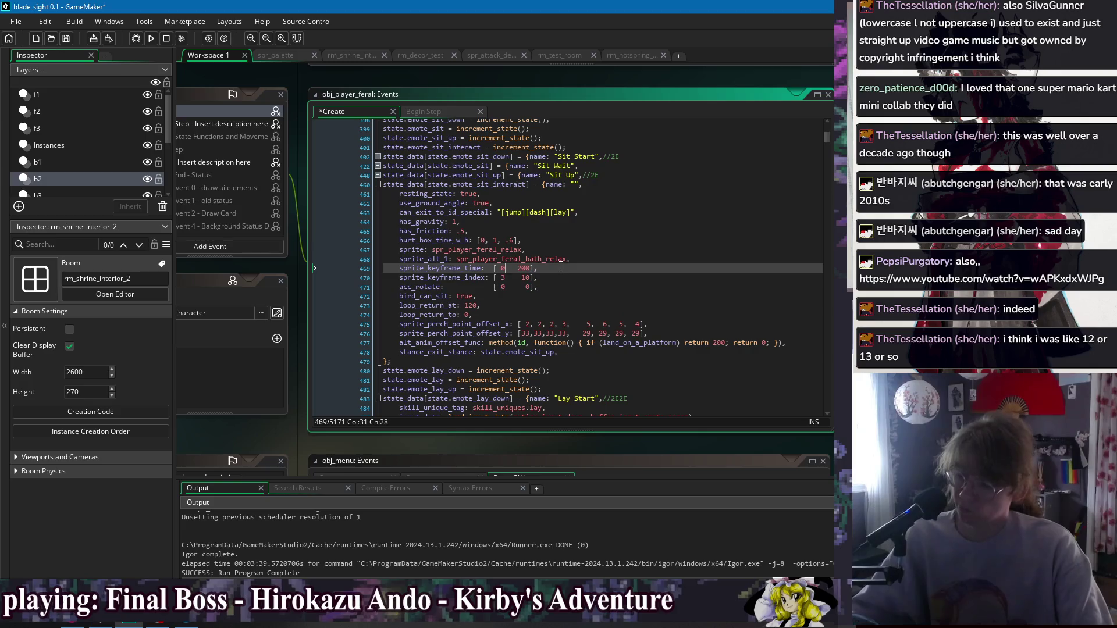
type(",")
key("Down")
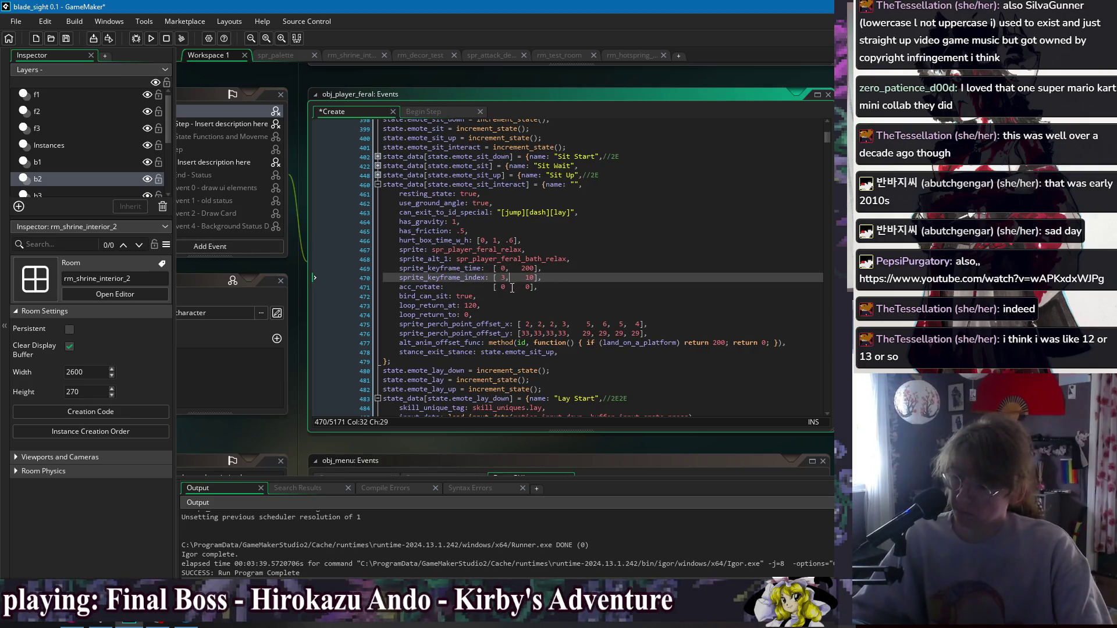
left_click(512, 287)
type(",")
left_click(525, 270)
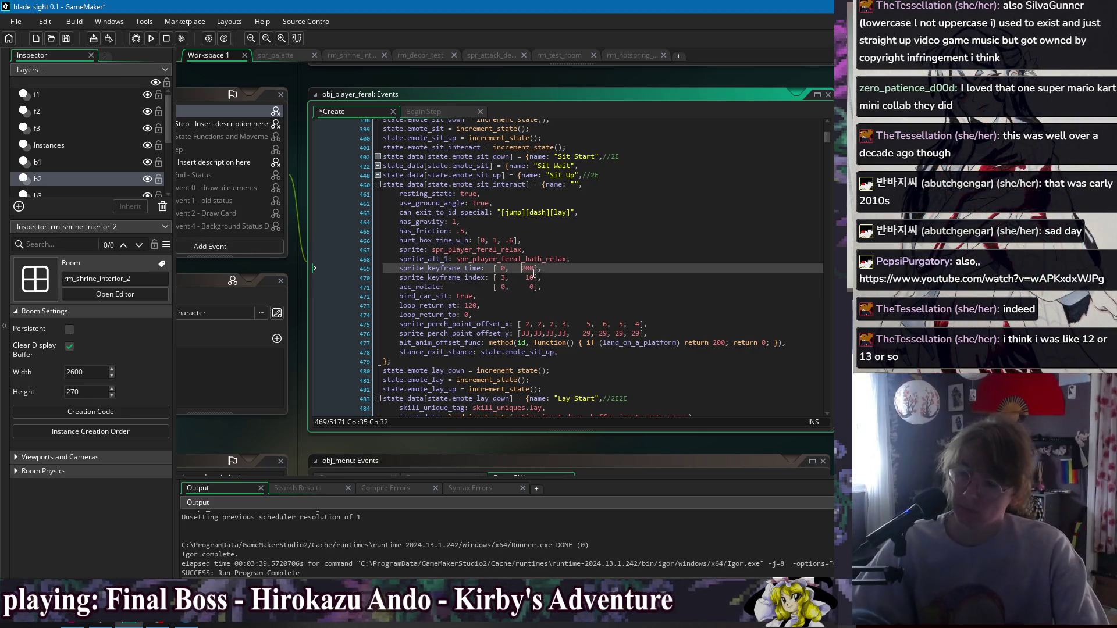
key("Down")
key("Down")
key("Down")
left_click(629, 361)
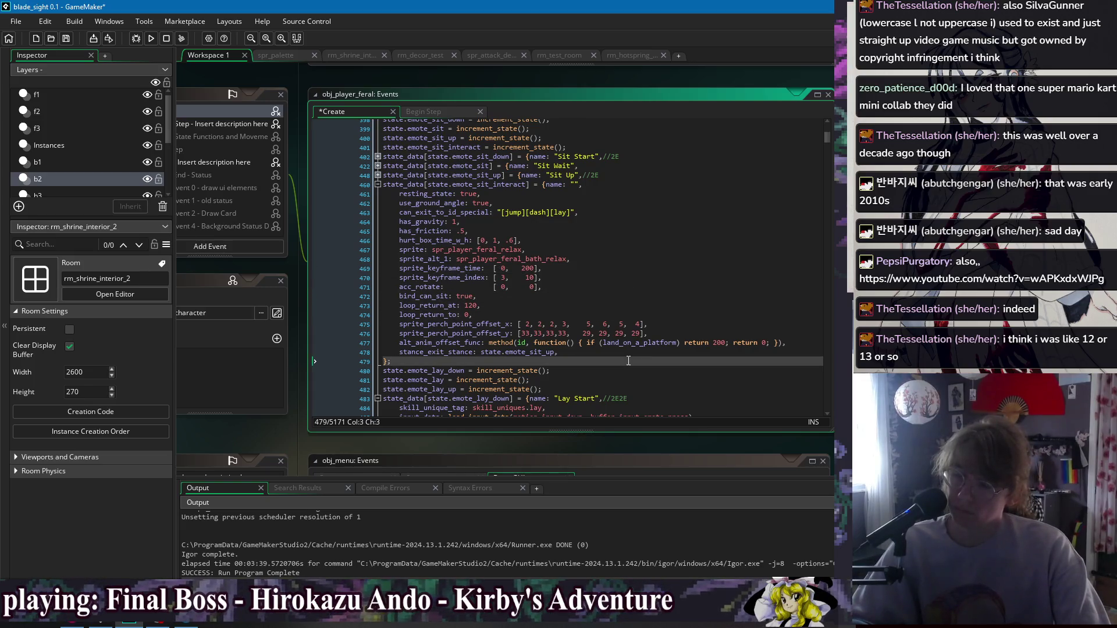
Recheck the array and block lines, then save the Create event.
left_click(504, 269)
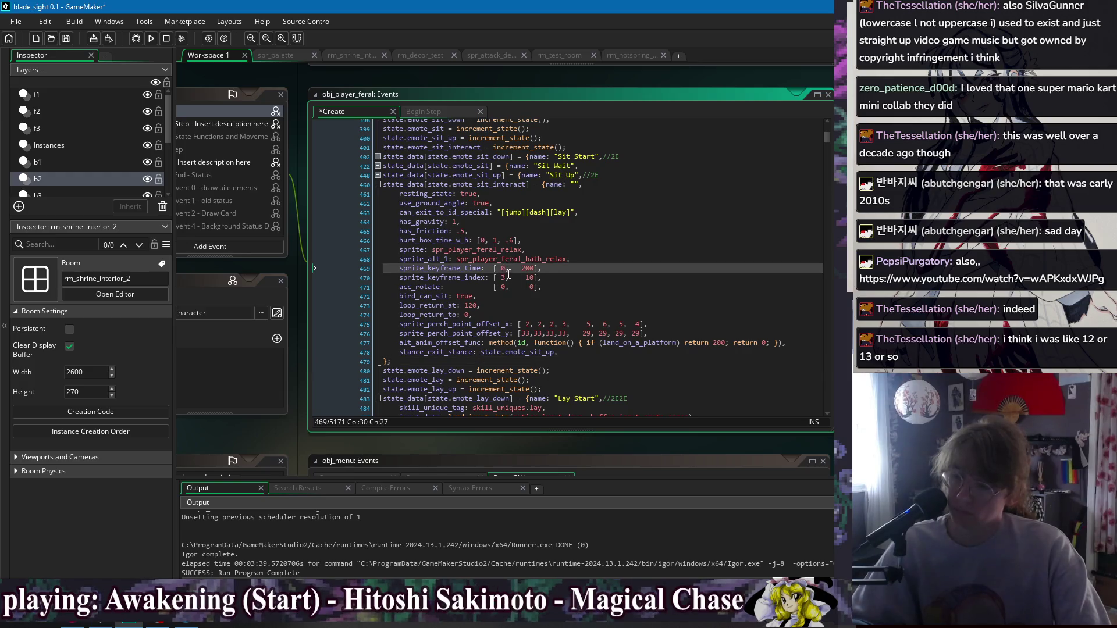
left_click(499, 287)
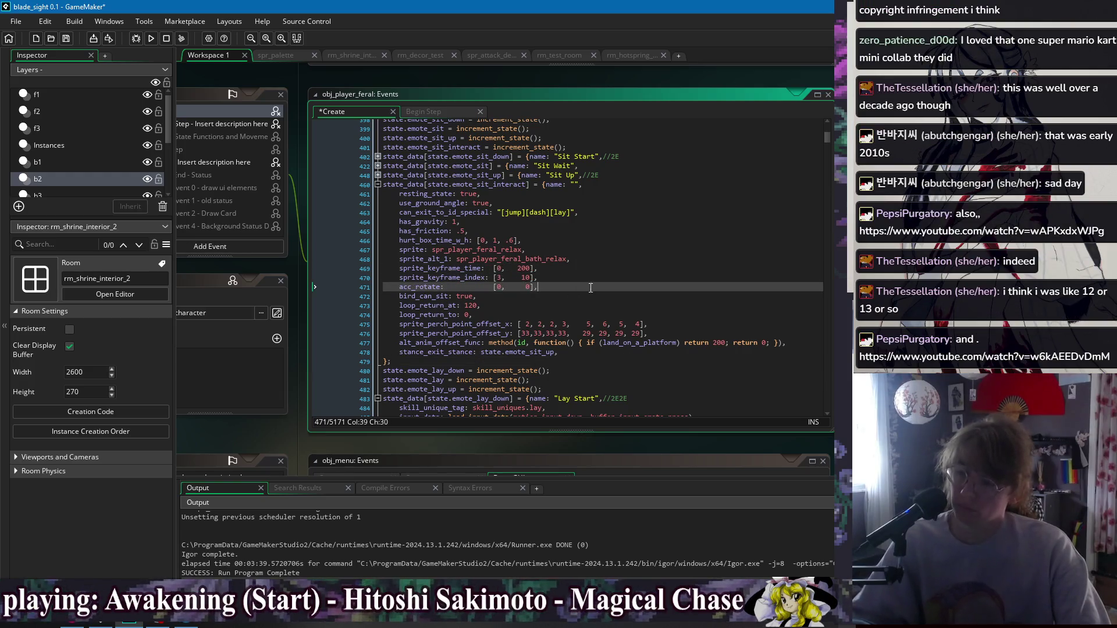
left_click(514, 269)
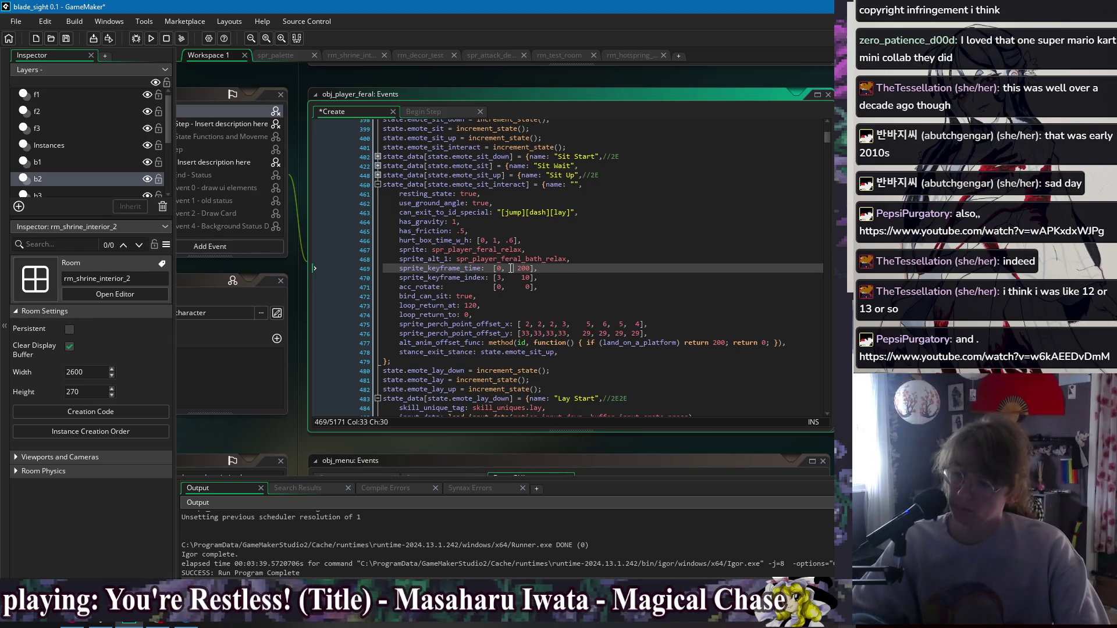
left_click(597, 300)
left_click(541, 240)
left_click(512, 286)
left_click(489, 314)
key("ctrl+s")
left_click_drag(488, 314, 595, 294)
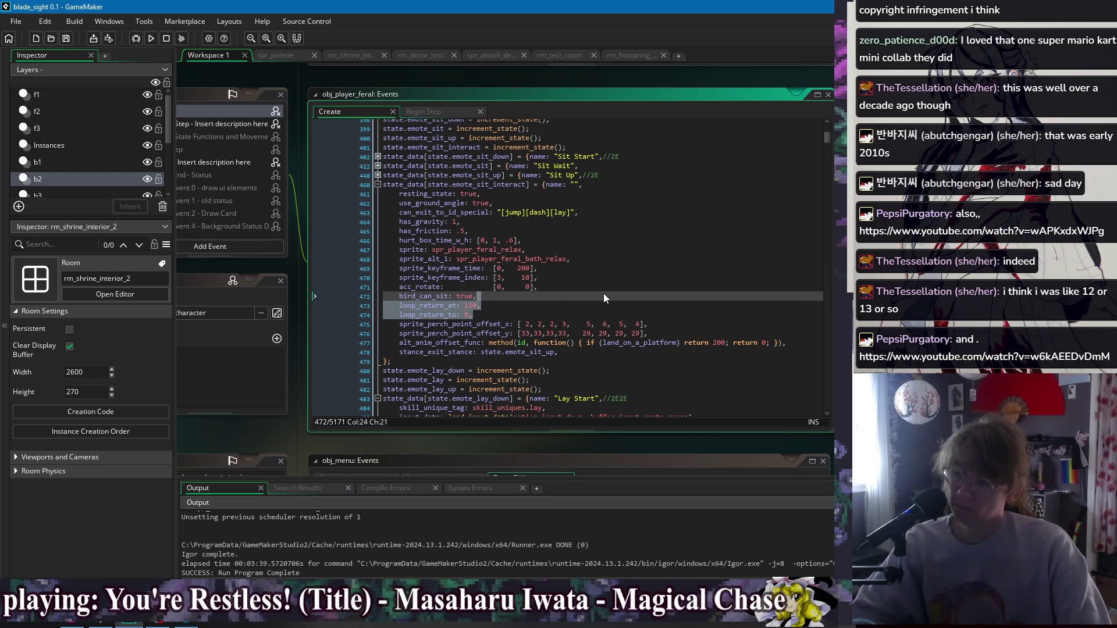
Delete the loop_return_at and loop_return_to lines and the first extra perch offset values.
key("Delete")
left_click_drag(531, 306, 607, 307)
key("Delete")
left_click(572, 315)
key("Delete")
Trim the perch offsets to x [2, 5] and y [33, 29].
left_click(553, 306)
key("BackSpace")
key("Delete")
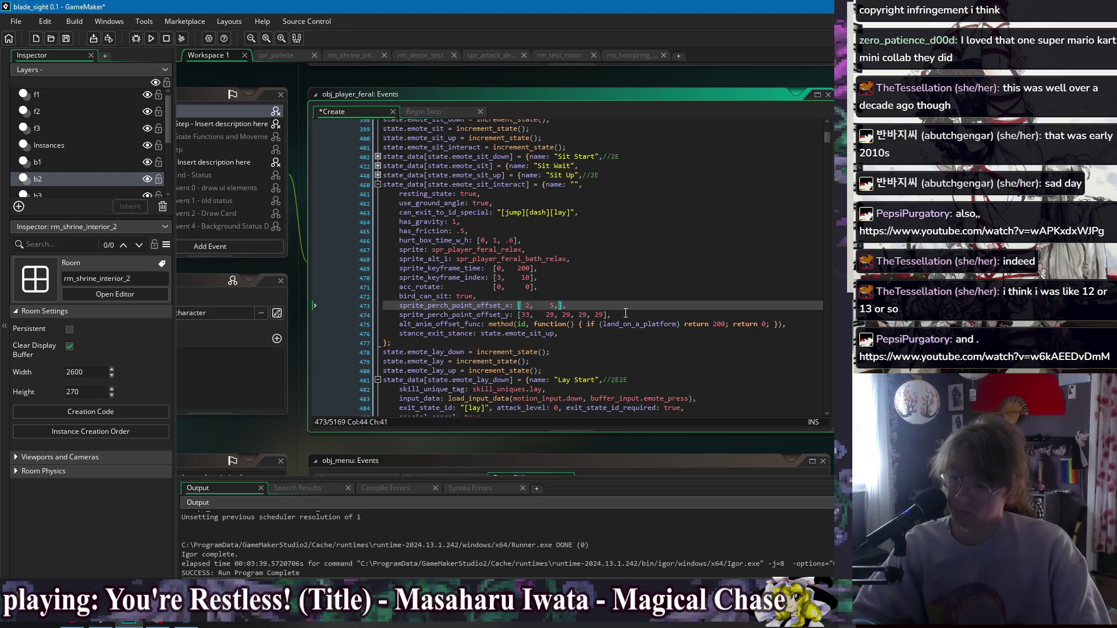
left_click(606, 314)
left_click_drag(604, 315, 563, 315)
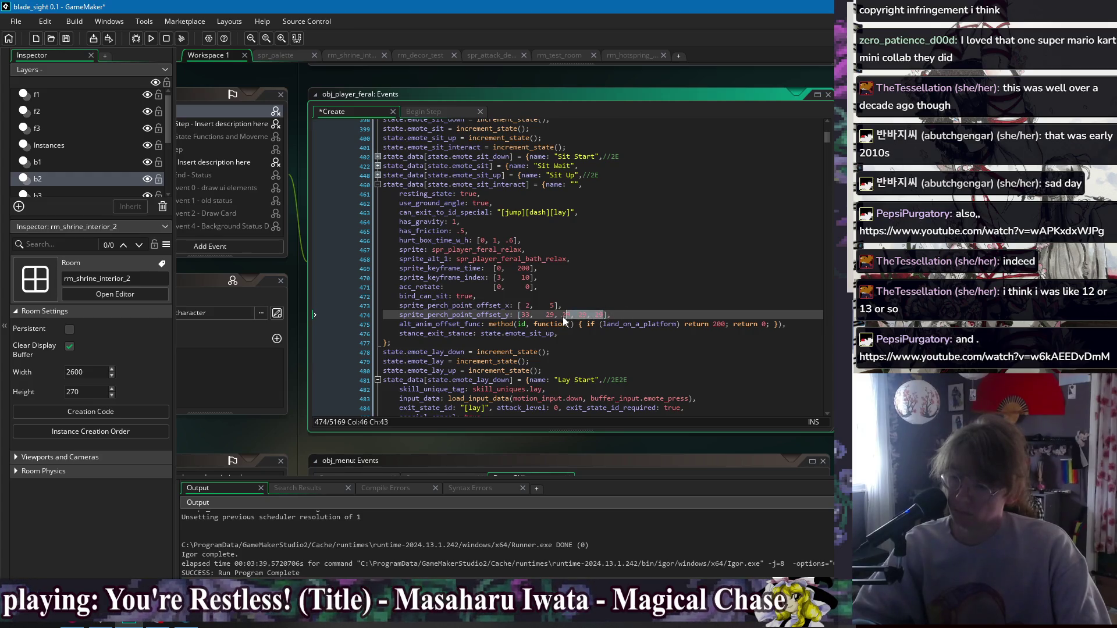
key("Delete")
Review the bird_can_sit, hurt box and sprite lines, selecting the can_exit_to_id_special line.
left_click(527, 297)
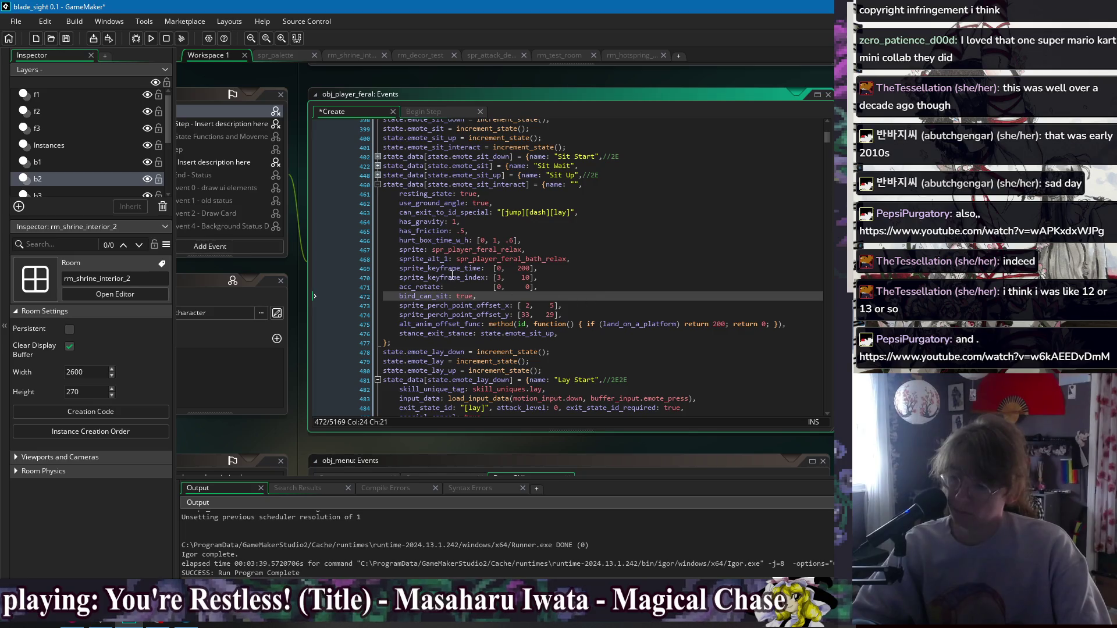
left_click(554, 242)
left_click(564, 246)
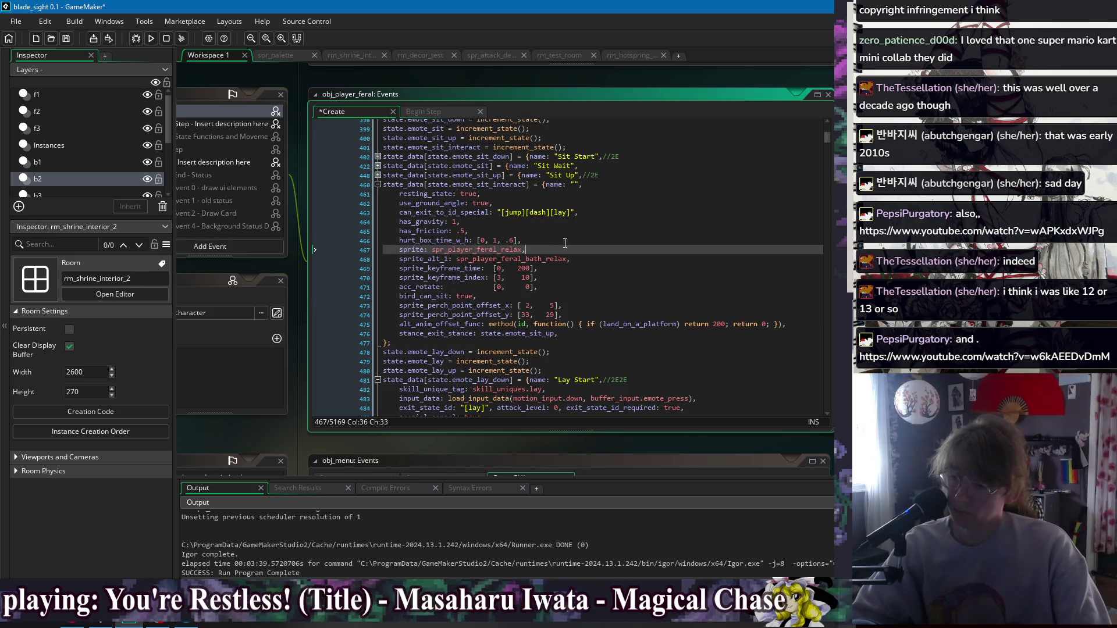
left_click_drag(609, 205, 631, 214)
Select the Bow emote's tag, input and attack_level lines to reuse them.
scroll(578, 276, "down", 3)
scroll(578, 276, "down", 1)
left_click(384, 264)
scroll(500, 286, "up", 10)
scroll(500, 286, "up", 7)
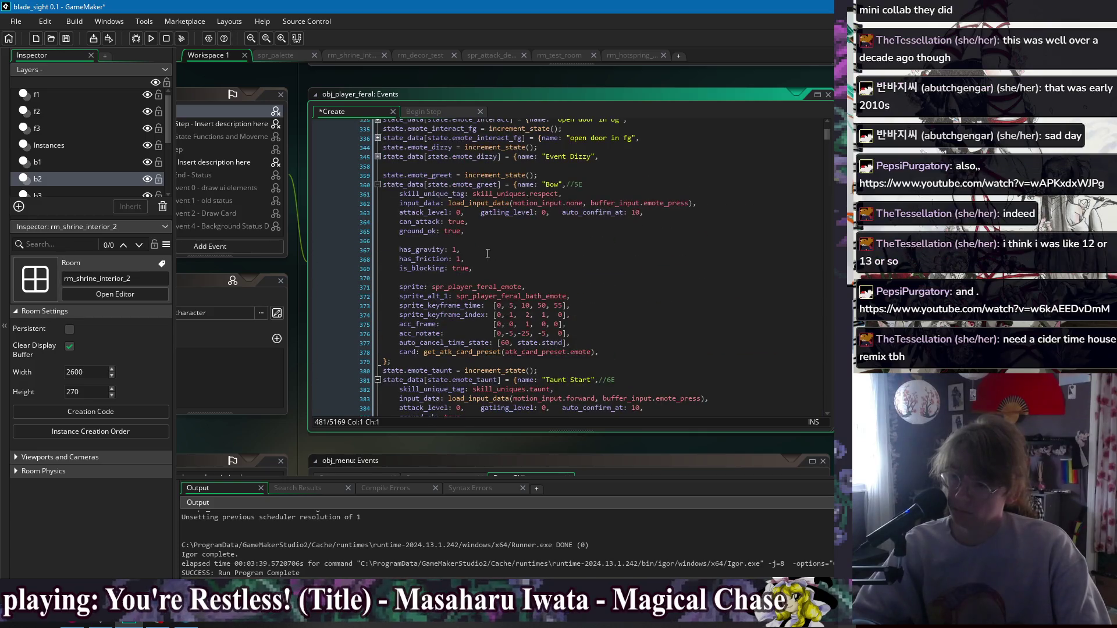
left_click(420, 212)
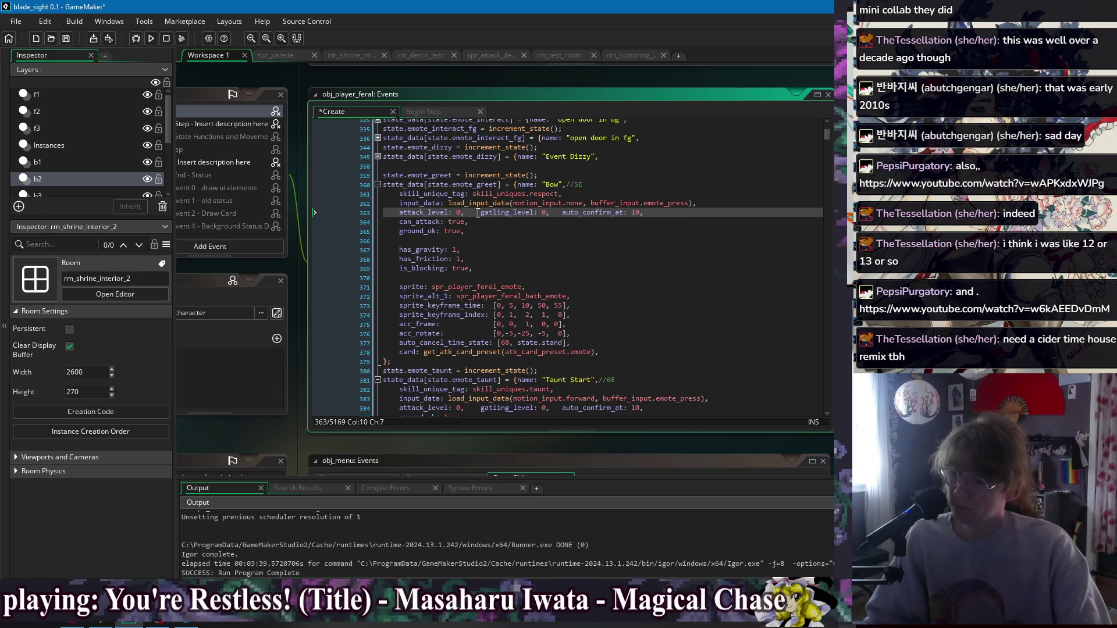
left_click_drag(481, 212, 642, 183)
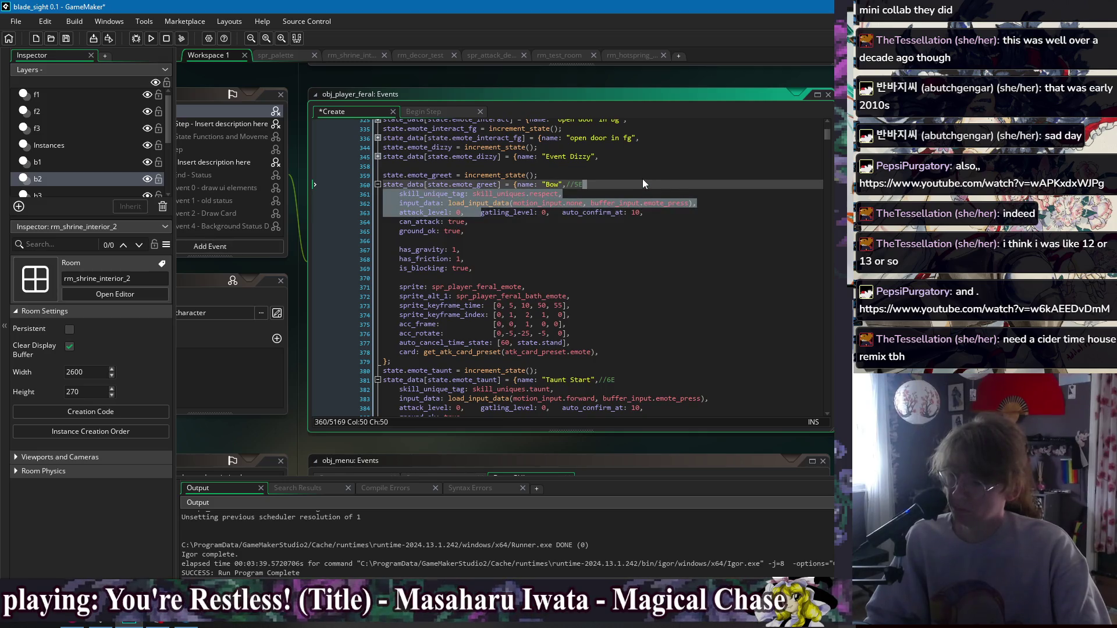
left_click(543, 230)
Paste those lines into emote_sit_interact, drop the skill_unique_tag line, and save.
scroll(550, 228, "down", 6)
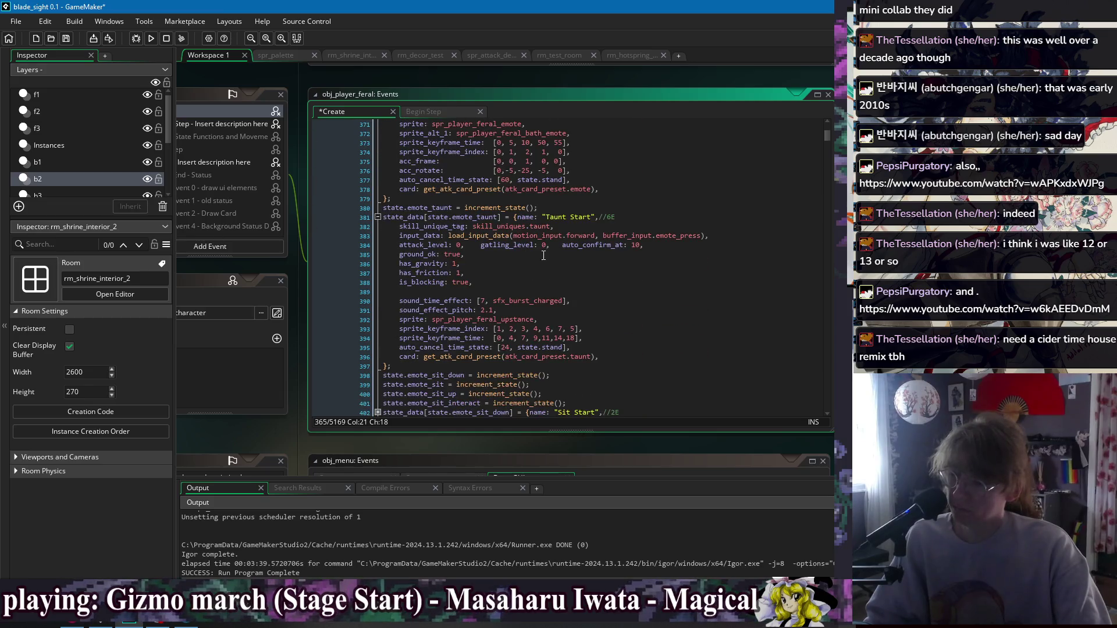
scroll(522, 277, "down", 9)
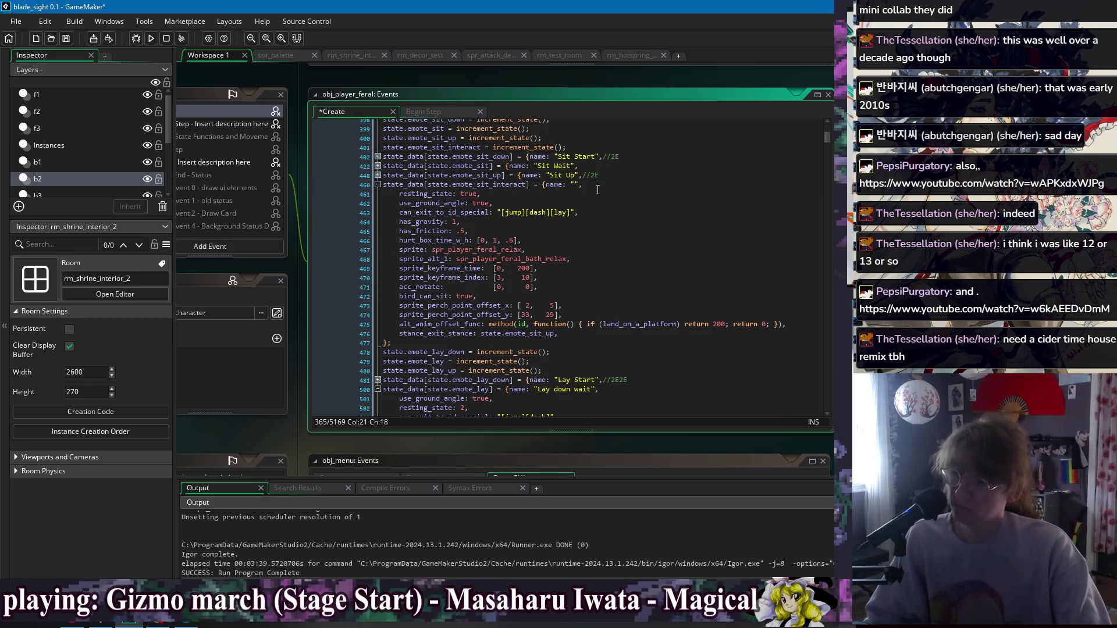
left_click(614, 184)
key("ctrl+v")
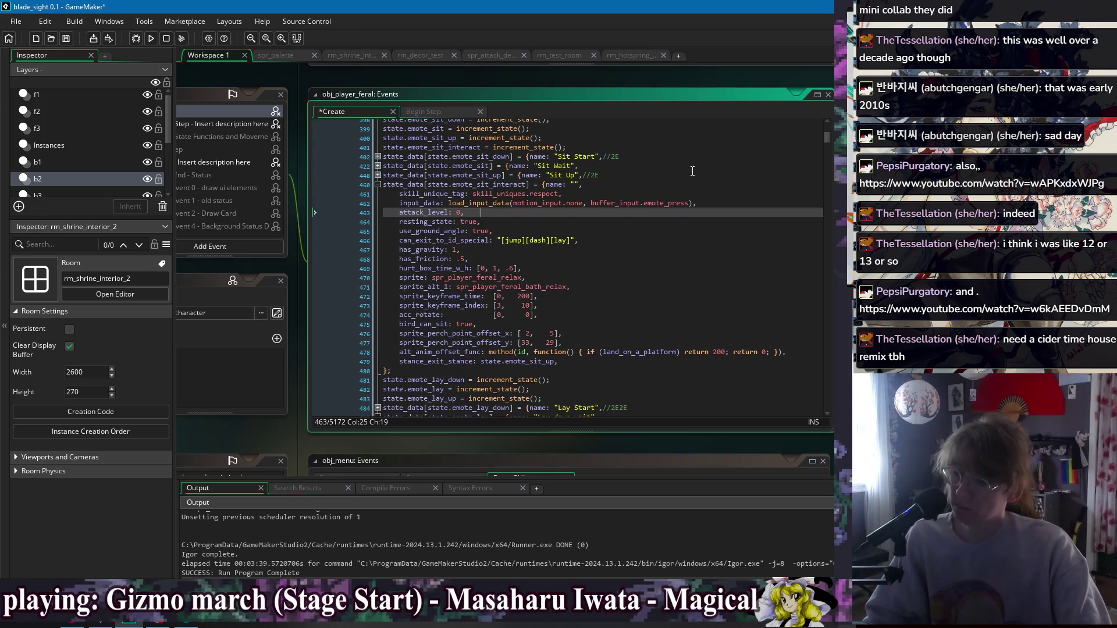
left_click_drag(618, 194, 617, 184)
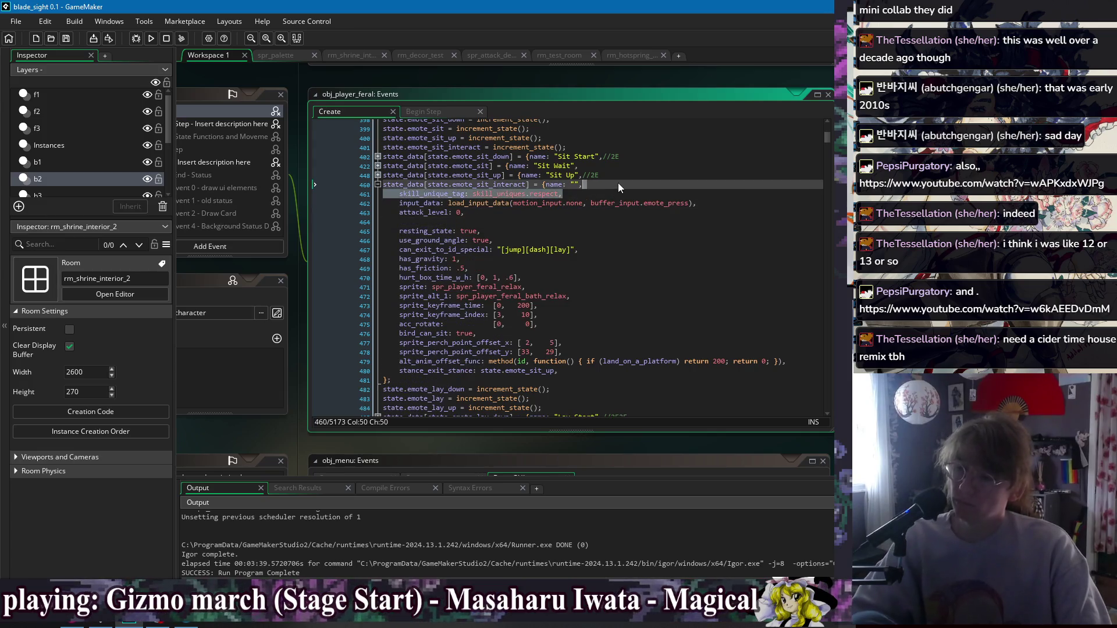
key("Delete")
key("Down")
key("Down")
key("Down")
key("ctrl+s")
Change the pasted attack_level value to -1.
left_click(493, 207)
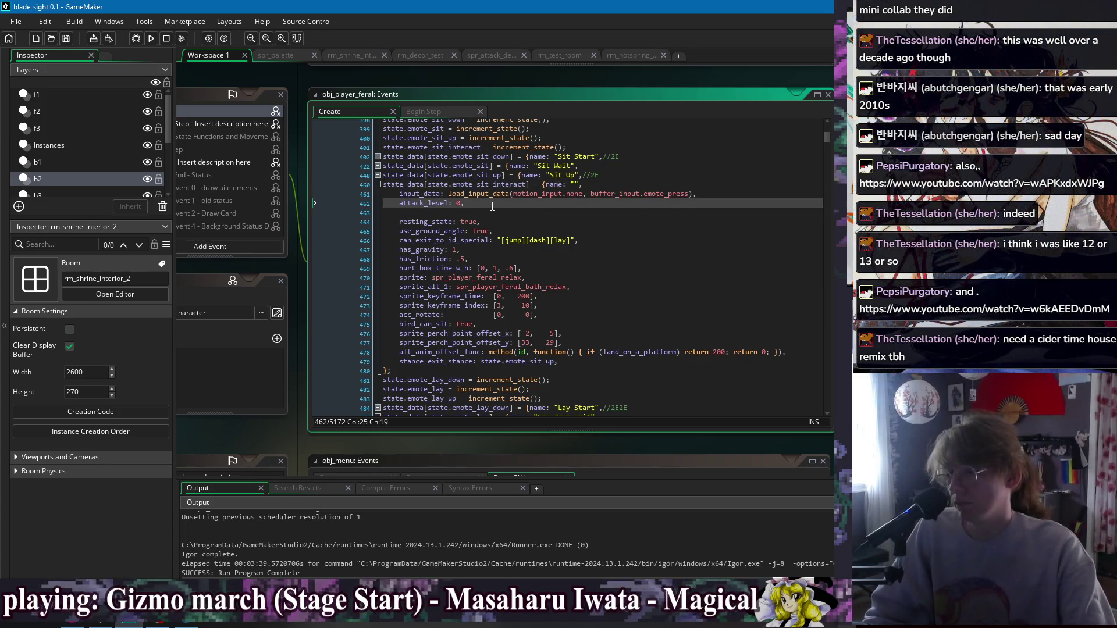
double_click(403, 203)
left_click(445, 203)
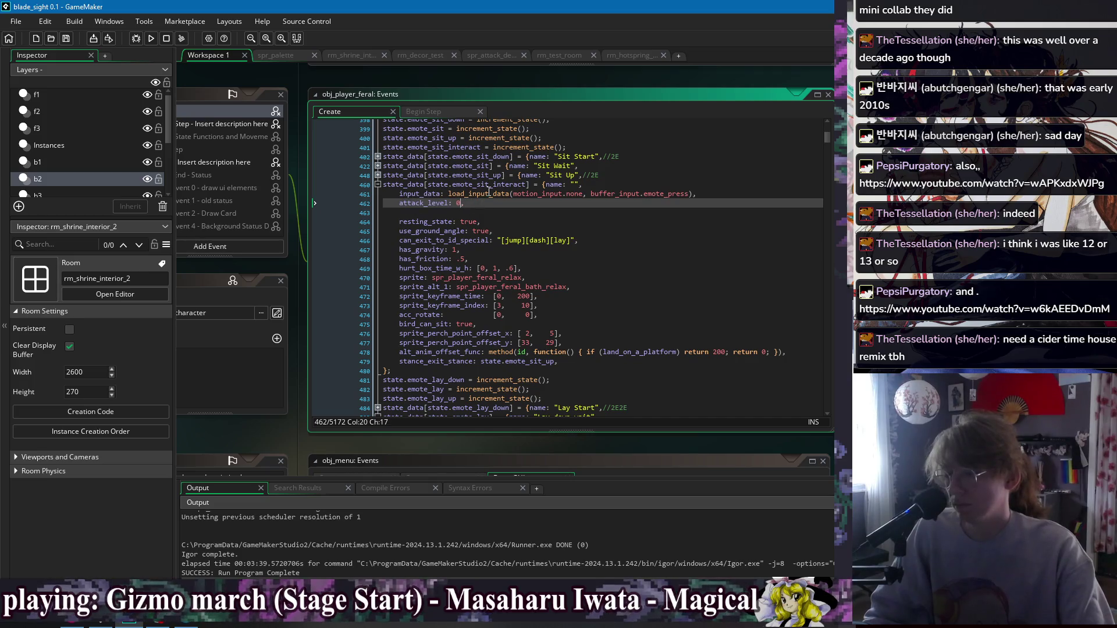
key("BackSpace")
type("-1")
key("Return")
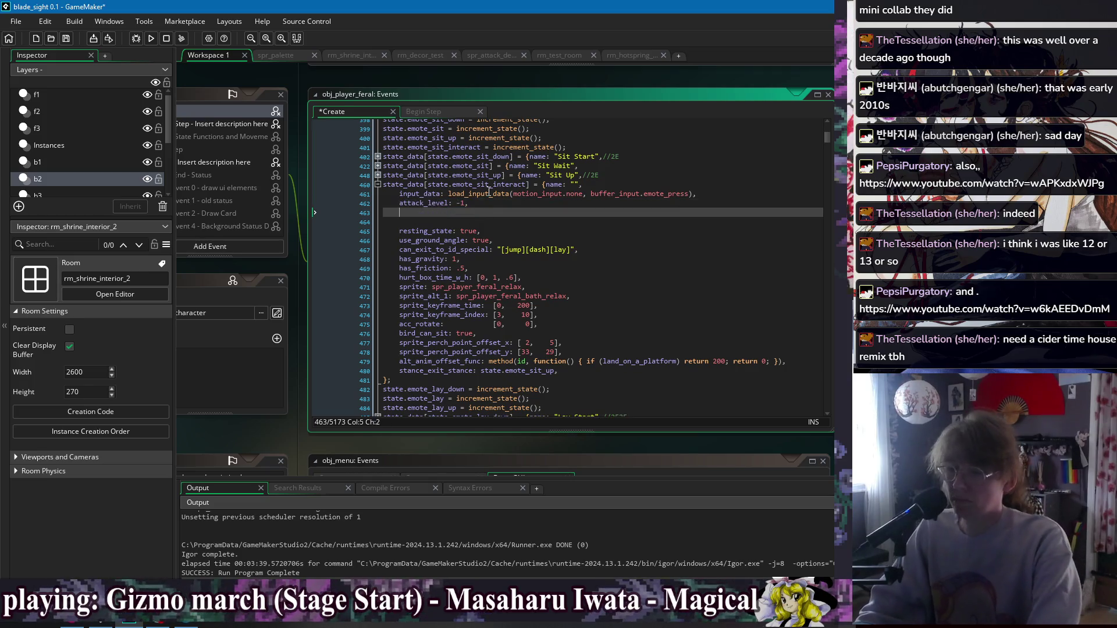
key("ctrl+z")
key("ctrl+y")
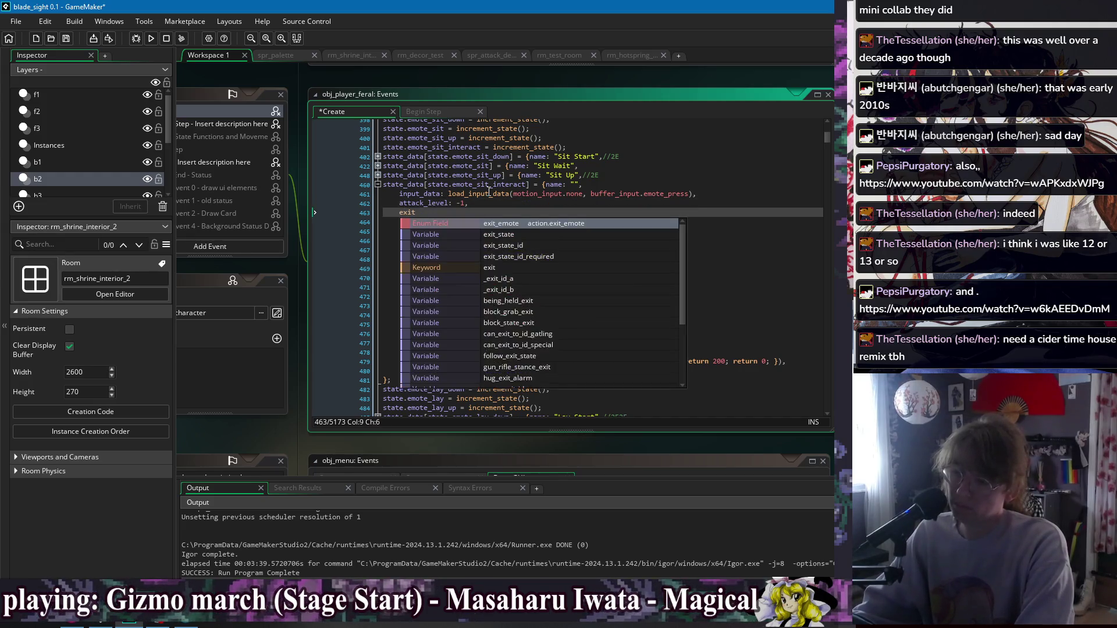
Add a can_exit_to_id_special line to emote_sit_interact using autocomplete.
type("_")
key("BackSpace")
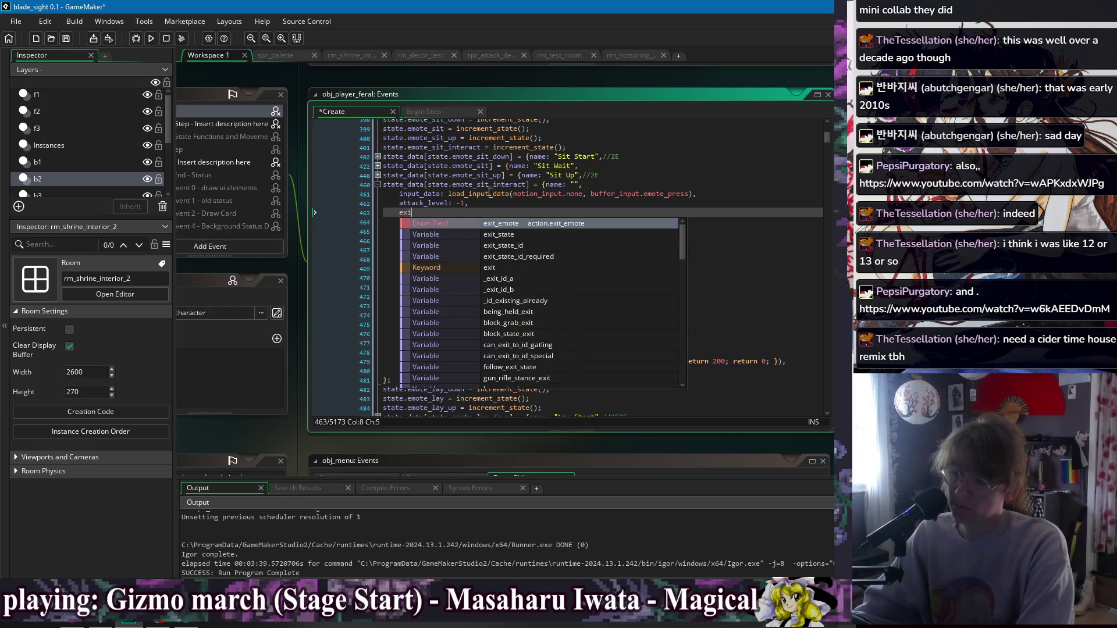
key("BackSpace")
key("BackSpace")
key("BackSpace")
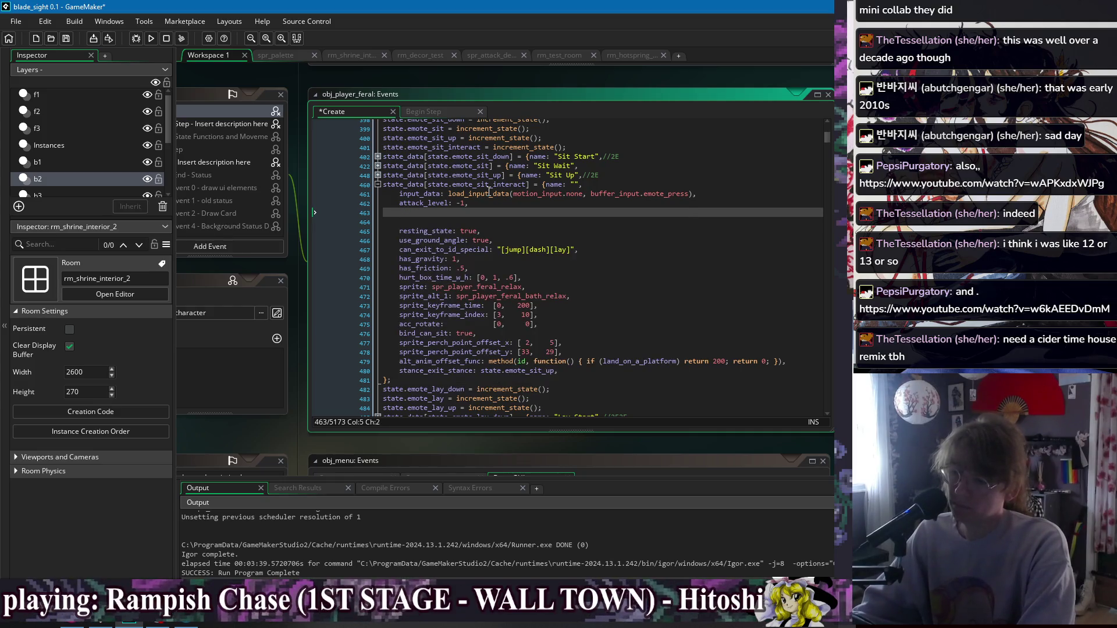
type("exit_to_id")
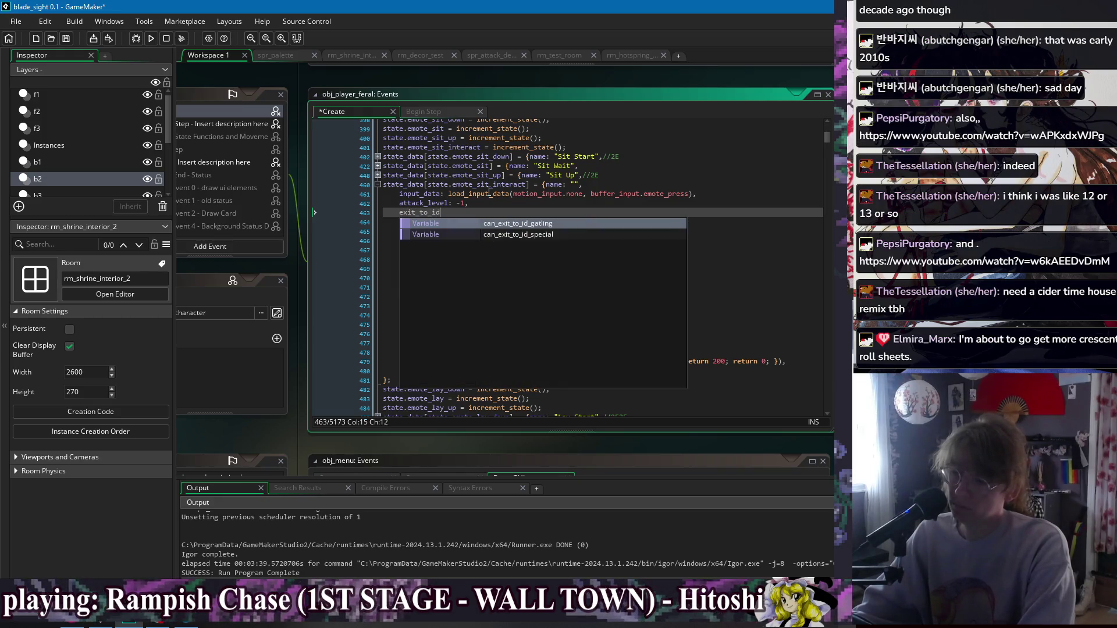
key("Down")
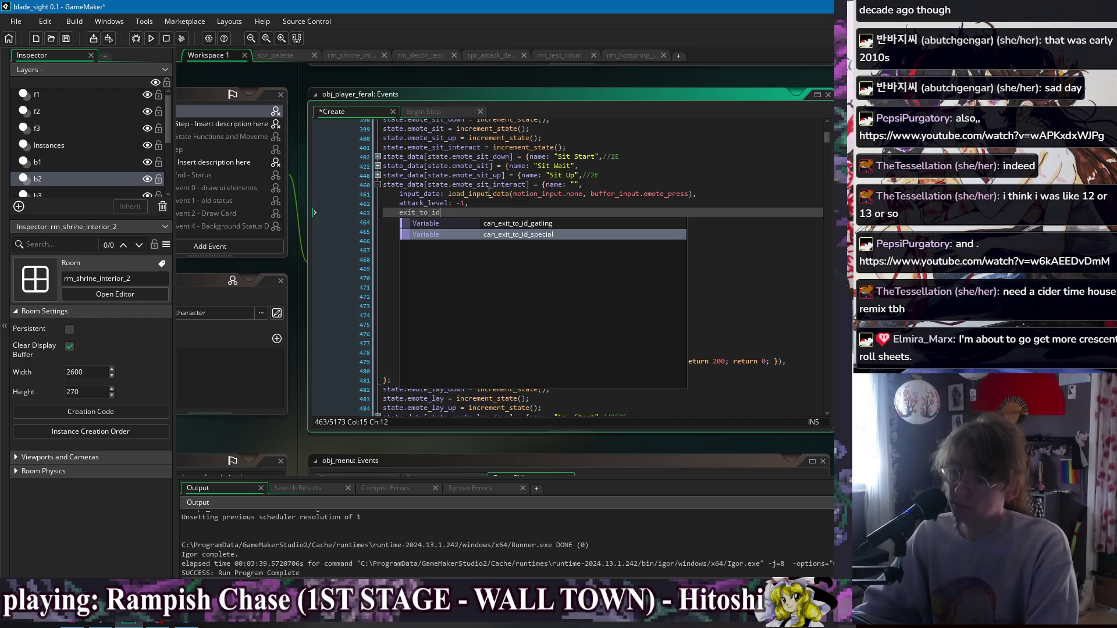
key("Return")
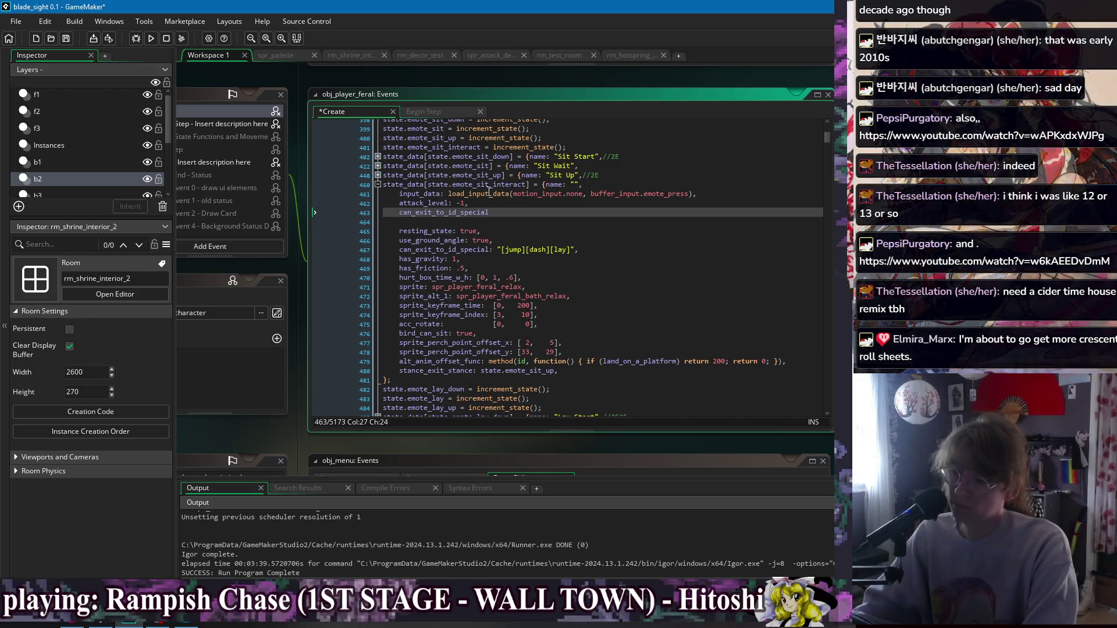
key("Return")
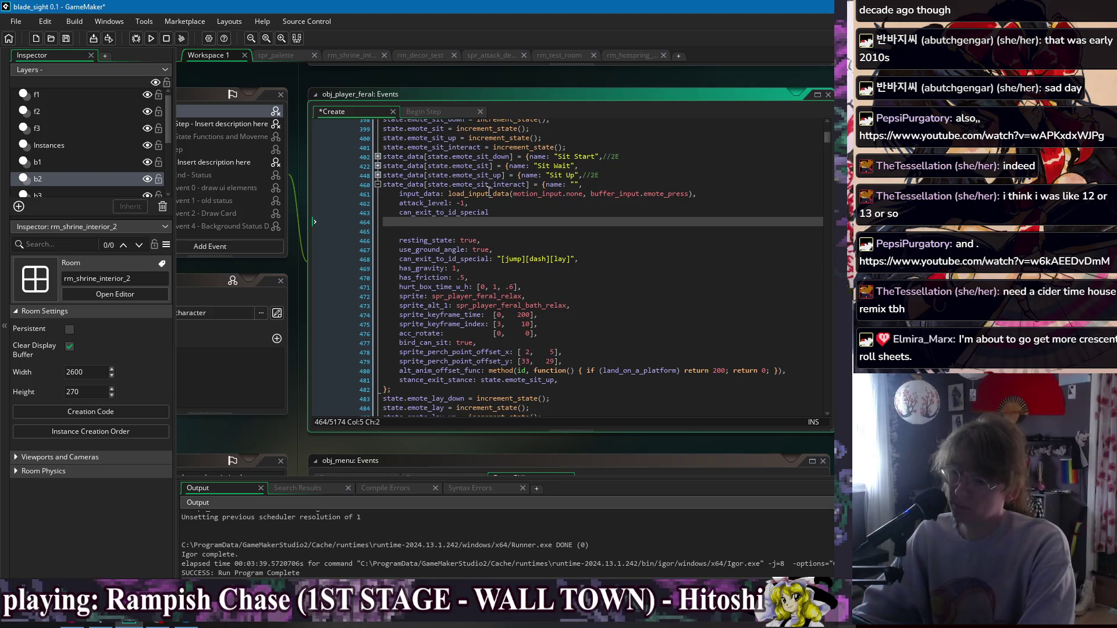
Add exit_state_id: "[lay]" to emote_sit_interact and save the Create event.
type("id_re")
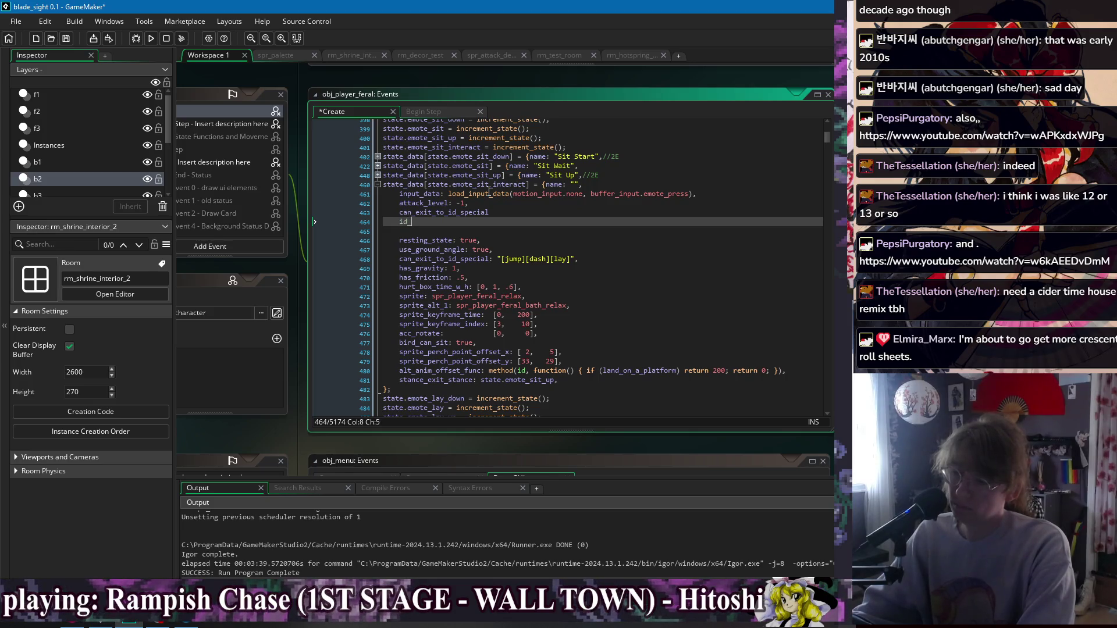
key("BackSpace")
key("BackSpace")
key("BackSpace")
type("exit")
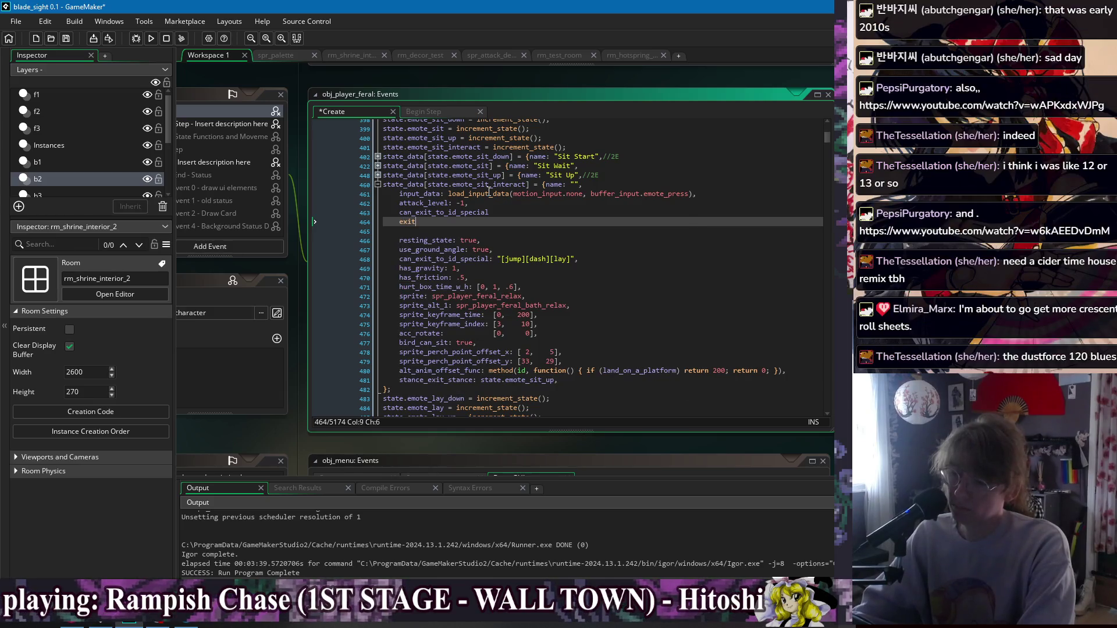
type("_stat")
key("Down")
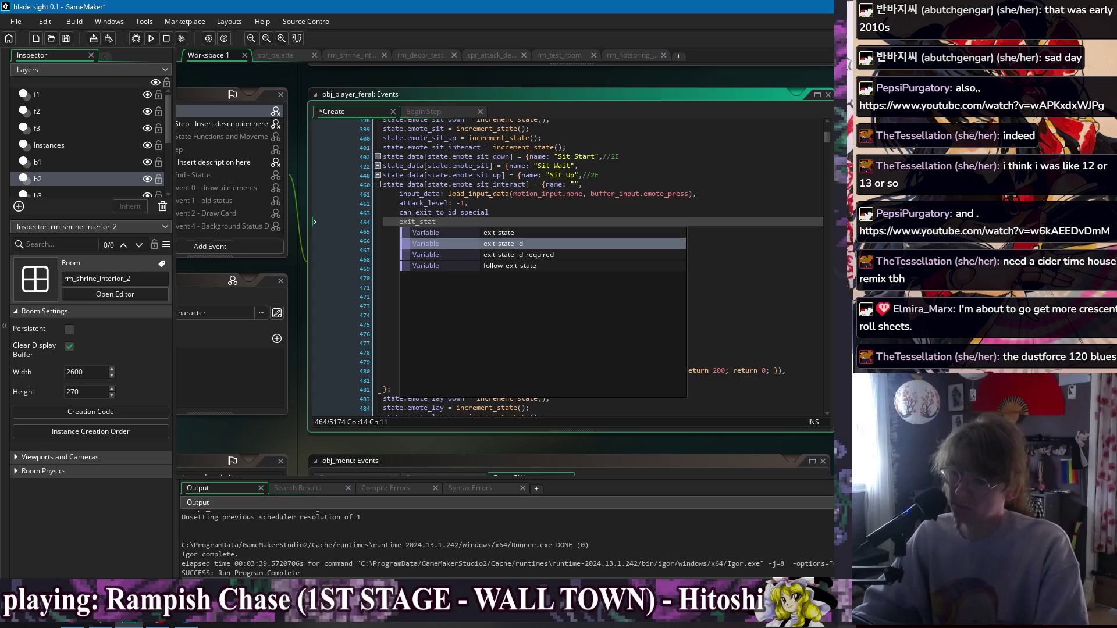
key("Return")
type(": [],")
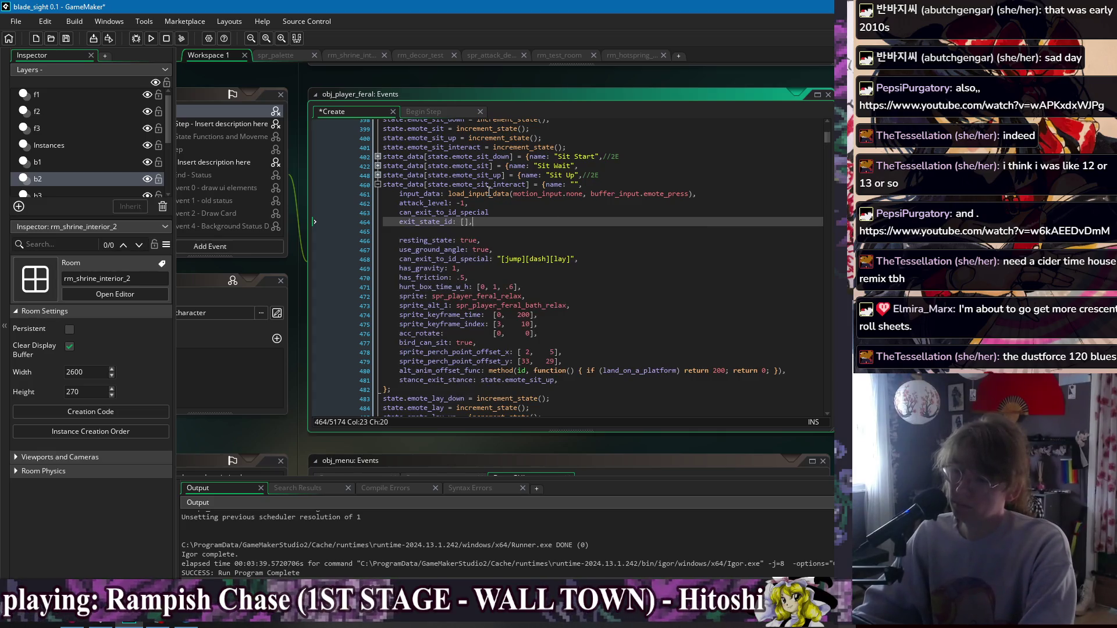
key("Left")
key("Left")
key("BackSpace")
type("\"")
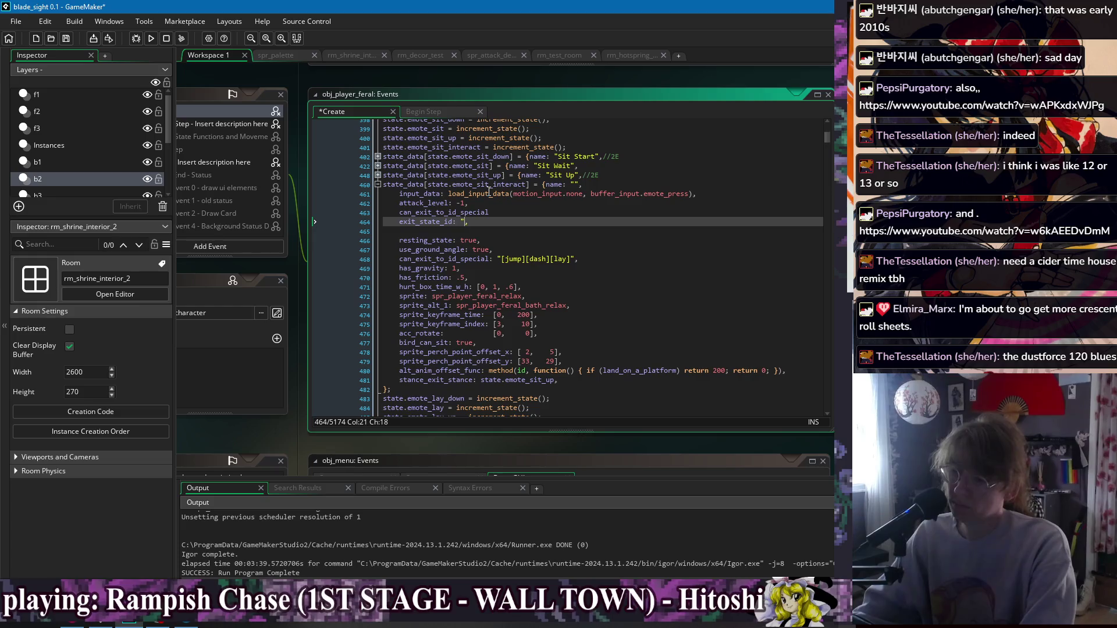
type("[")
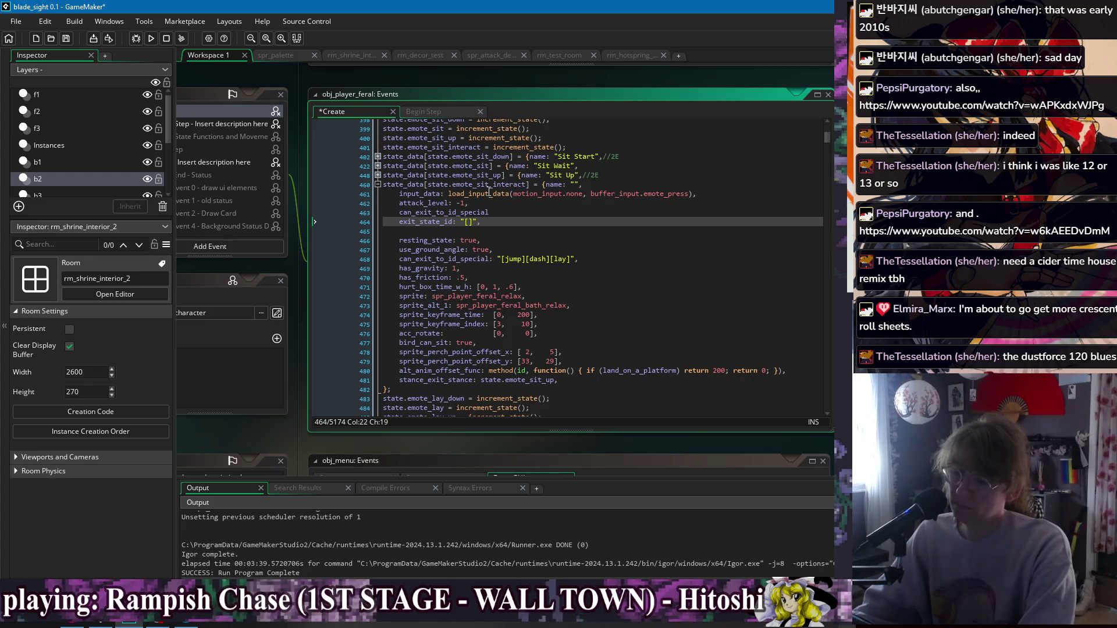
type("lay")
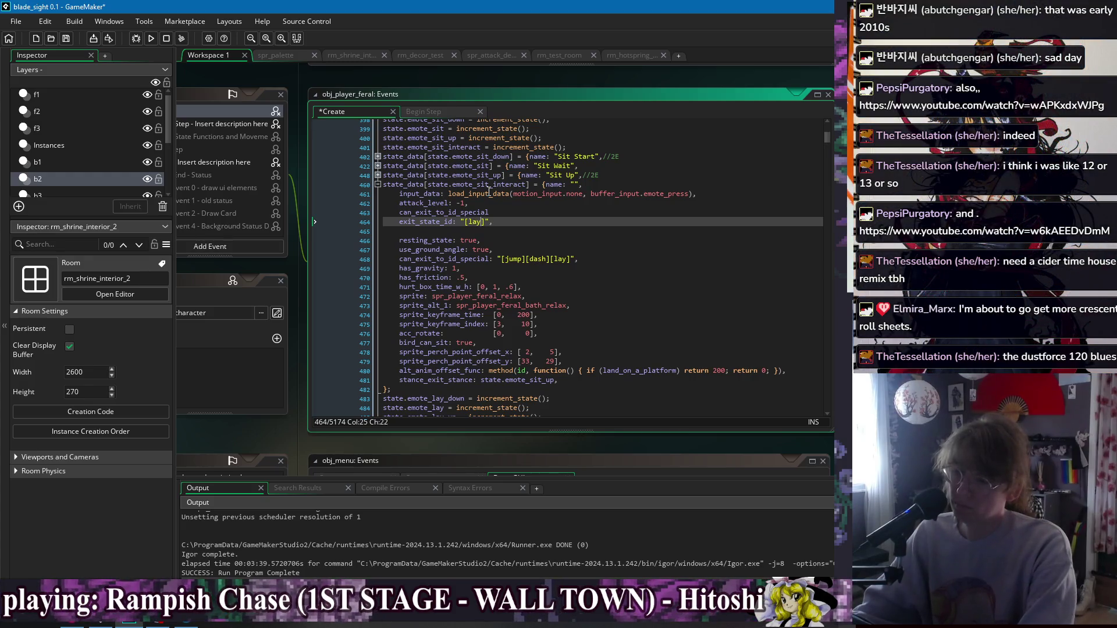
key("ctrl+s")
left_click(517, 211)
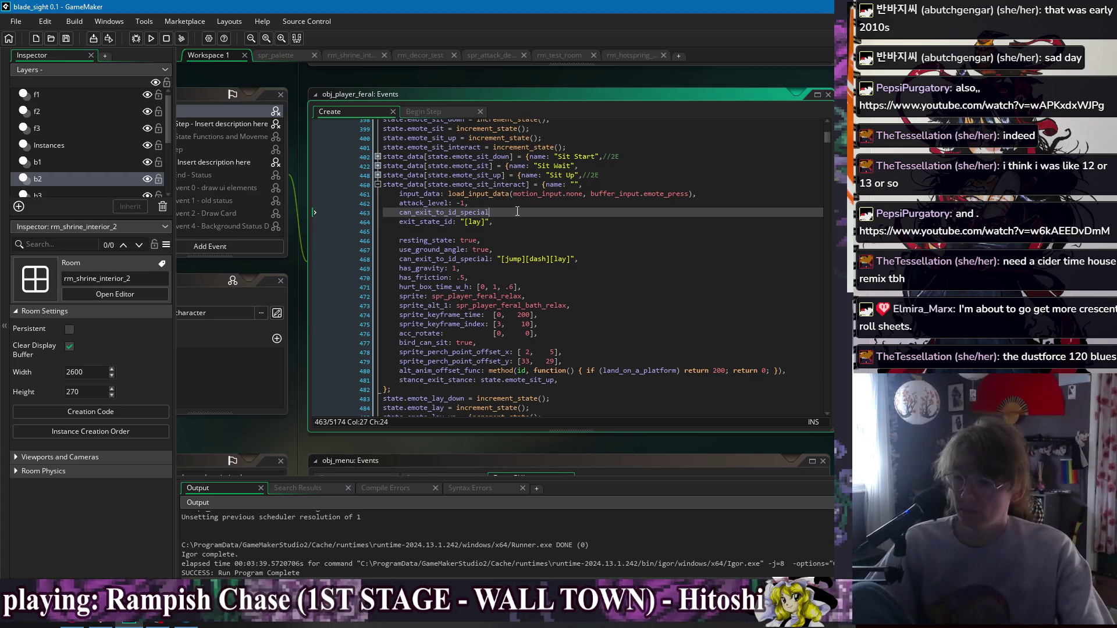
Delete the attack_level and can_exit_to_id_special lines from emote_sit_interact.
mouse_move(513, 212)
left_mouse_down()
mouse_move(512, 201)
mouse_move(725, 195)
left_mouse_up()
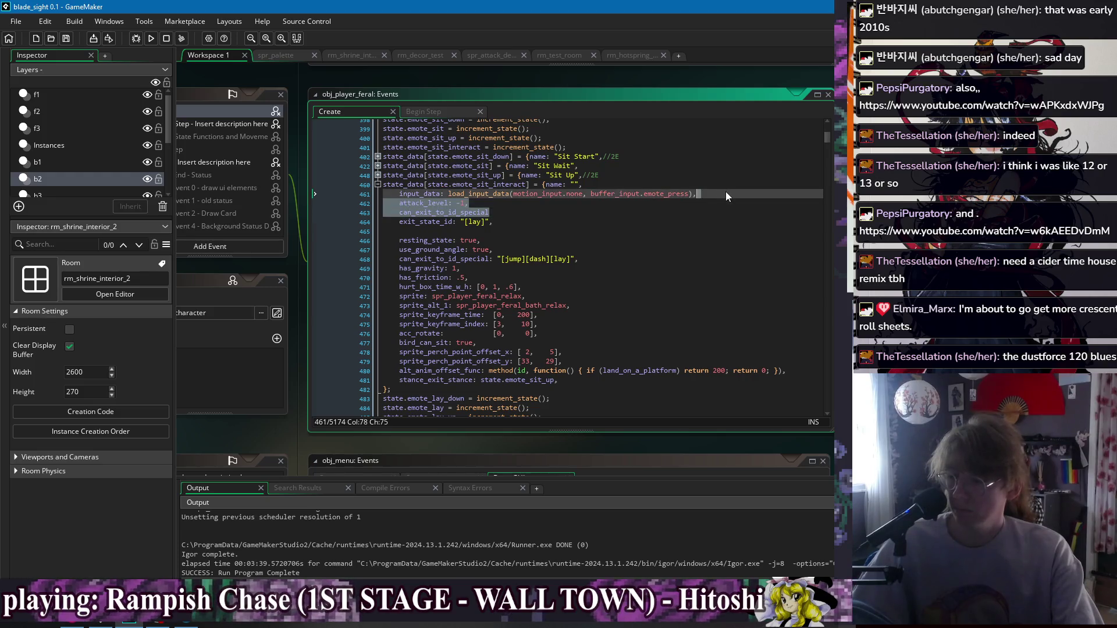
key("Delete")
key("Down")
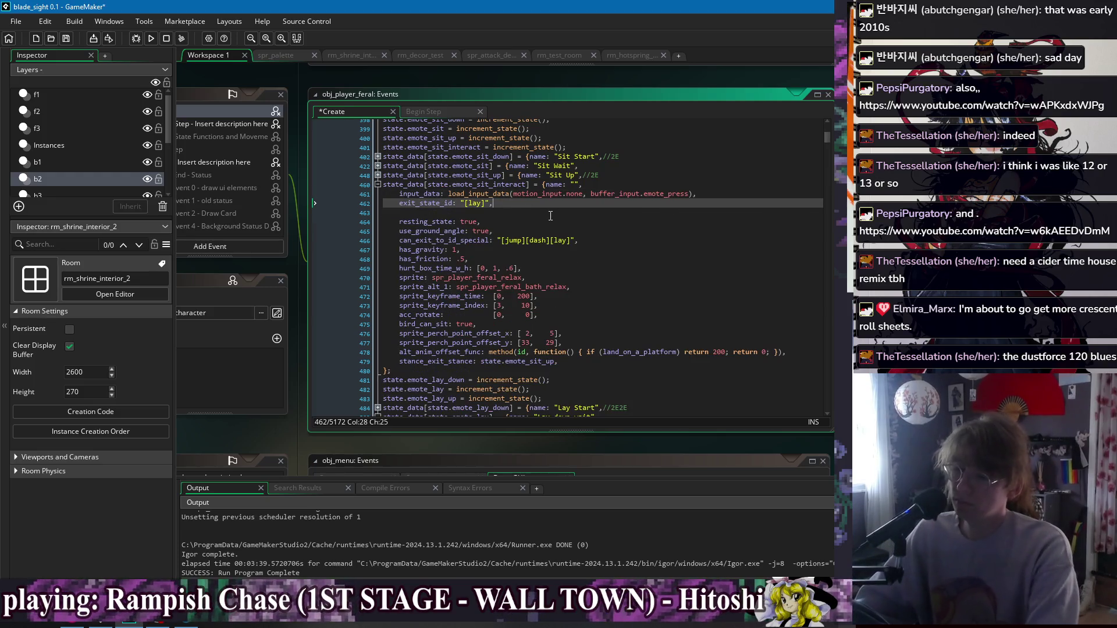
Add exit_state_id_required: true after the "[lay]" exit state via autocomplete.
type(" exit_")
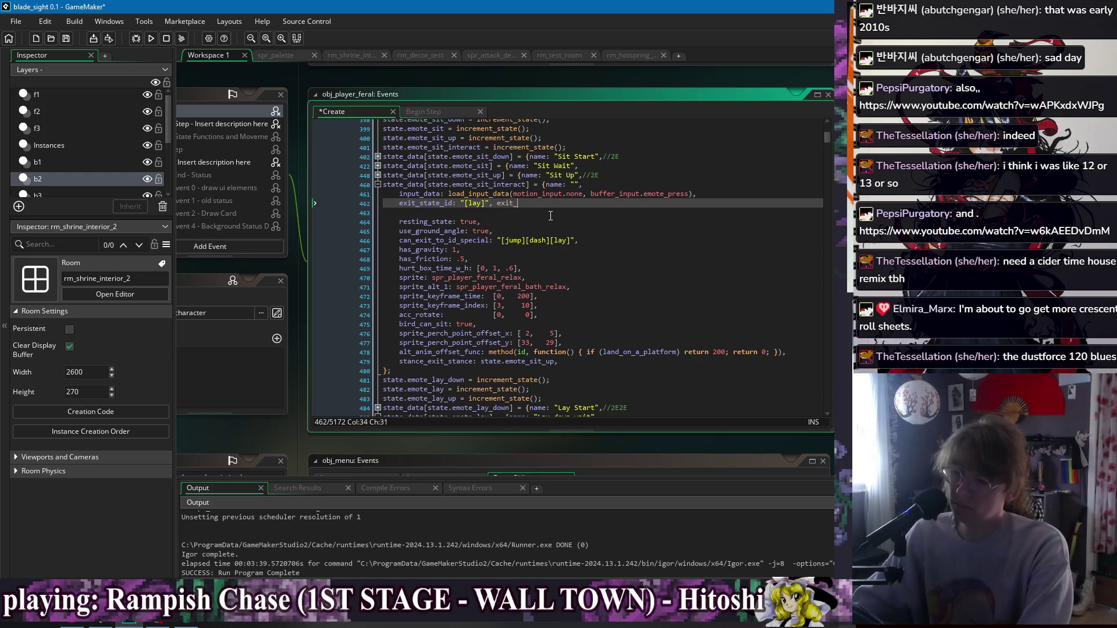
type("state")
key("Down")
key("Return")
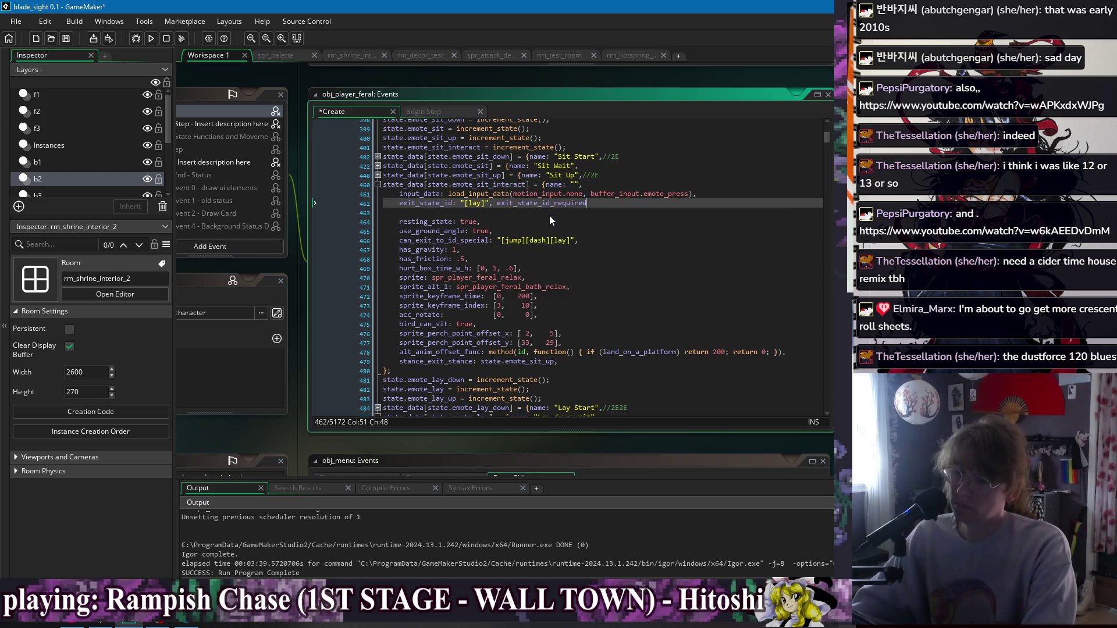
type(": true,")
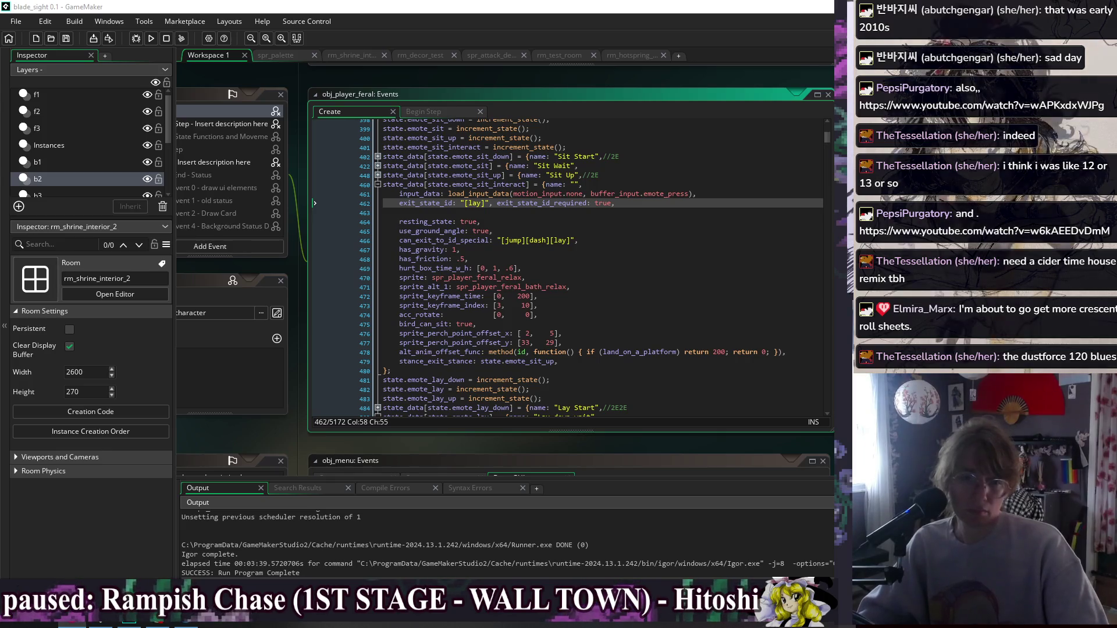
left_click(645, 224)
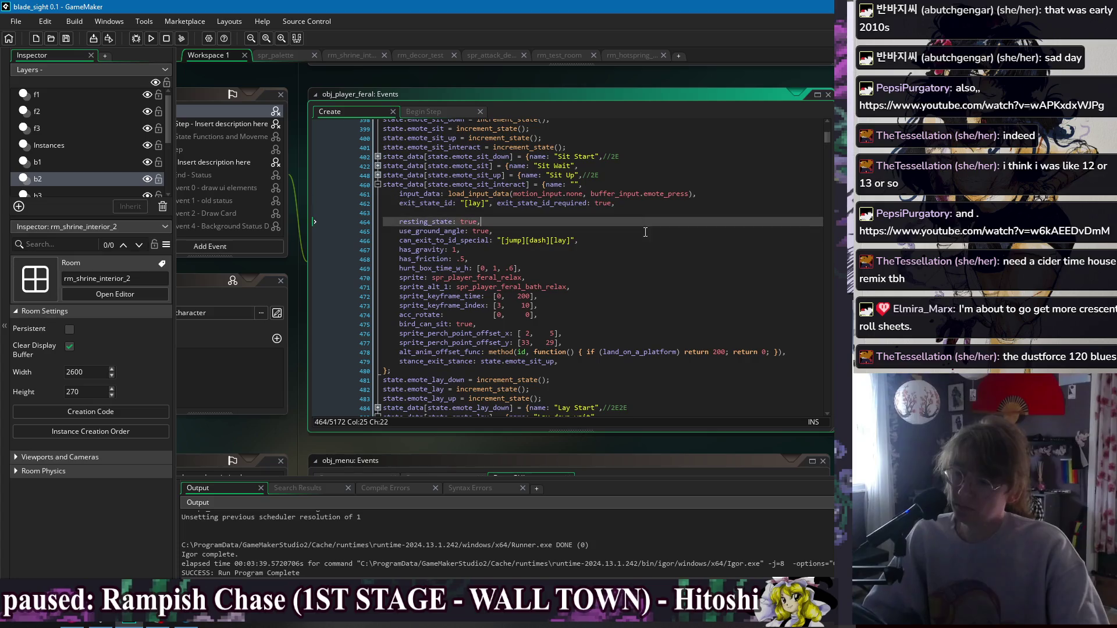
Review the state's resting_state, stance_exit_stance, use_ground_angle, bird_can_sit and hurt_box_time_w_h lines.
left_click(669, 259)
left_click(735, 362)
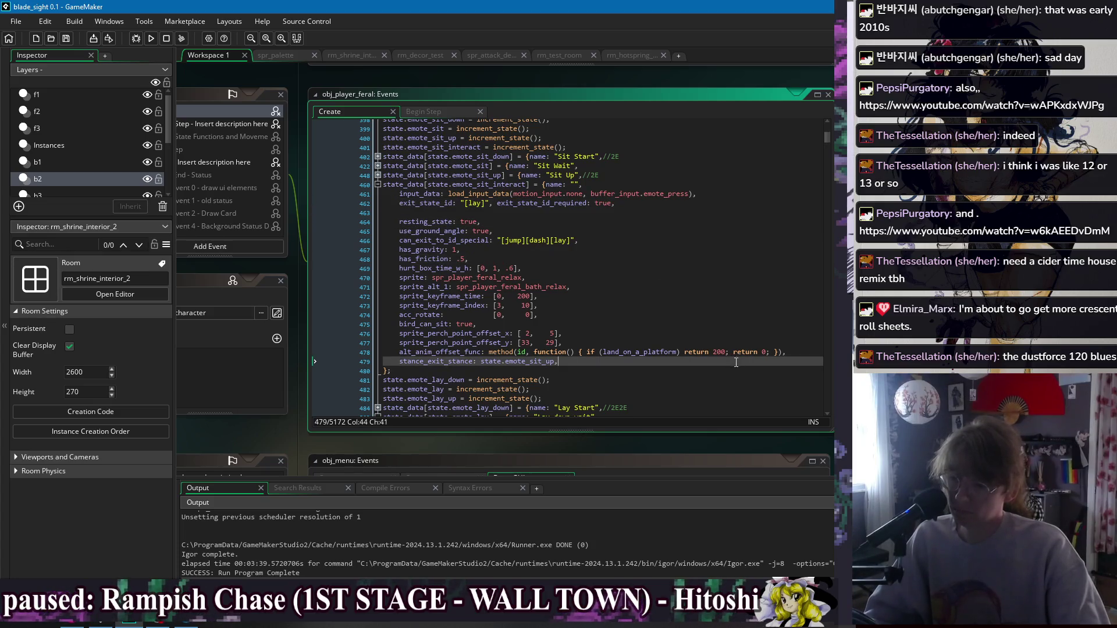
left_click(618, 224)
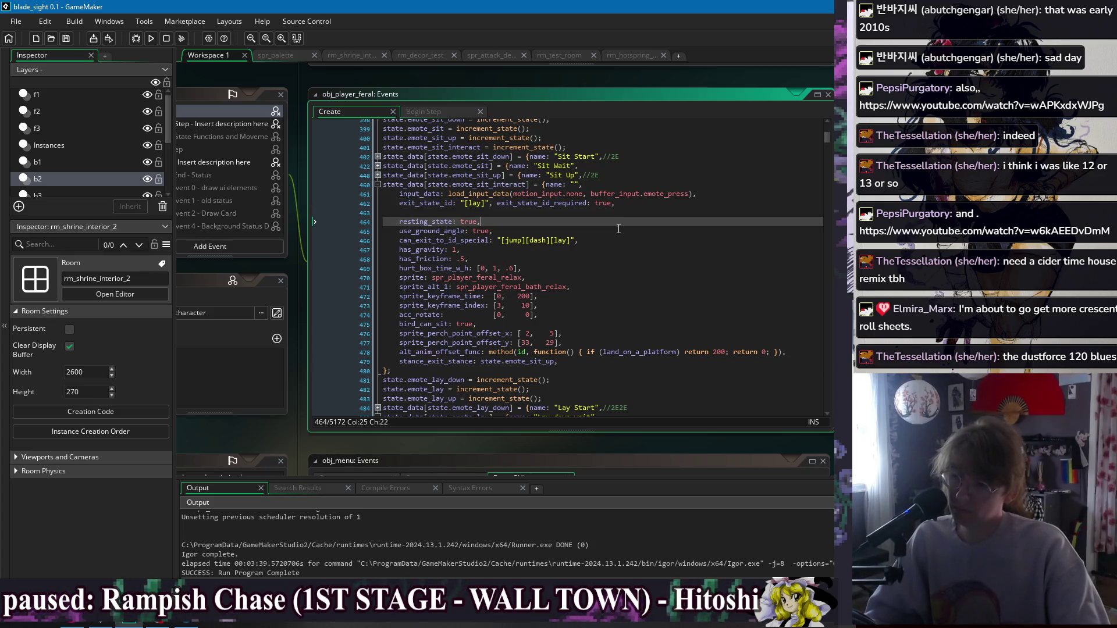
left_click(618, 229)
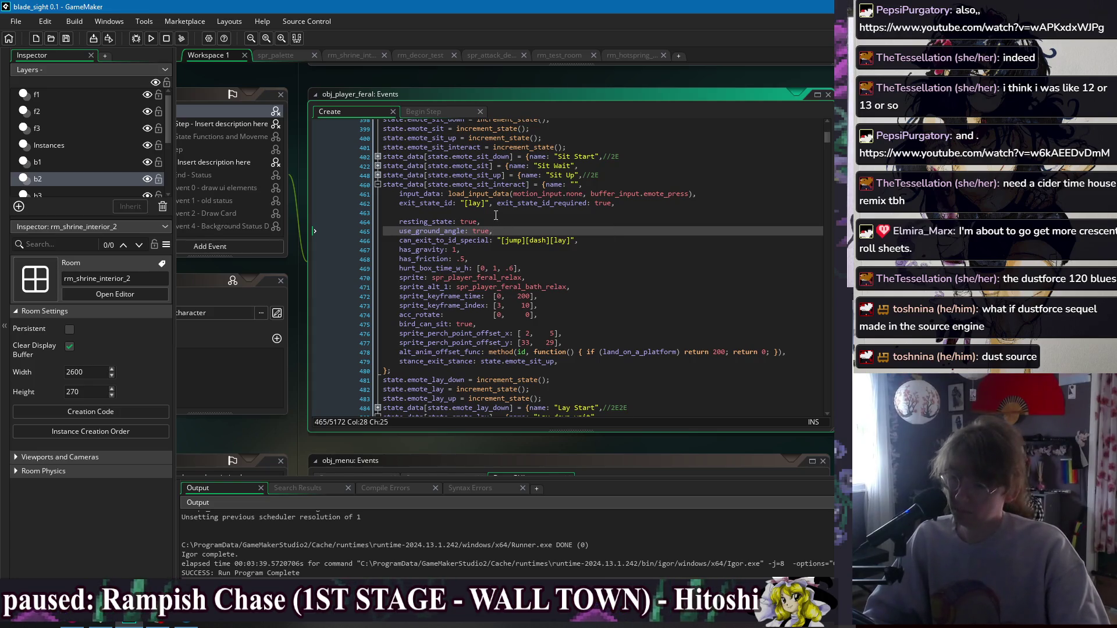
left_click(614, 222)
left_click(614, 203)
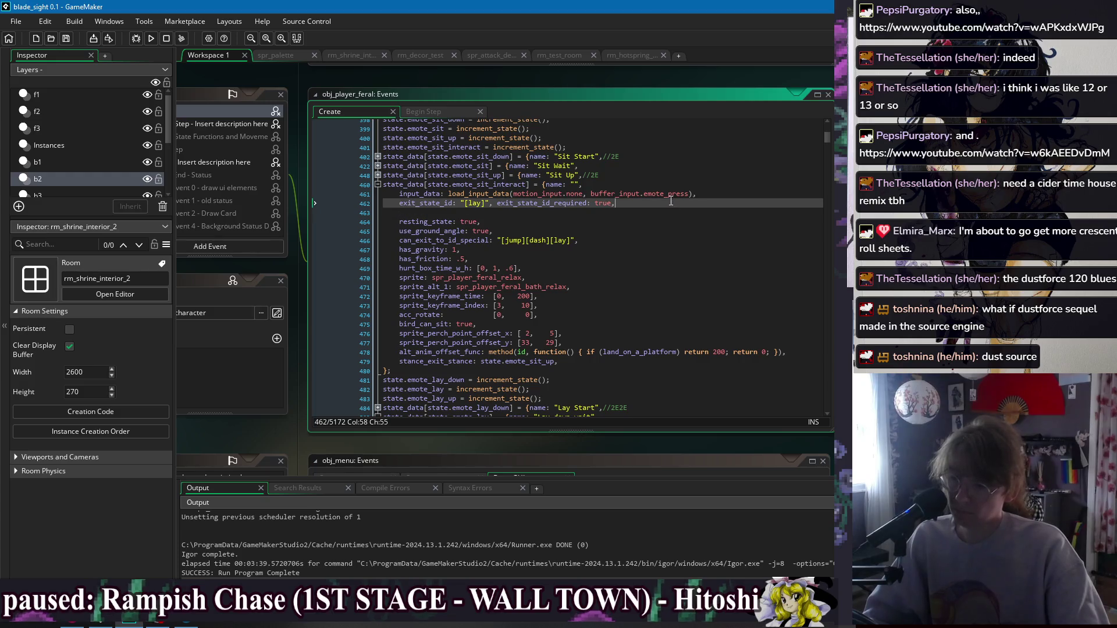
left_click(709, 327)
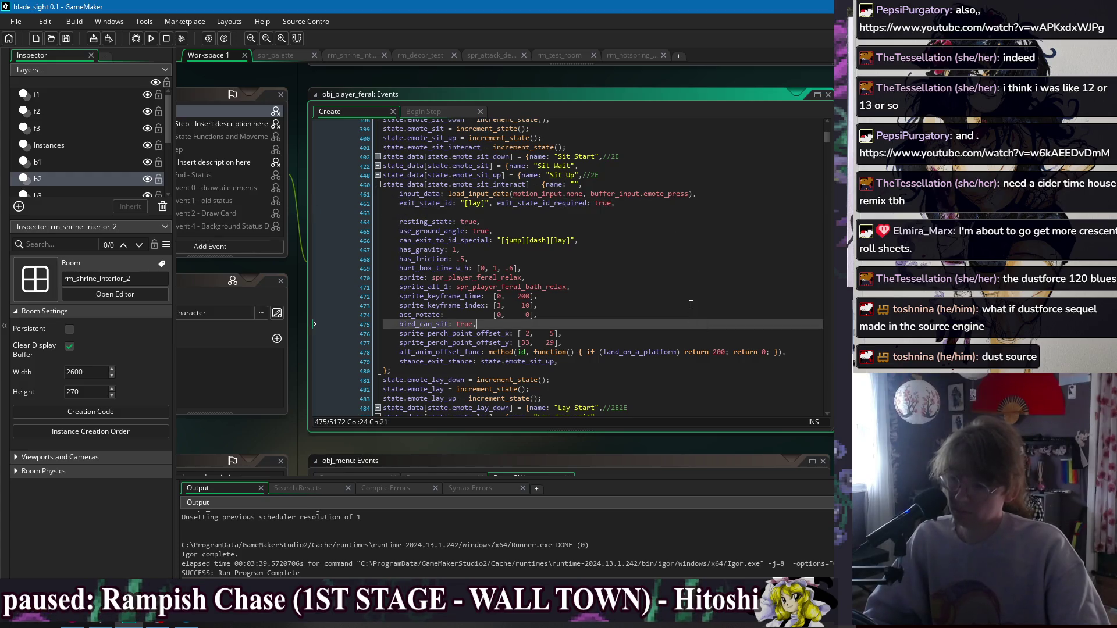
left_click(612, 222)
left_click(609, 269)
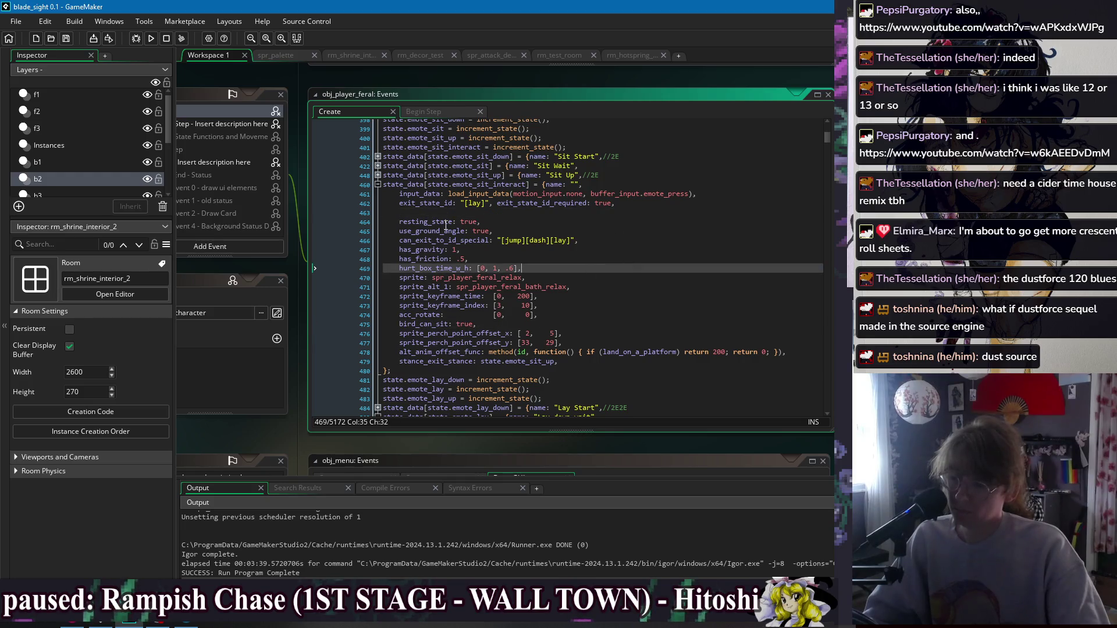
Remove the can_exit_to_id_special "[jump][dash][lay]" line below exit_state_id.
left_click(608, 203)
key("Home")
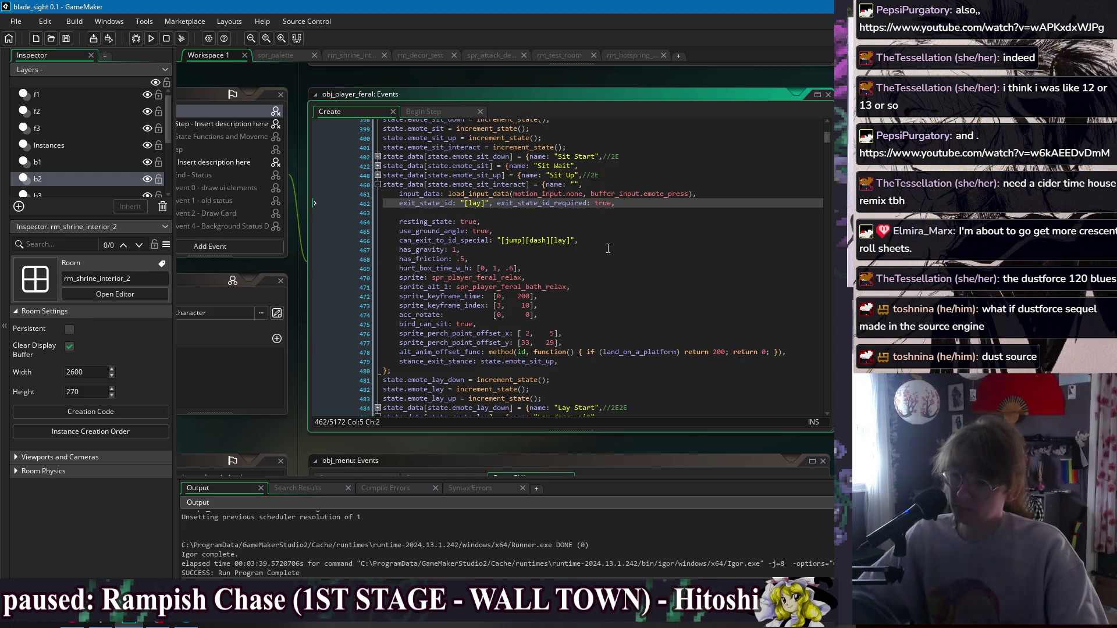
left_click(602, 231)
key("shift+Down")
key("BackSpace")
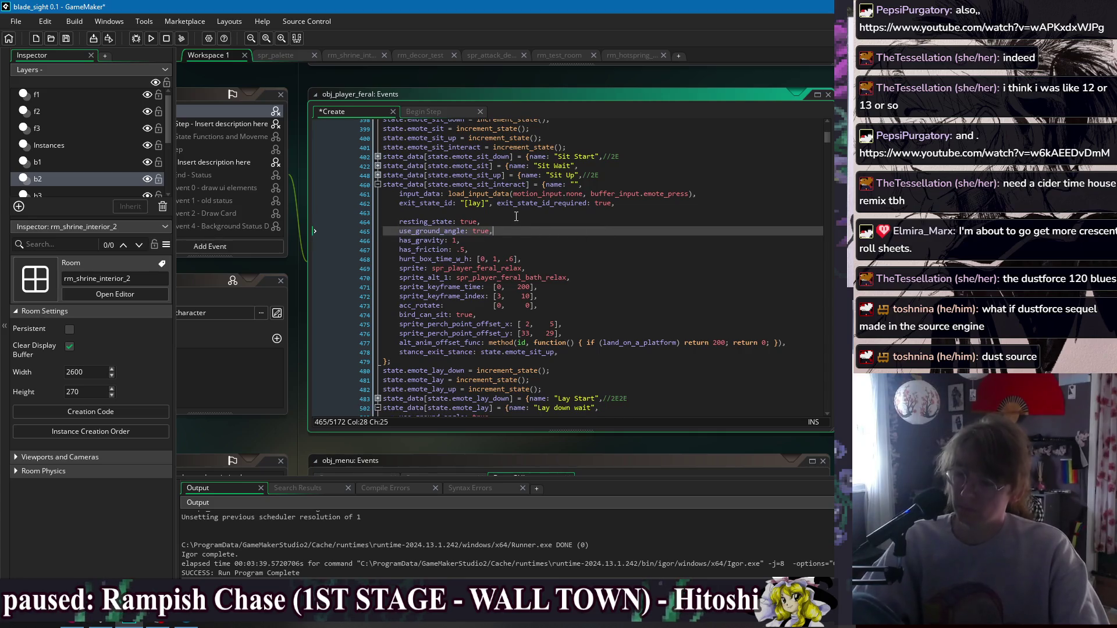
left_click(550, 214)
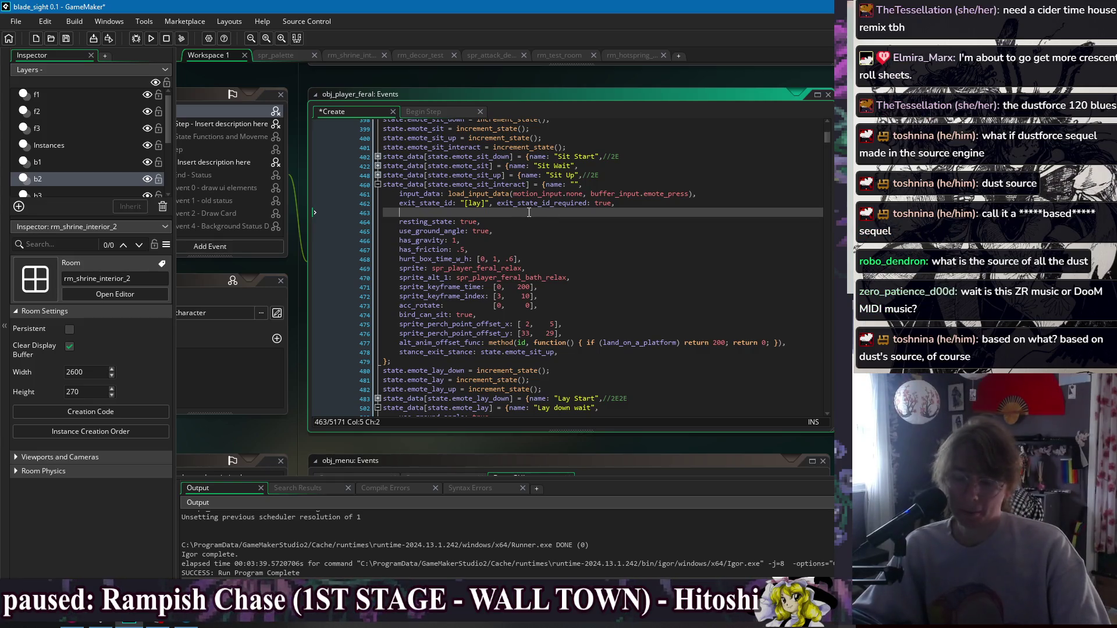
left_click(529, 223)
left_click(533, 232)
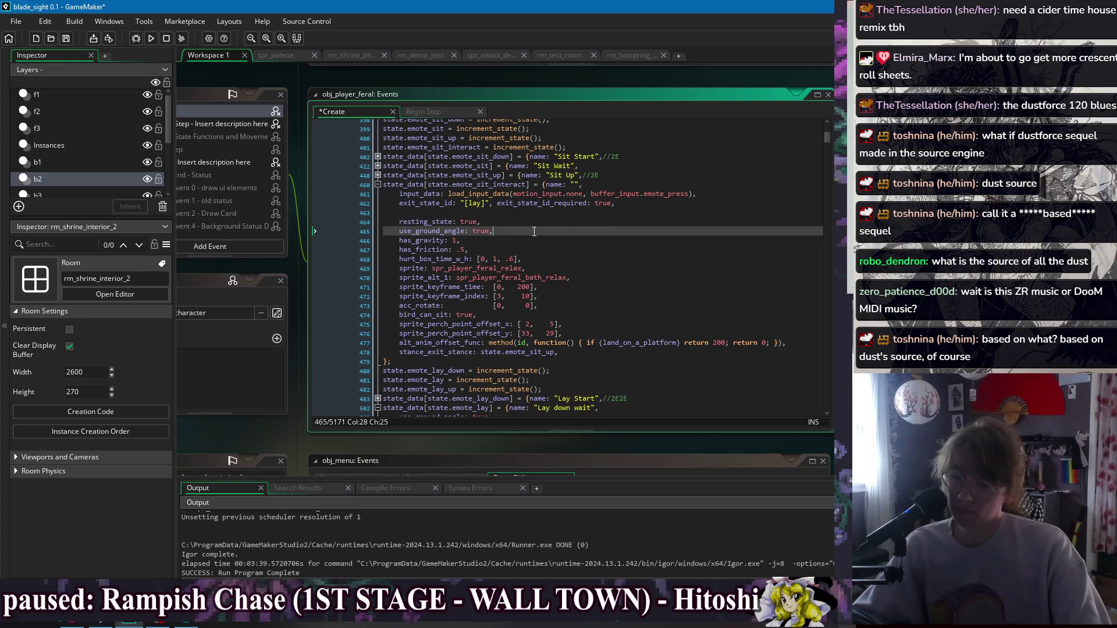
left_click(537, 240)
left_click(542, 251)
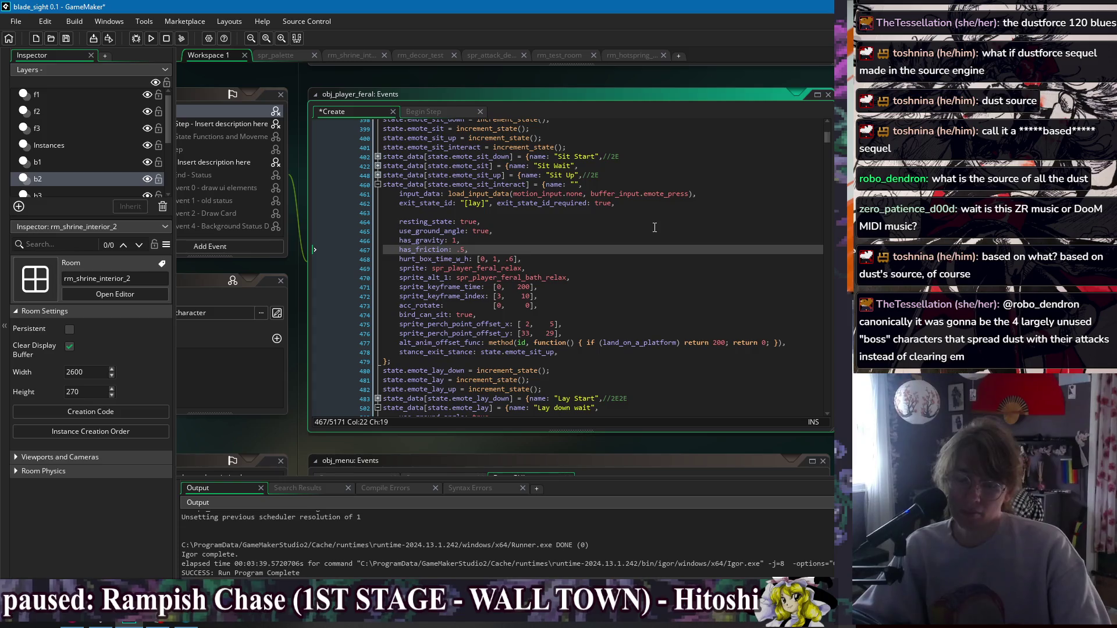
left_click(501, 240)
left_click(505, 231)
left_click(514, 225)
left_click(515, 232)
left_click(517, 240)
left_click(519, 250)
left_click(524, 260)
key("Down")
key("Down")
key("Down")
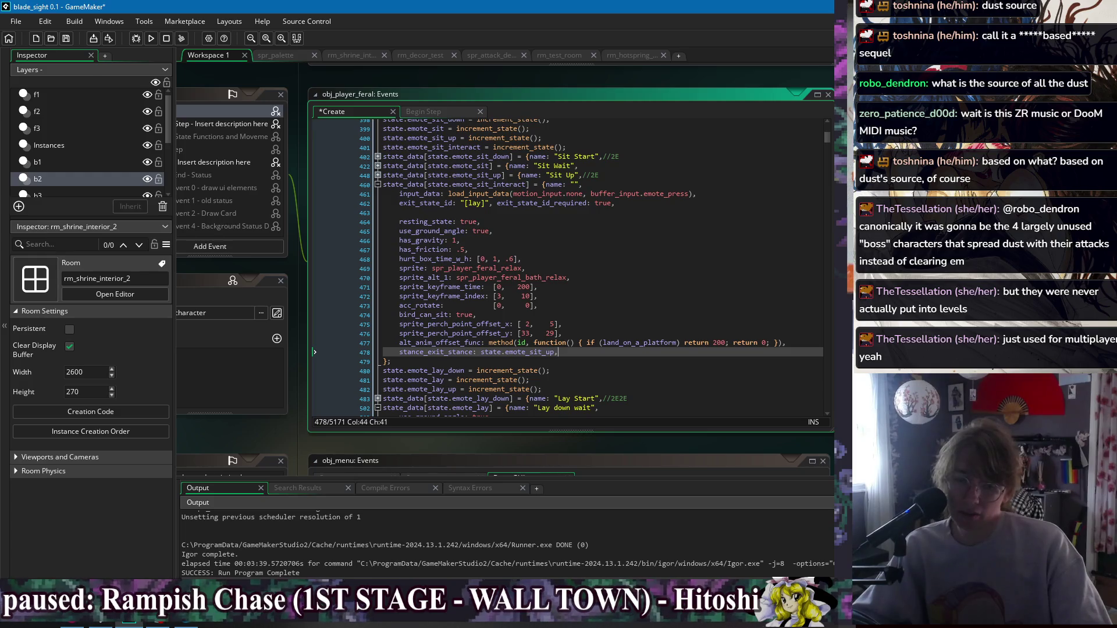
key("alt+Tab")
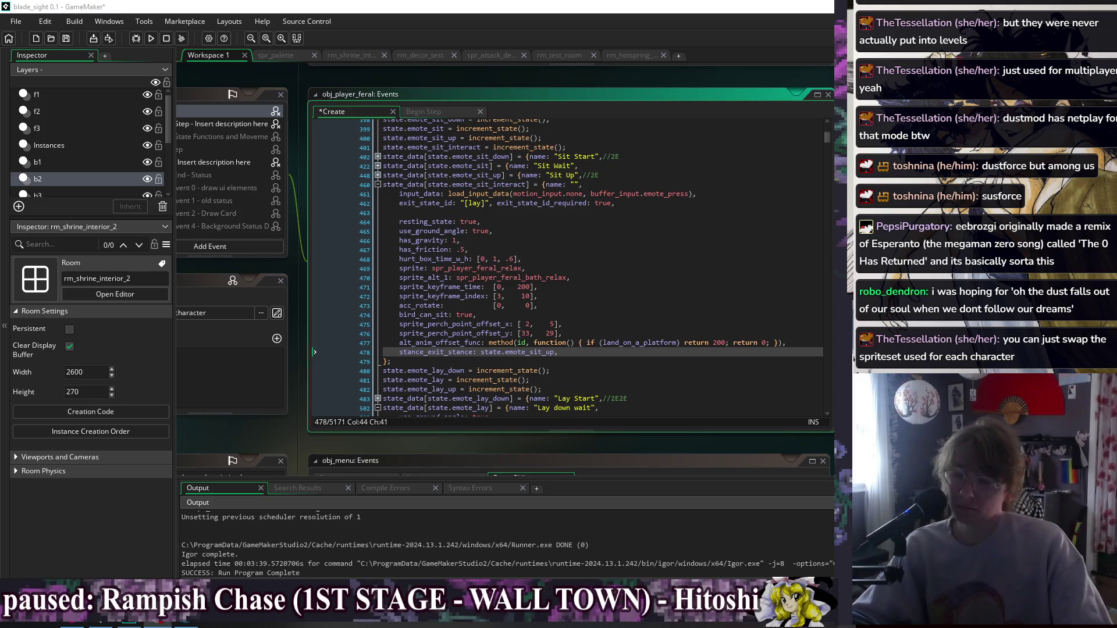
left_click(676, 331)
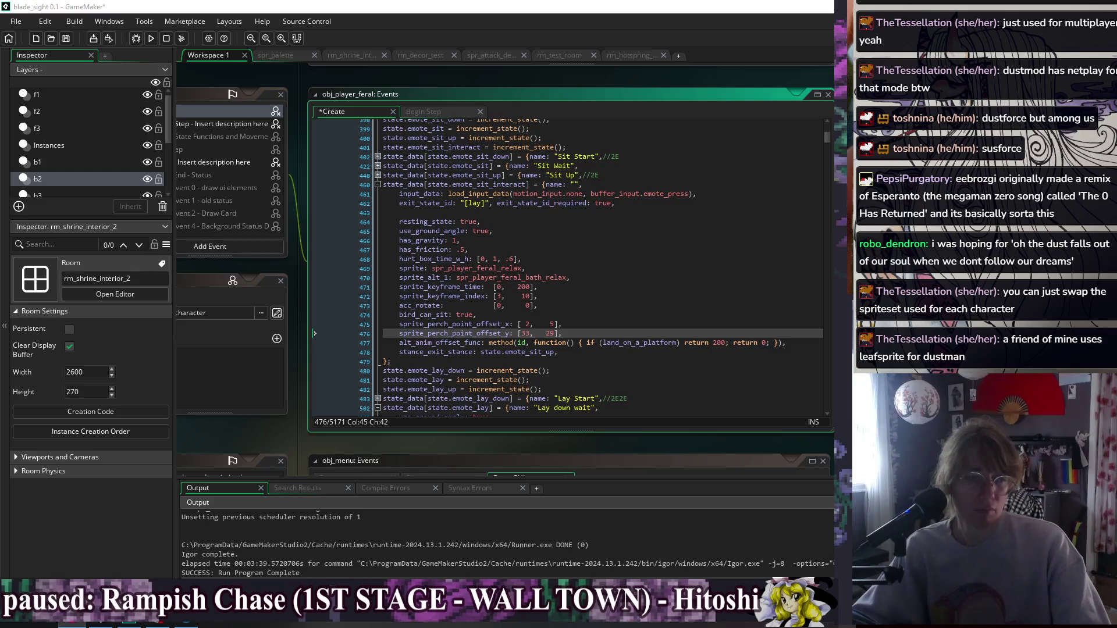
left_click_drag(832, 44, 596, 45)
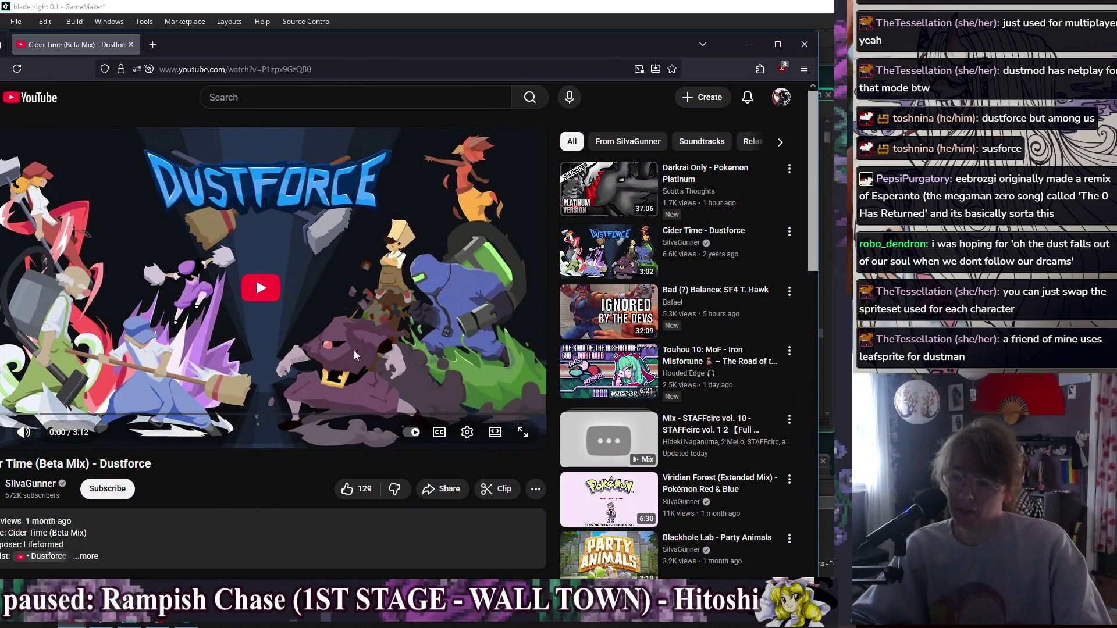
left_click_drag(459, 50, 493, 41)
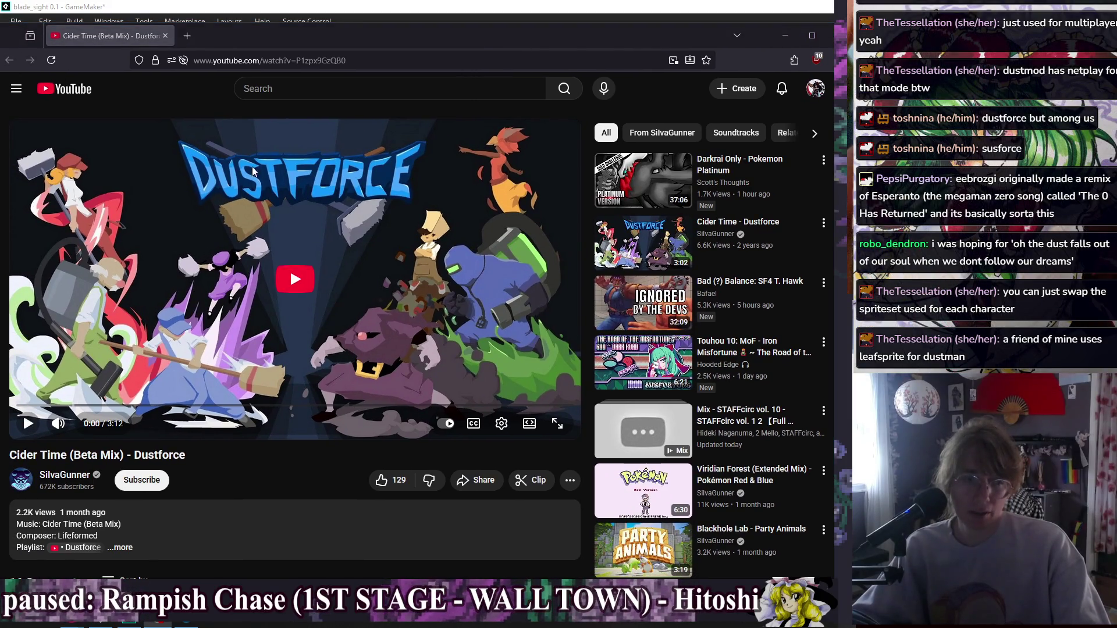
mouse_move(421, 45)
left_mouse_down()
mouse_move(502, 37)
mouse_move(457, 2)
left_mouse_up()
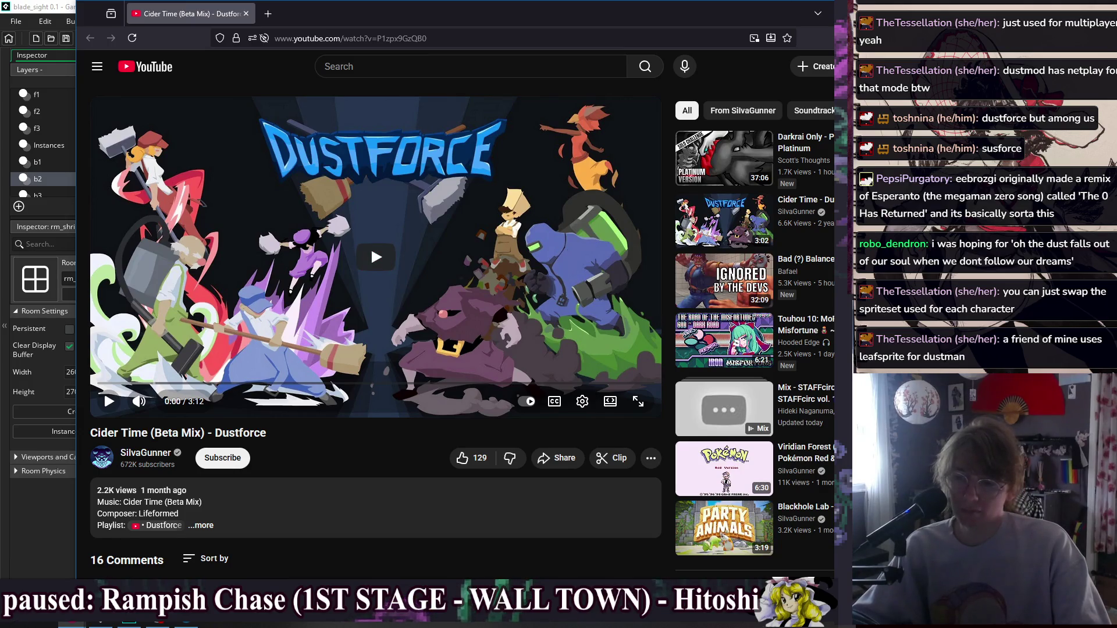
key("alt+Tab")
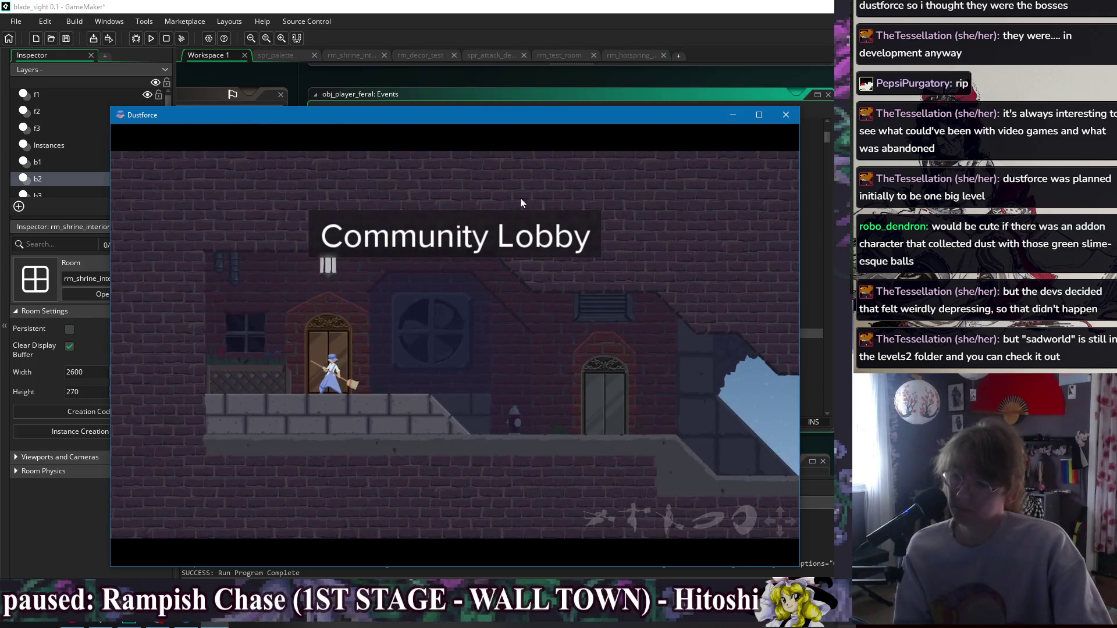
Pause Dustforce, browse Options and the Dustmod settings tabs, then leave the game window.
key("Escape")
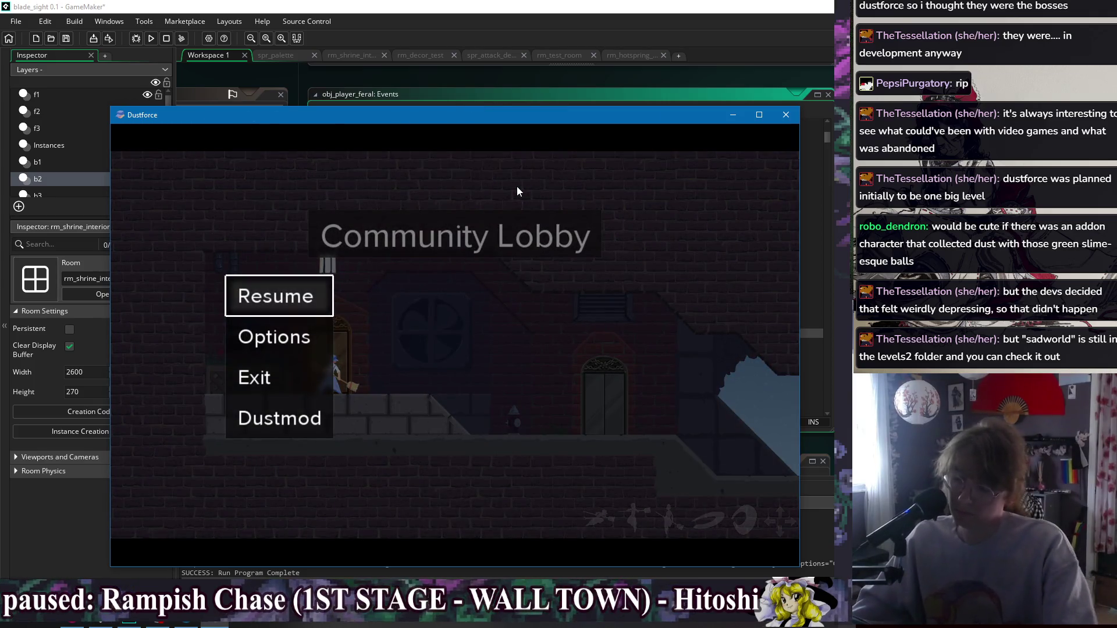
key("Down")
key("Return")
key("Escape")
key("Escape")
key("Down")
key("Down")
key("Down")
key("Return")
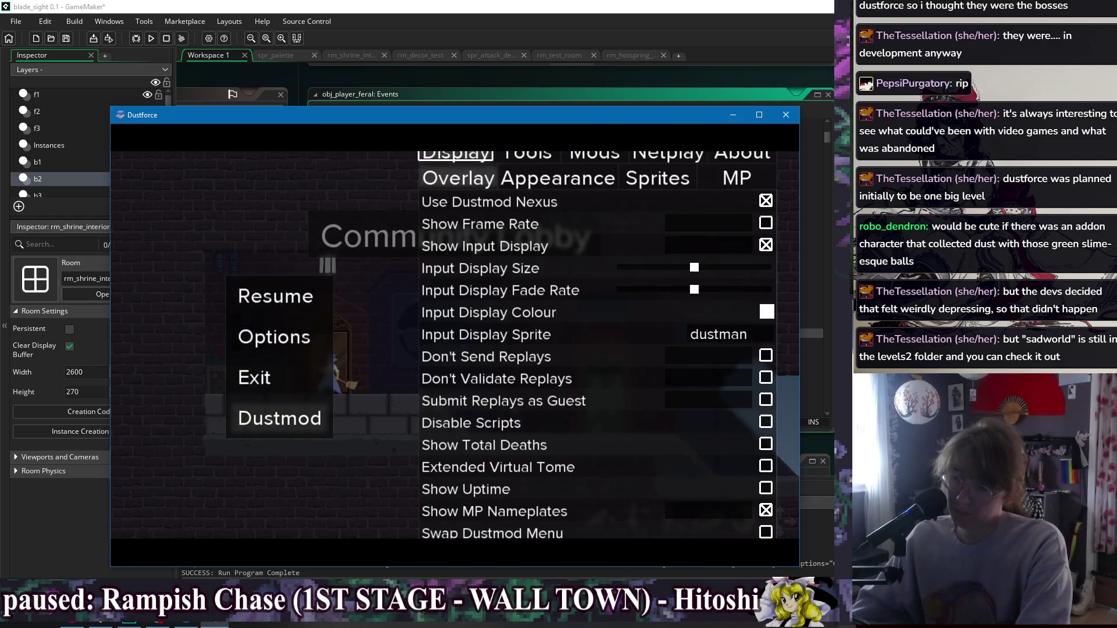
key("Right")
key("Right")
key("Right")
key("Escape")
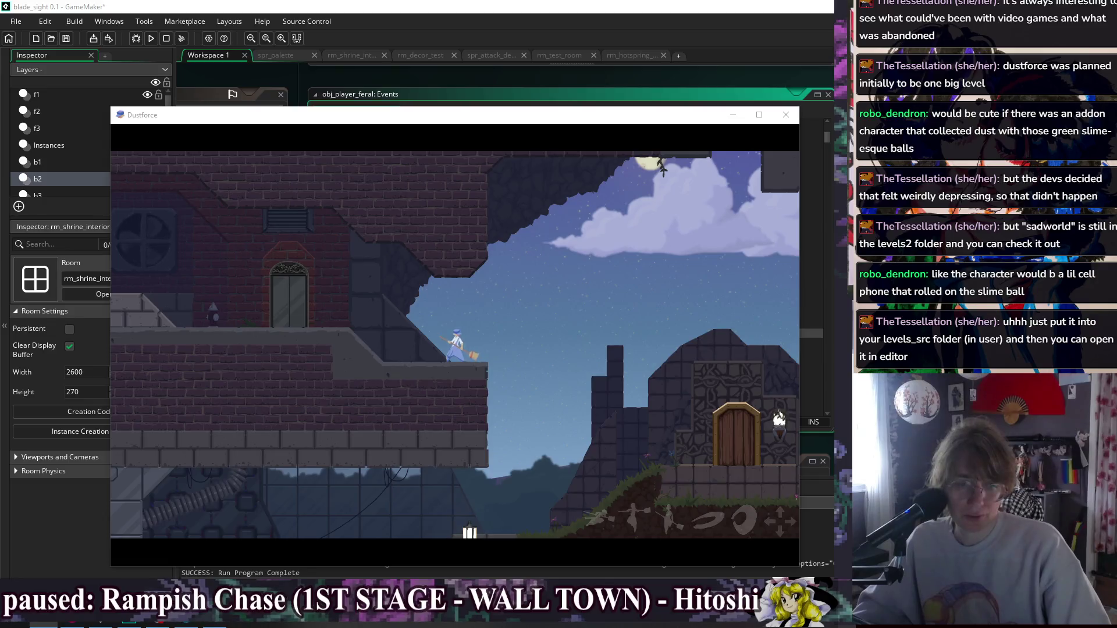
key("alt+Tab")
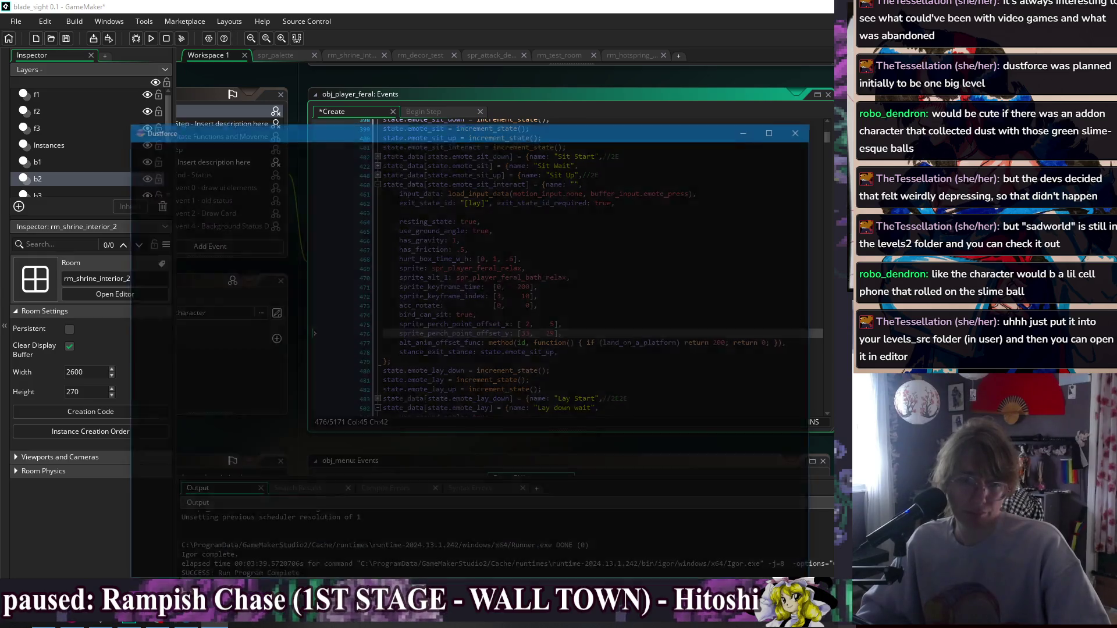
Run through the hub to Custom Levels, enter the Level Editor door and open an UNNAMED level.
key("Right")
key("Right")
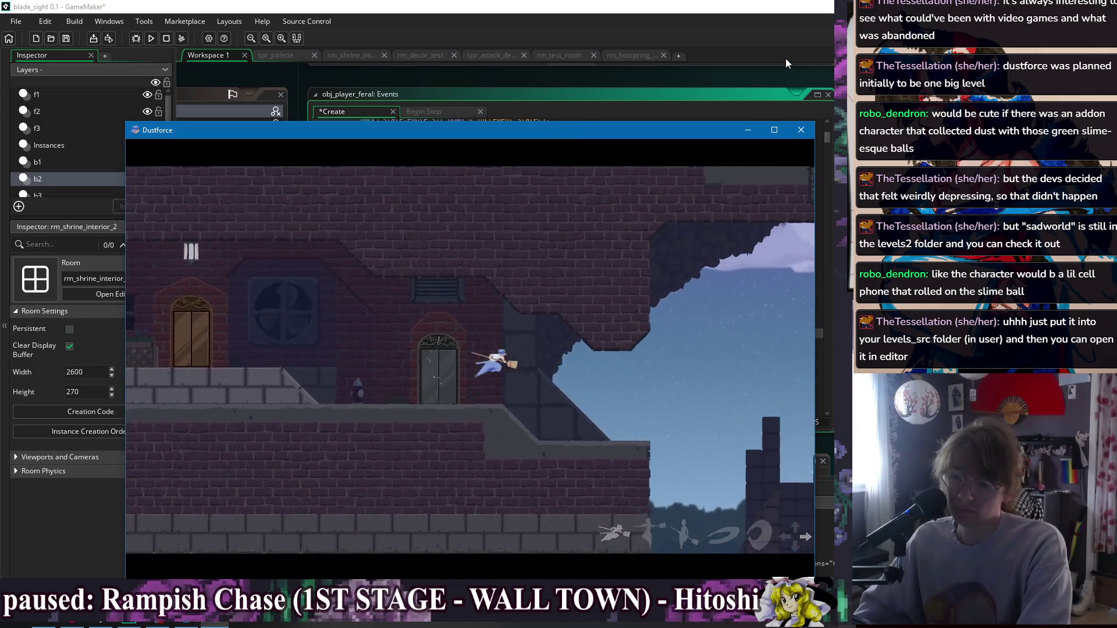
key("Right")
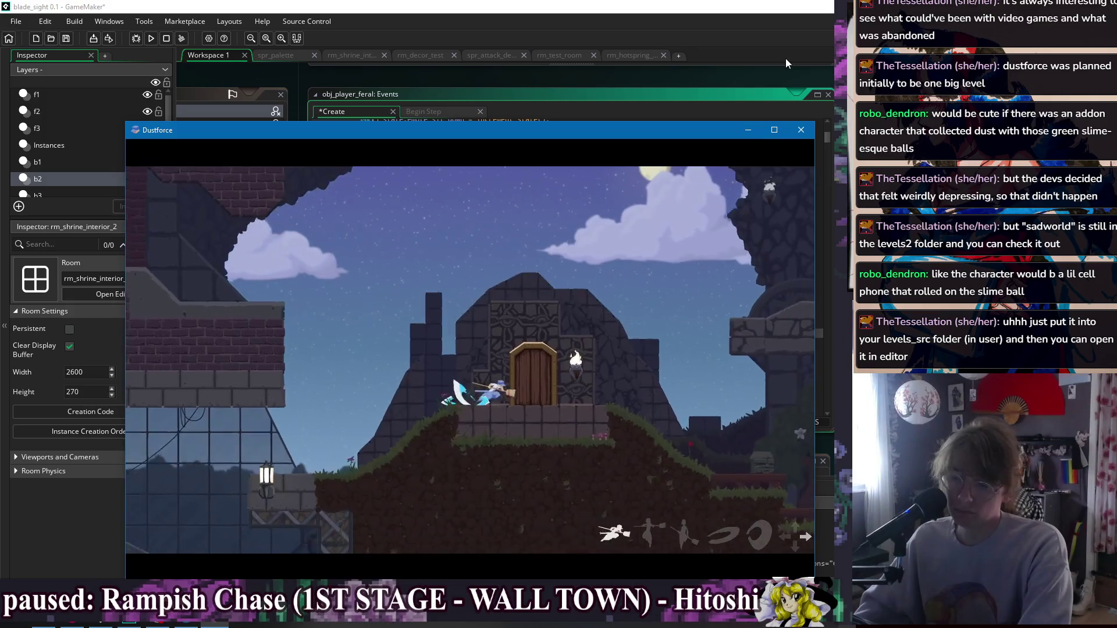
key("Right")
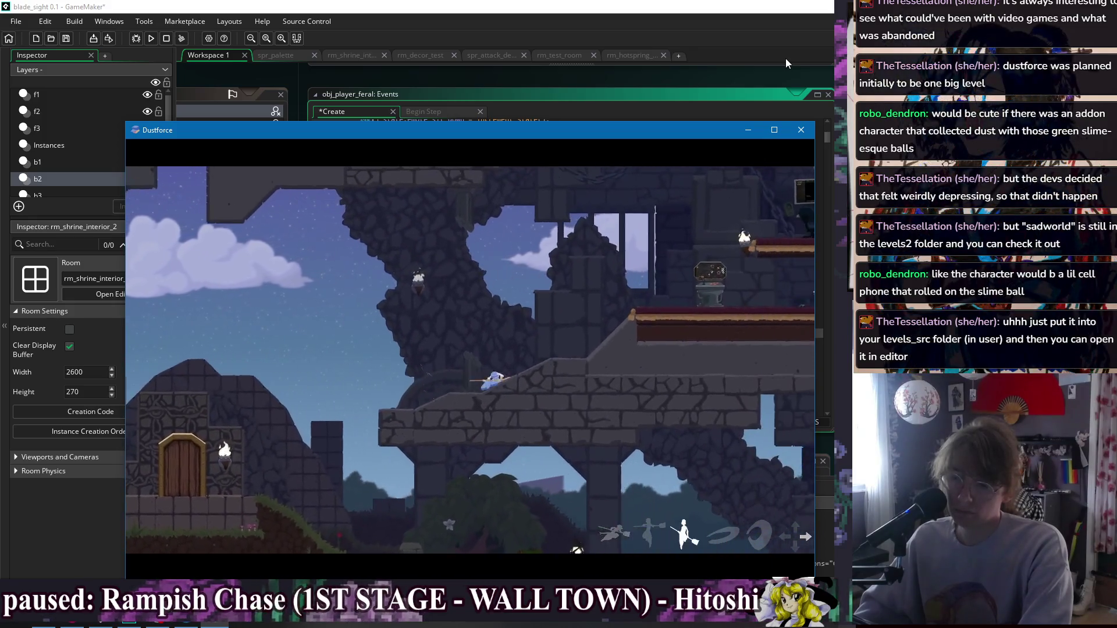
key("Right")
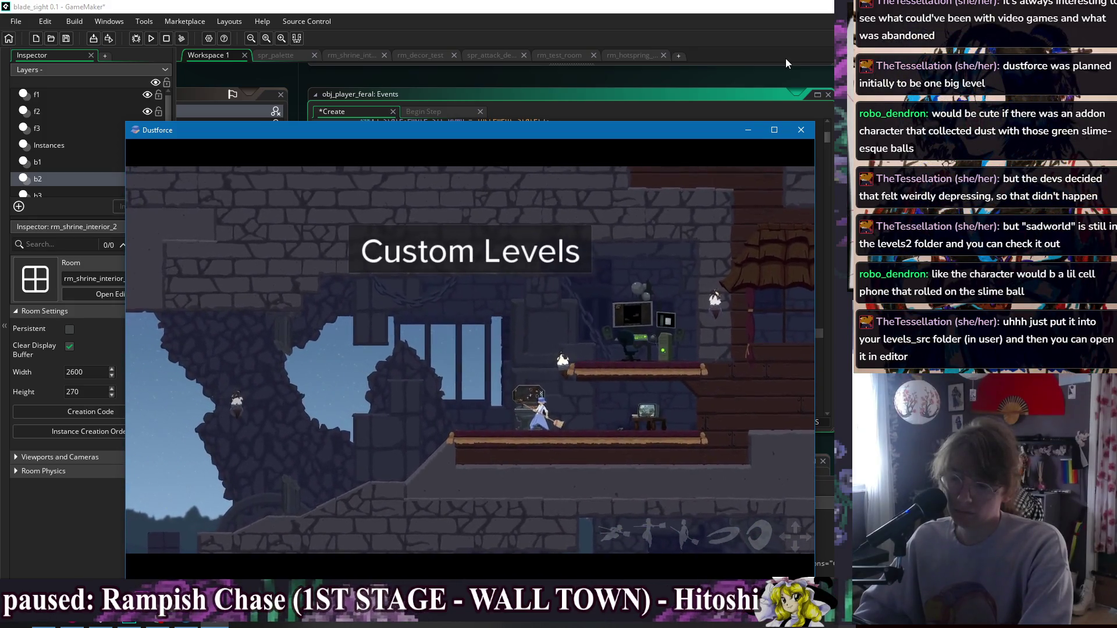
key("Left")
key("Right")
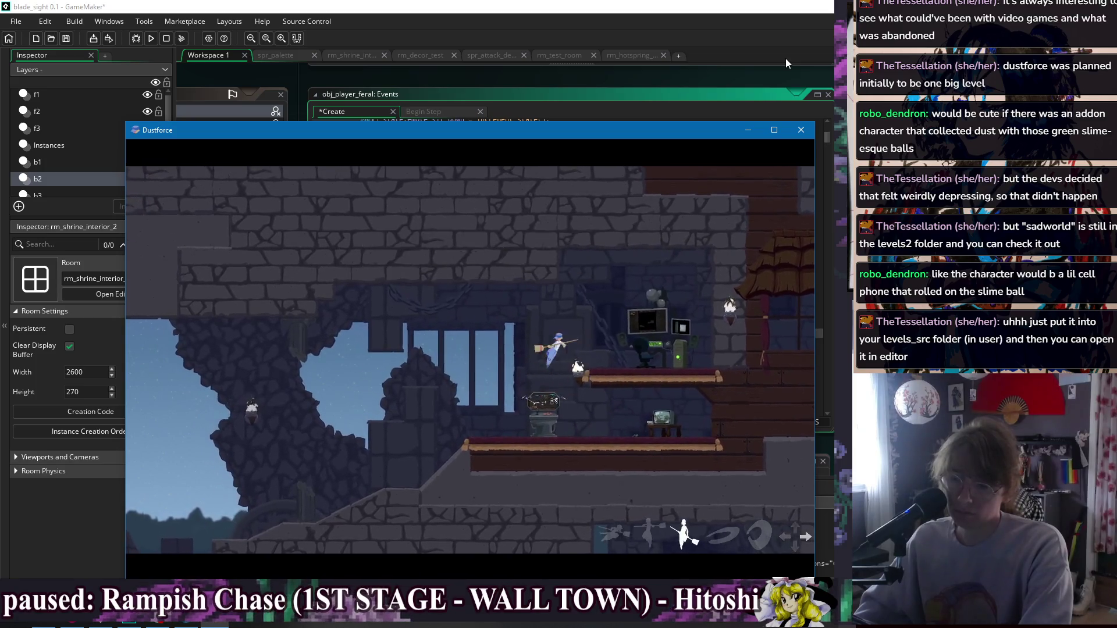
key("Up")
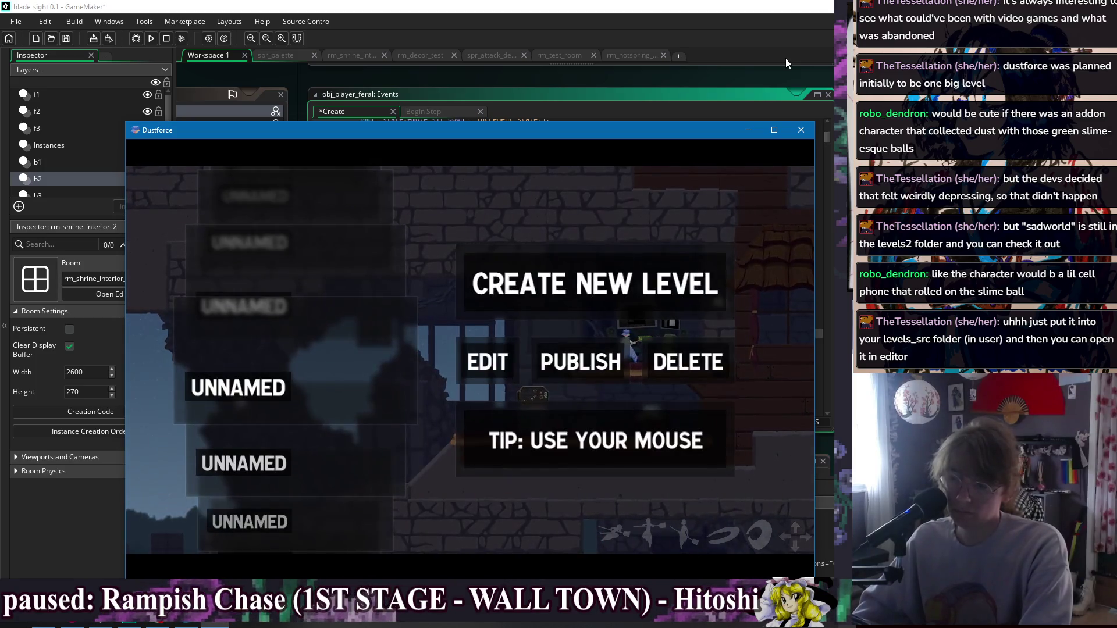
key("Up")
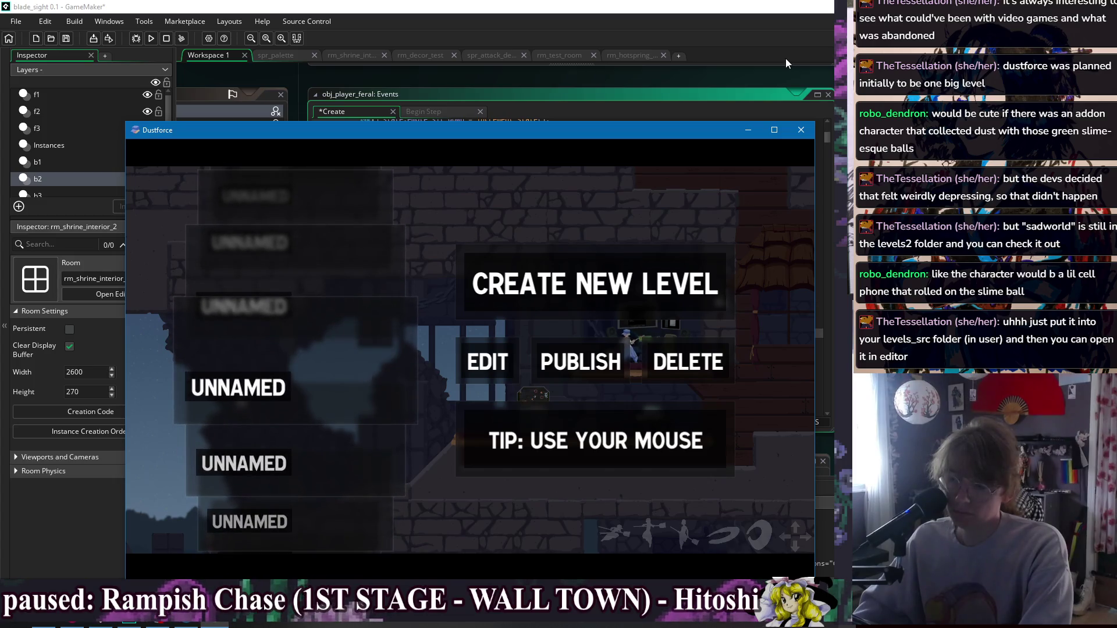
key("Return")
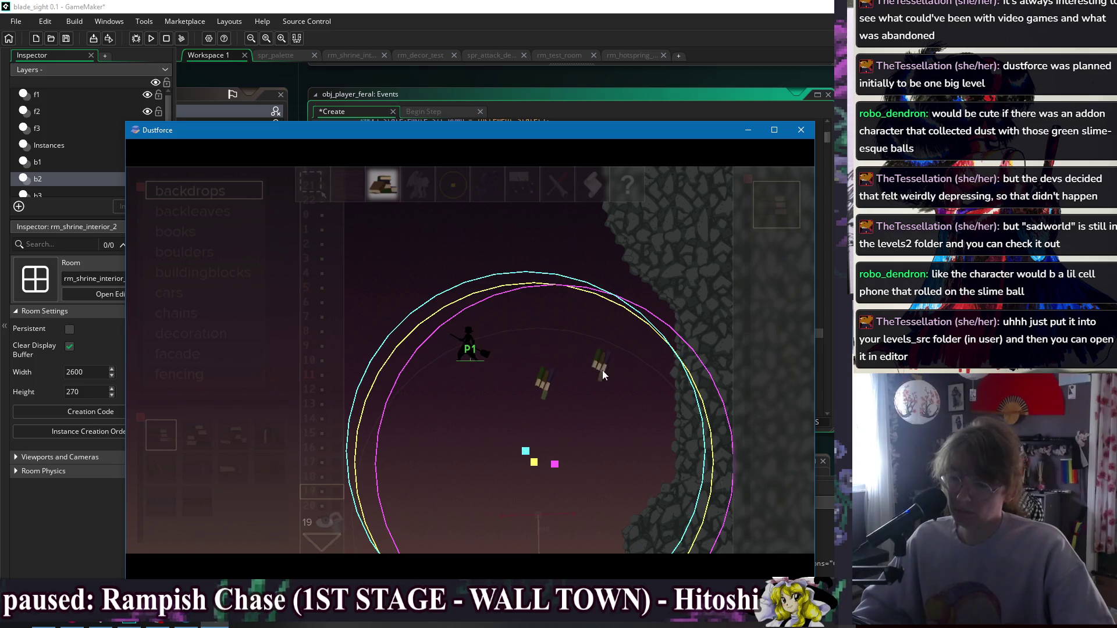
Pan the editor view across and up the unnamed level, then start a playtest.
key("s")
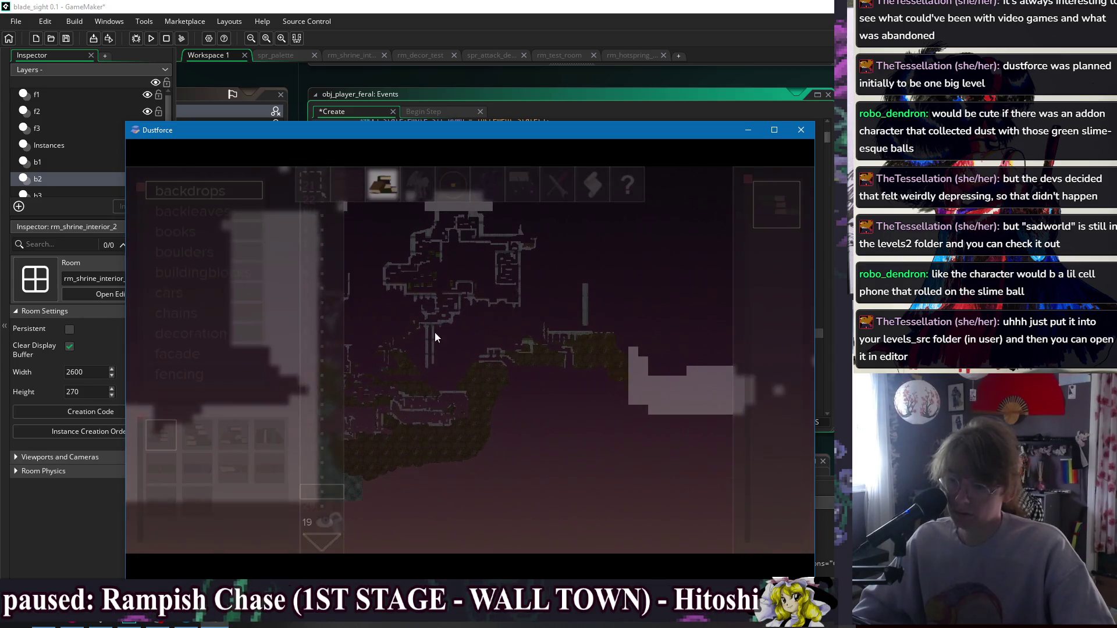
scroll(571, 349, "up", 5)
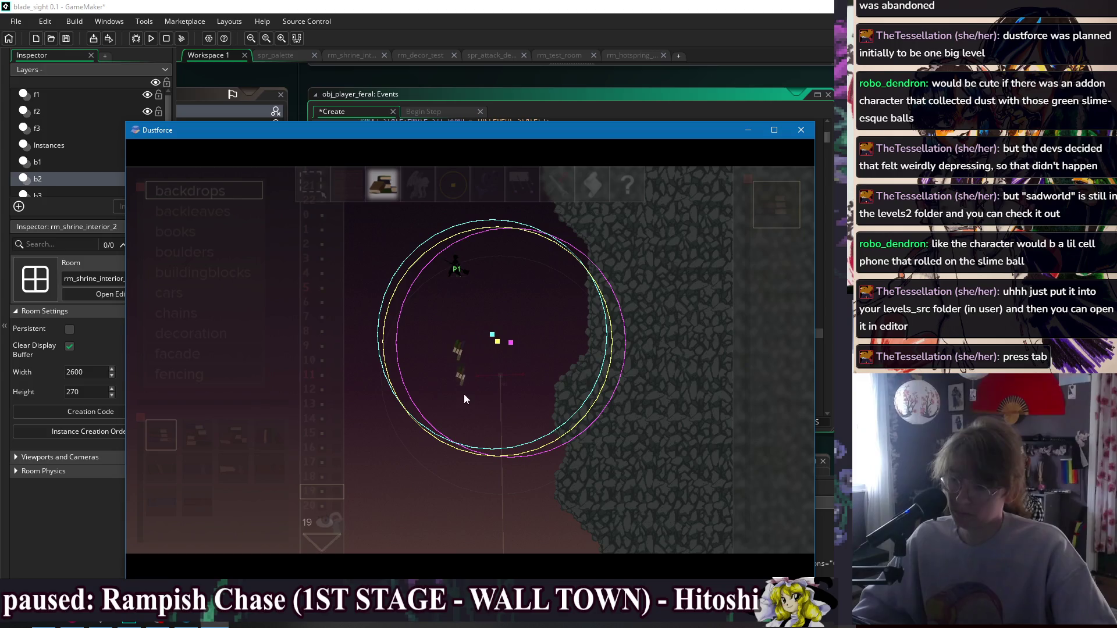
key("w")
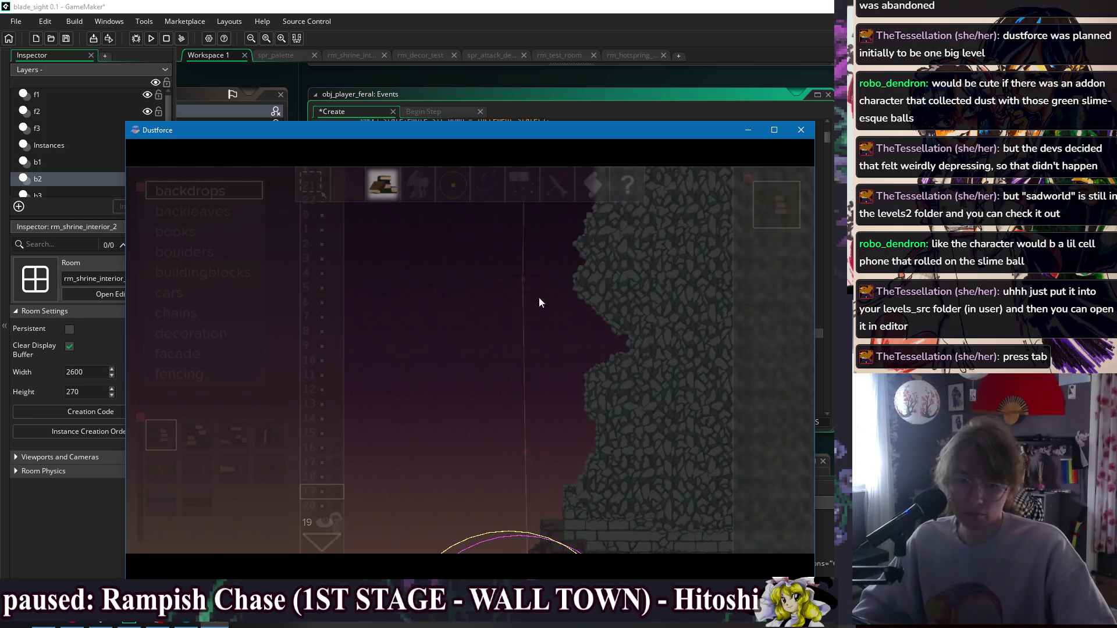
key("Tab")
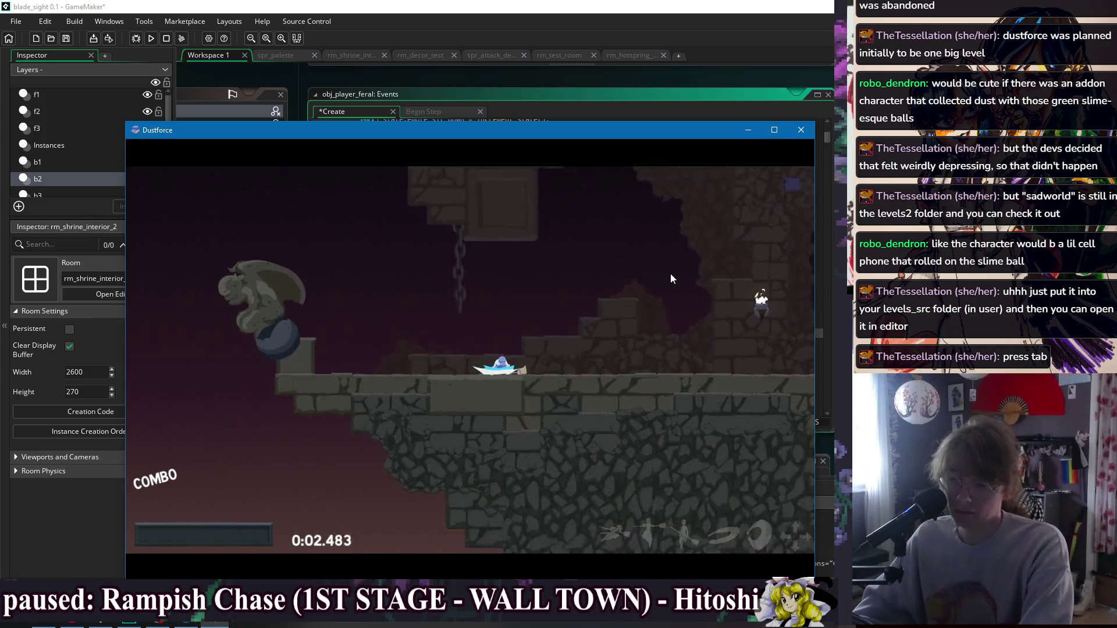
Run the character right through the opening rooms onto the raised block.
key("Right")
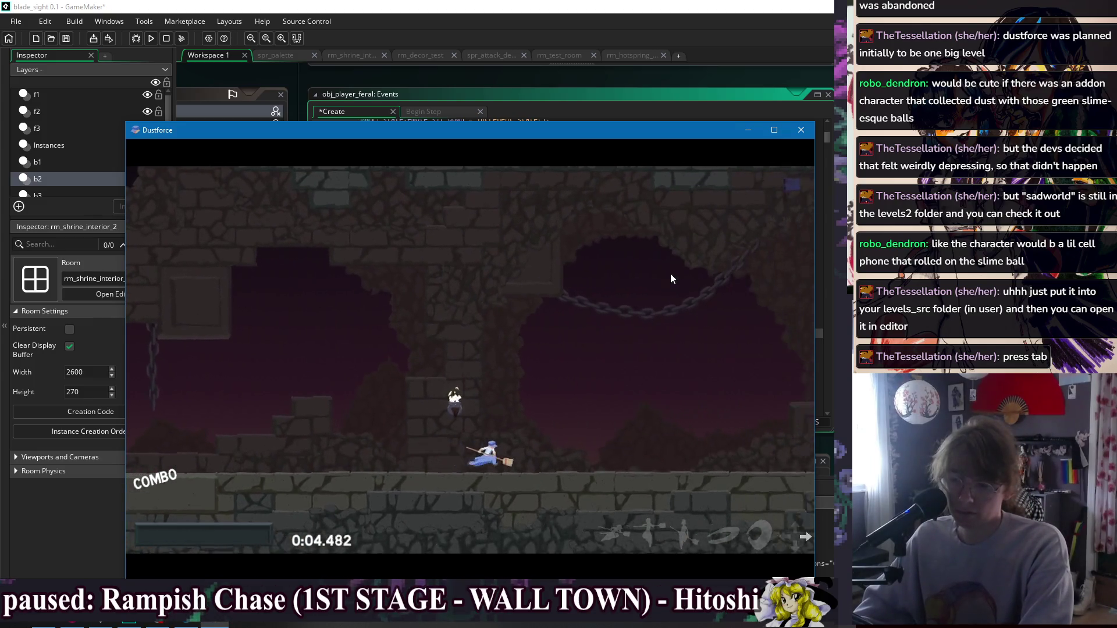
key("Right")
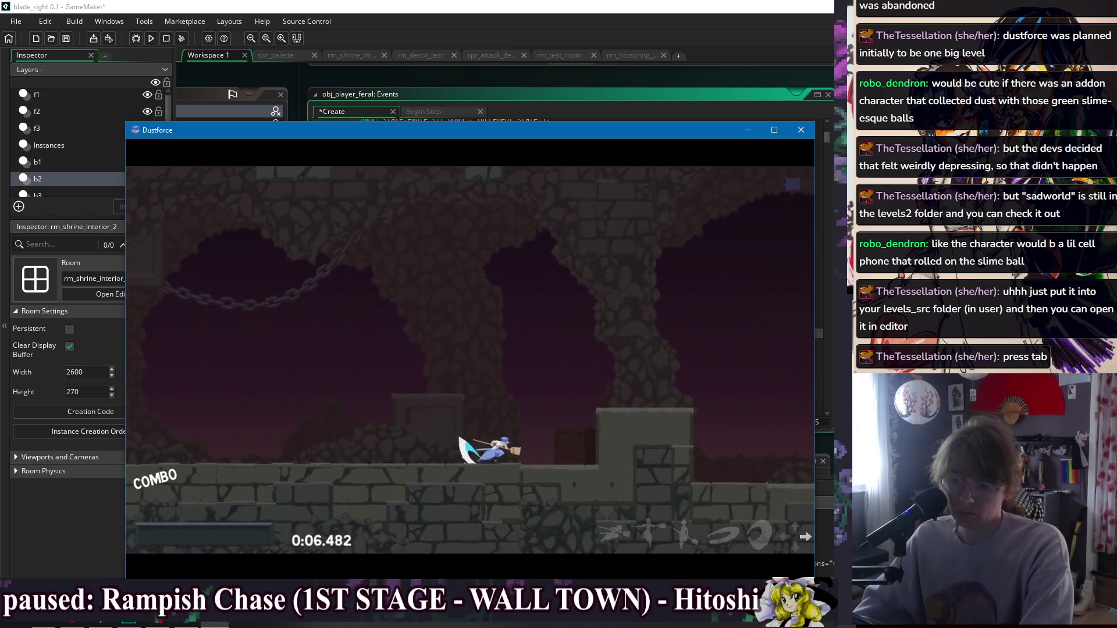
key("Right")
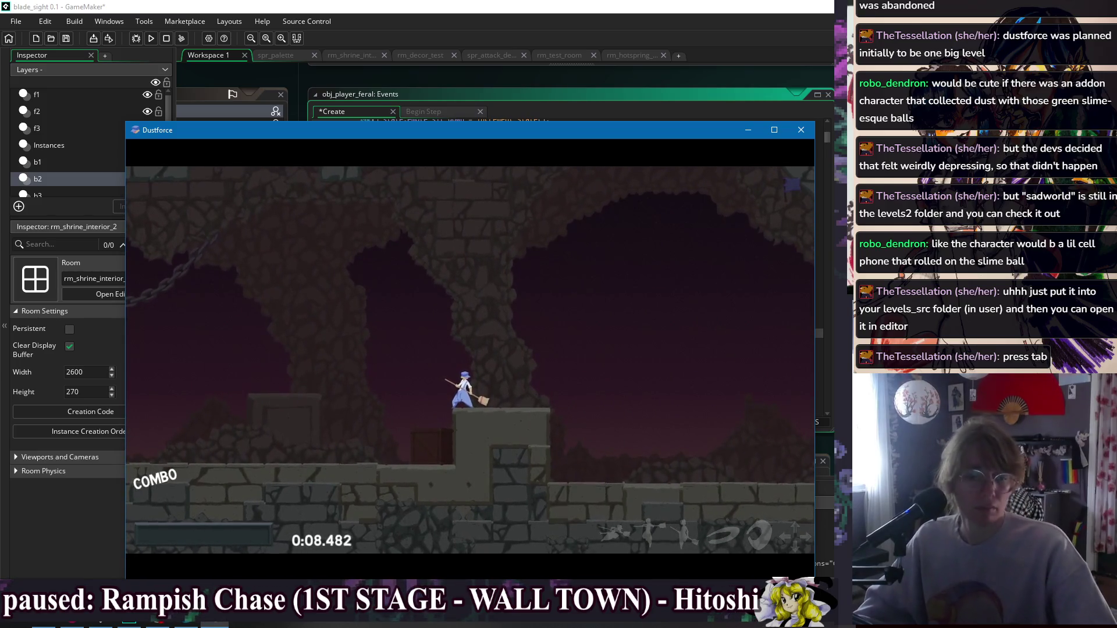
key("alt+Tab")
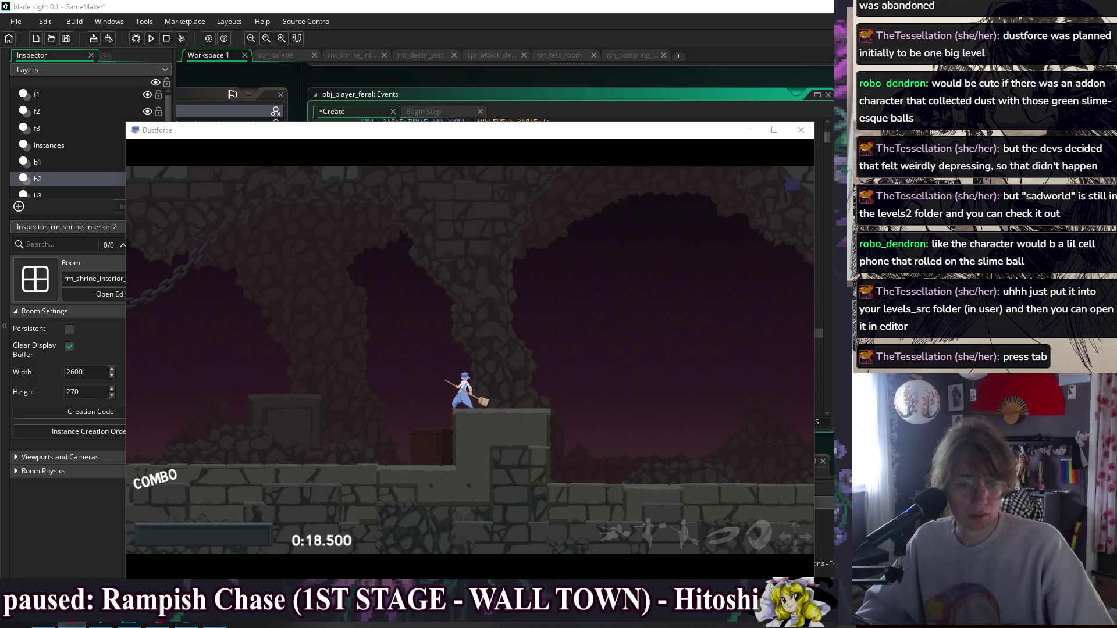
Refocus the game window, jump up to the higher ledge, and reopen the level editor.
left_click(749, 303)
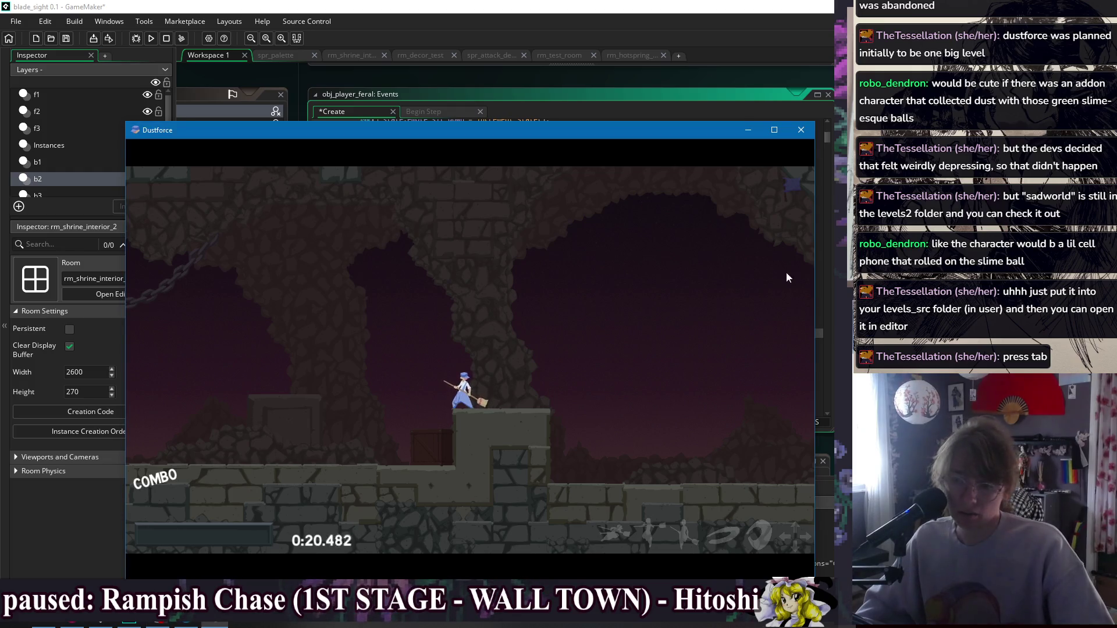
key("Right")
key("z")
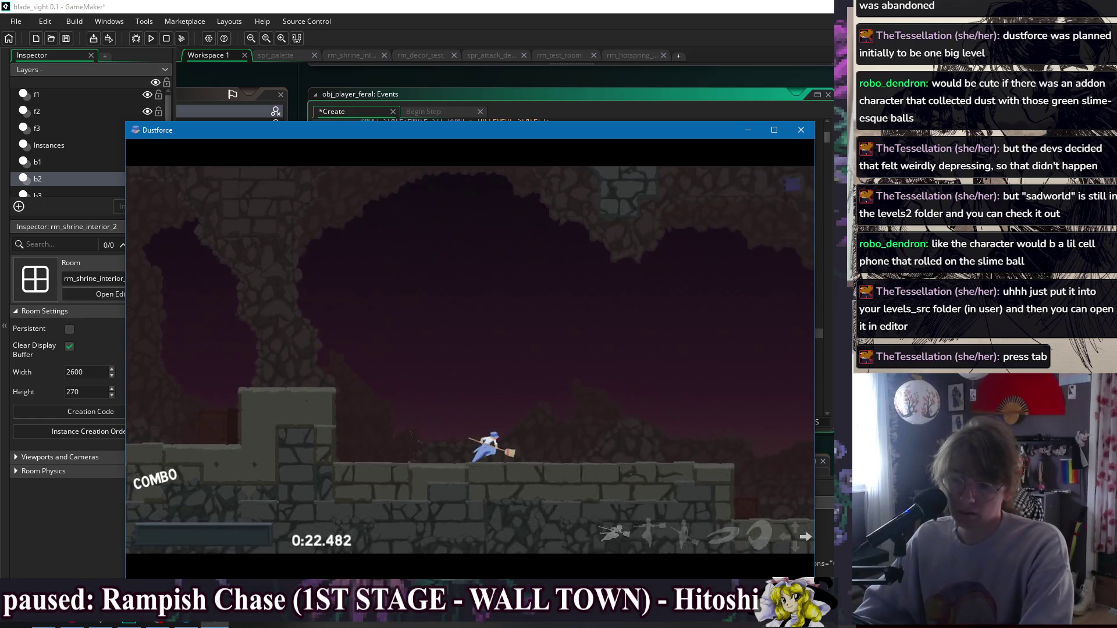
key("z")
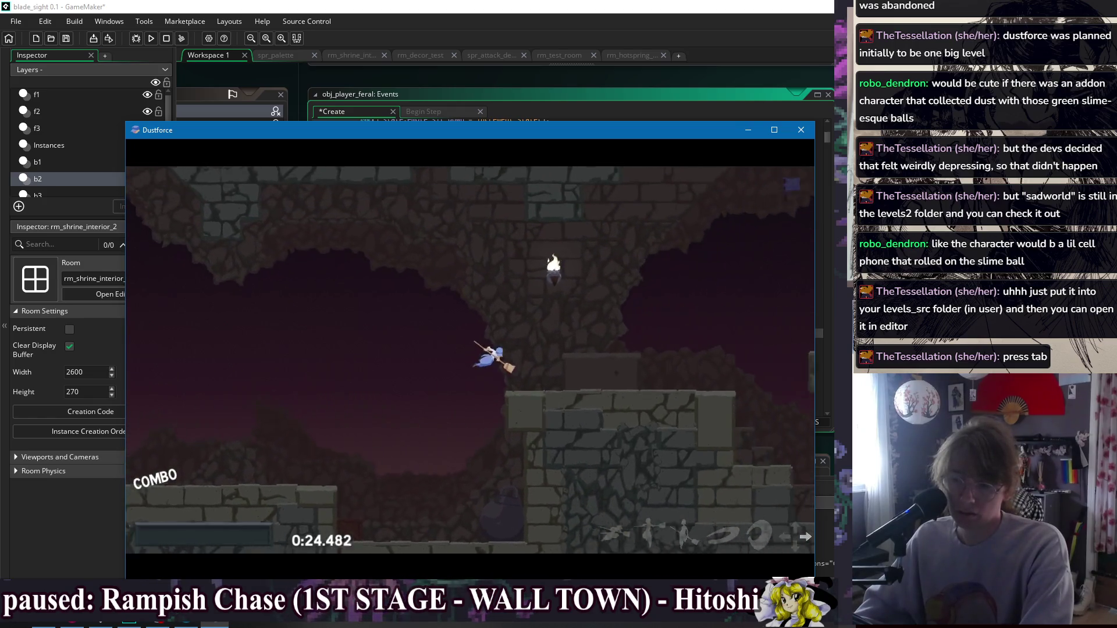
key("Left")
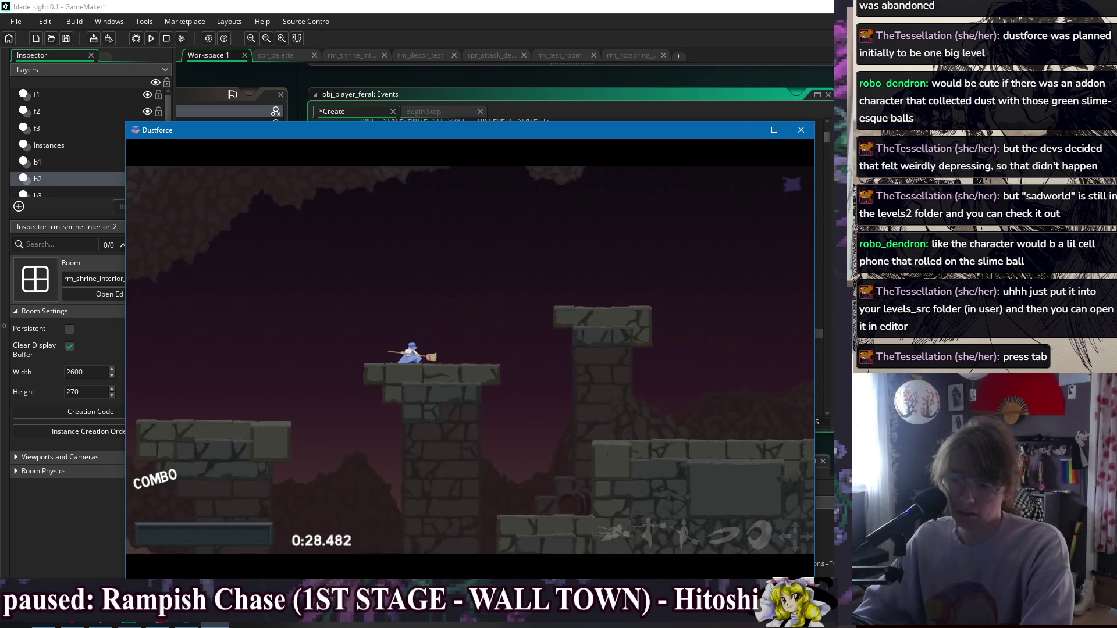
key("Tab")
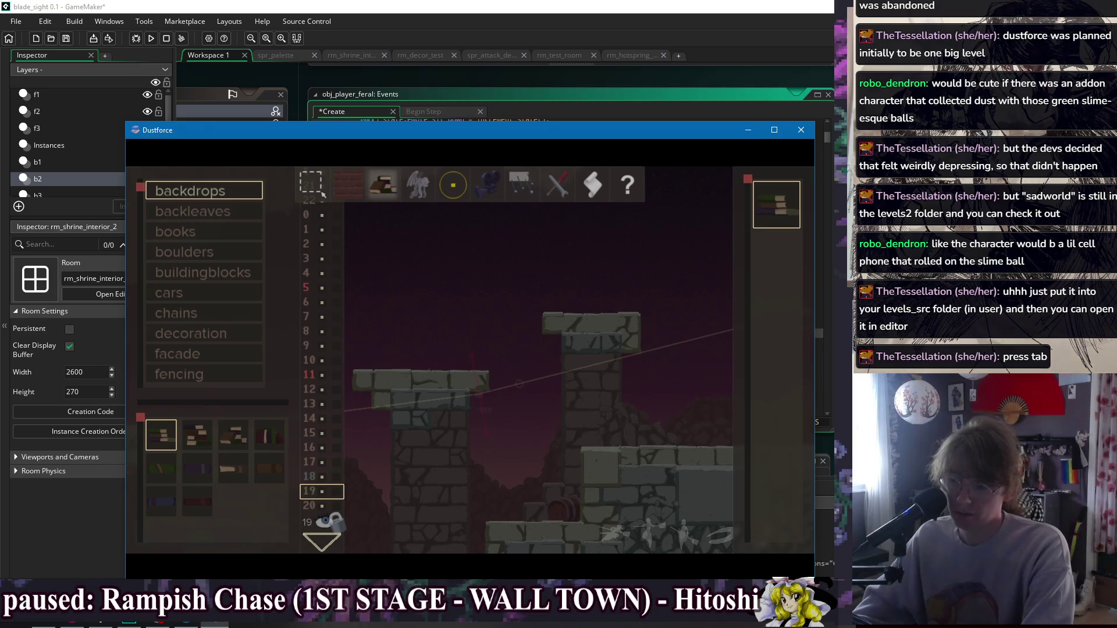
Toggle the playtest, view Level Settings and the Entities palette, then playtest and return to the editor.
key("Tab")
key("Tab")
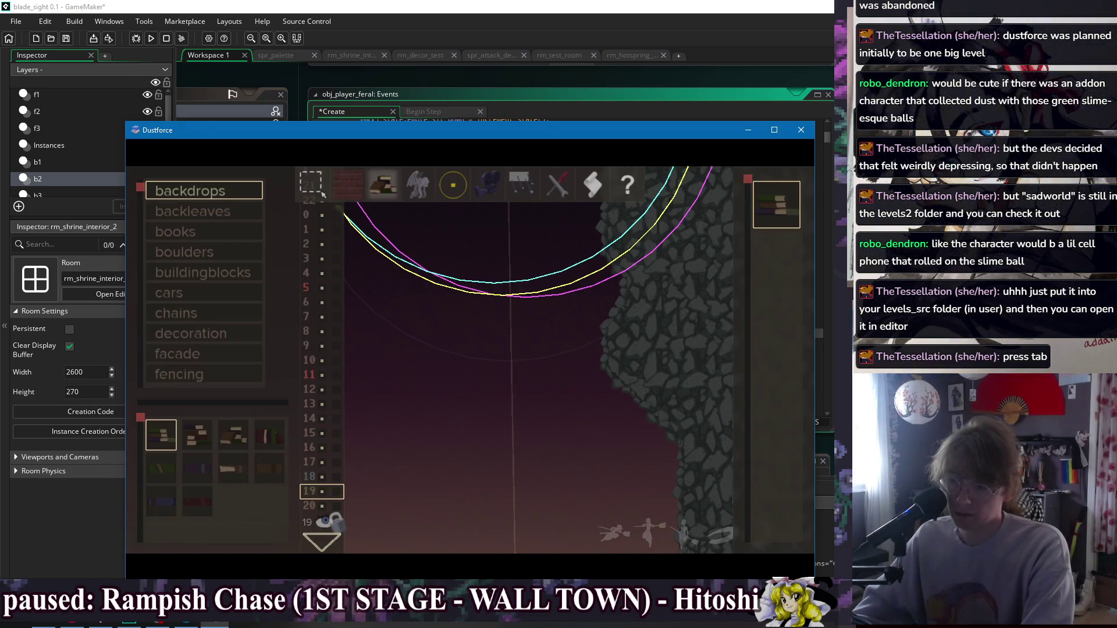
key("Tab")
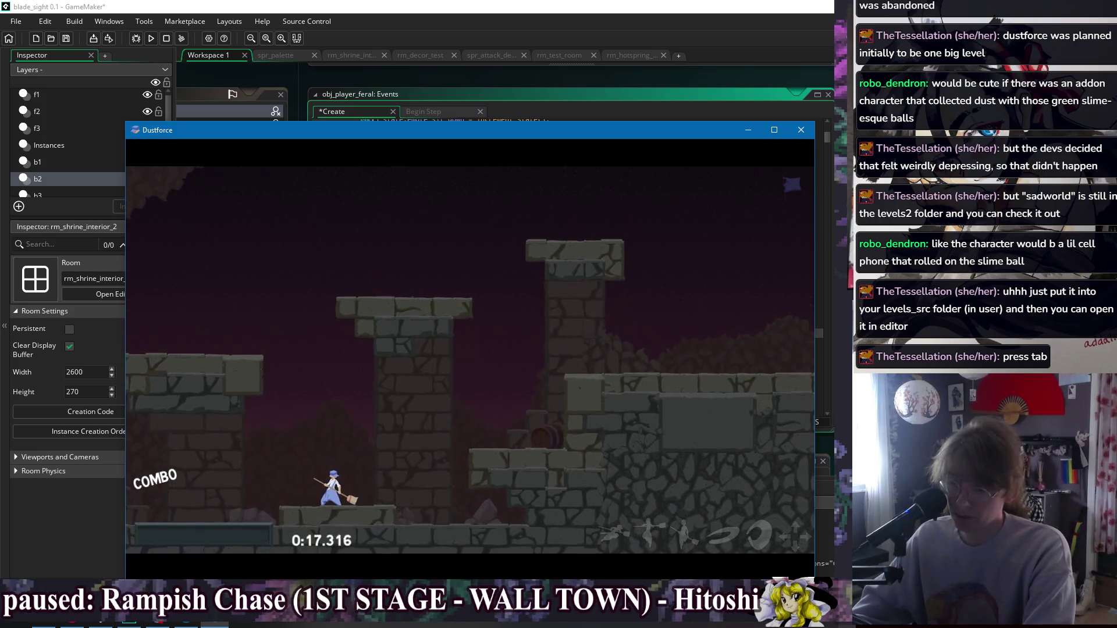
key("Tab")
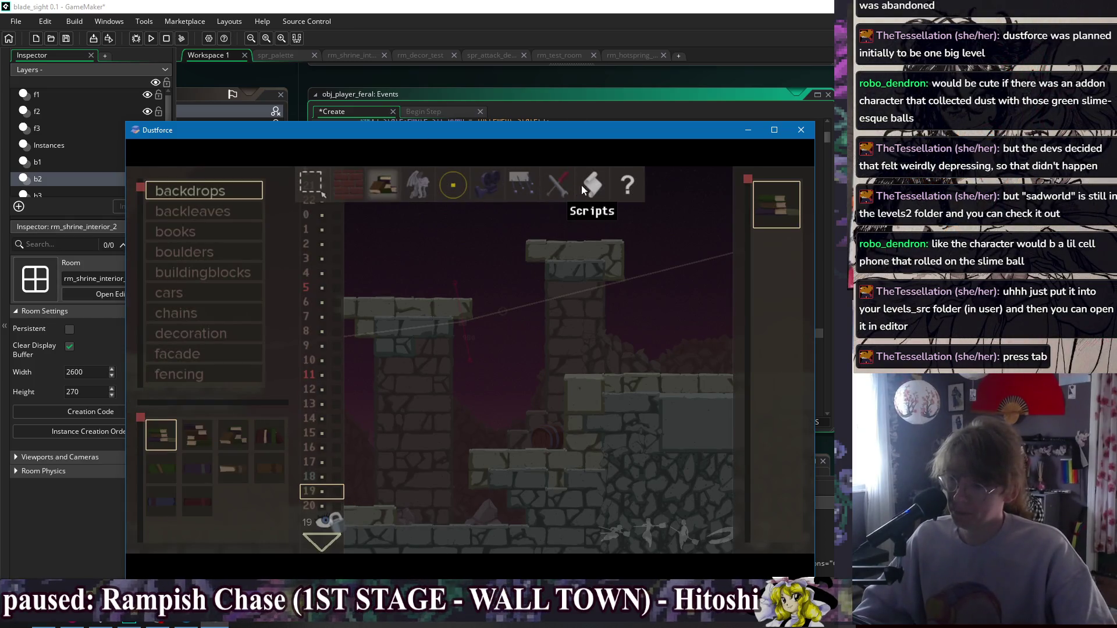
left_click(555, 185)
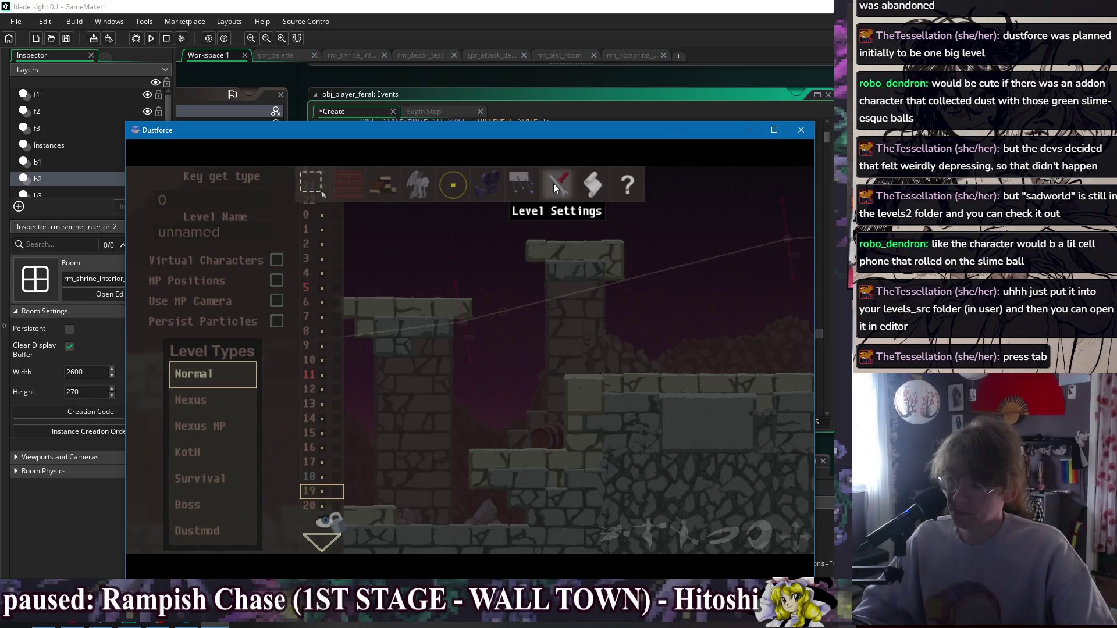
left_click(417, 186)
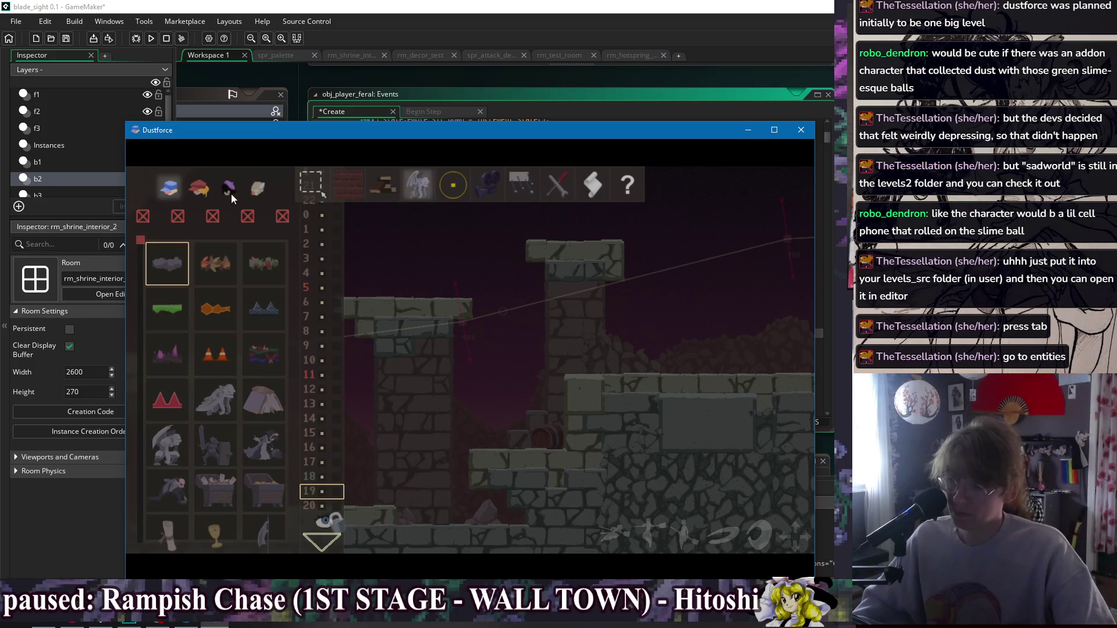
key("Tab")
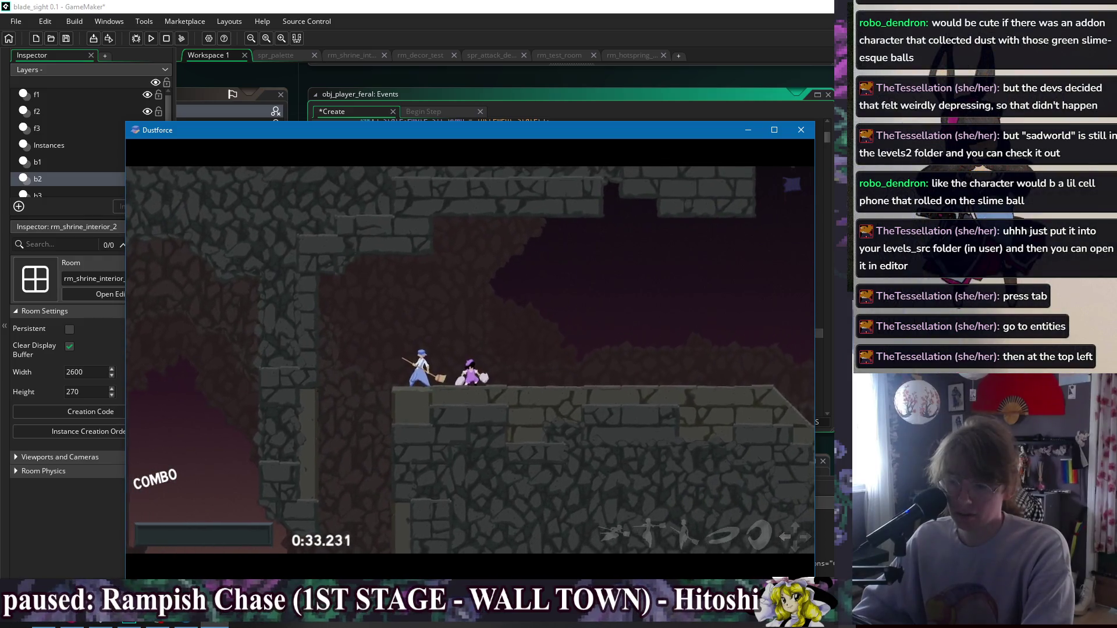
key("Tab")
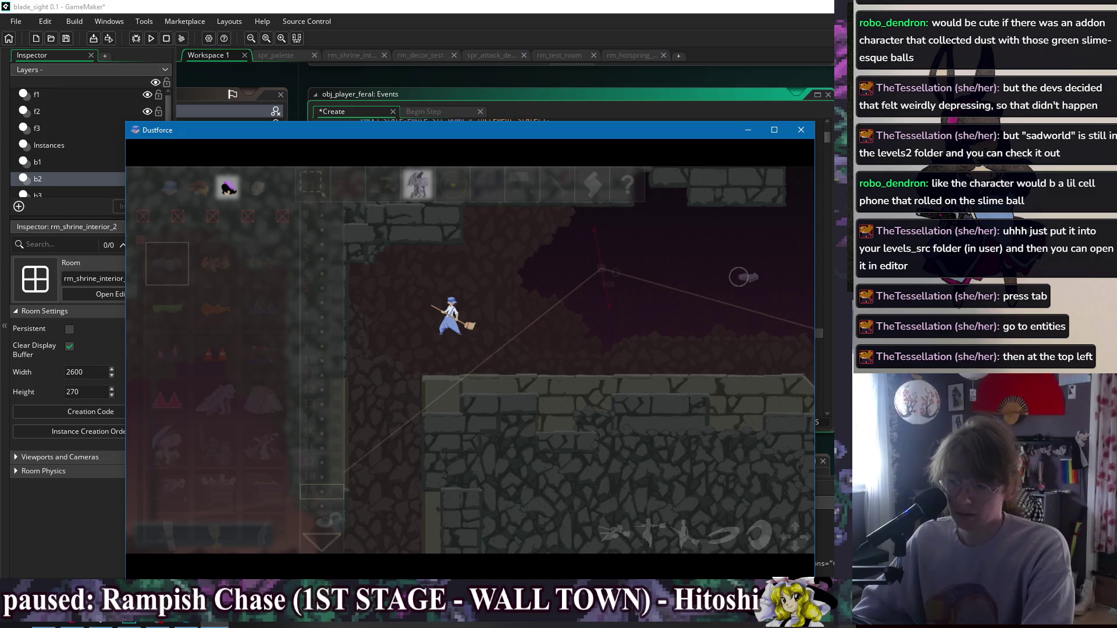
Switch to a different playable character and run the red character up onto the higher ledge.
left_click(204, 184)
key("Tab")
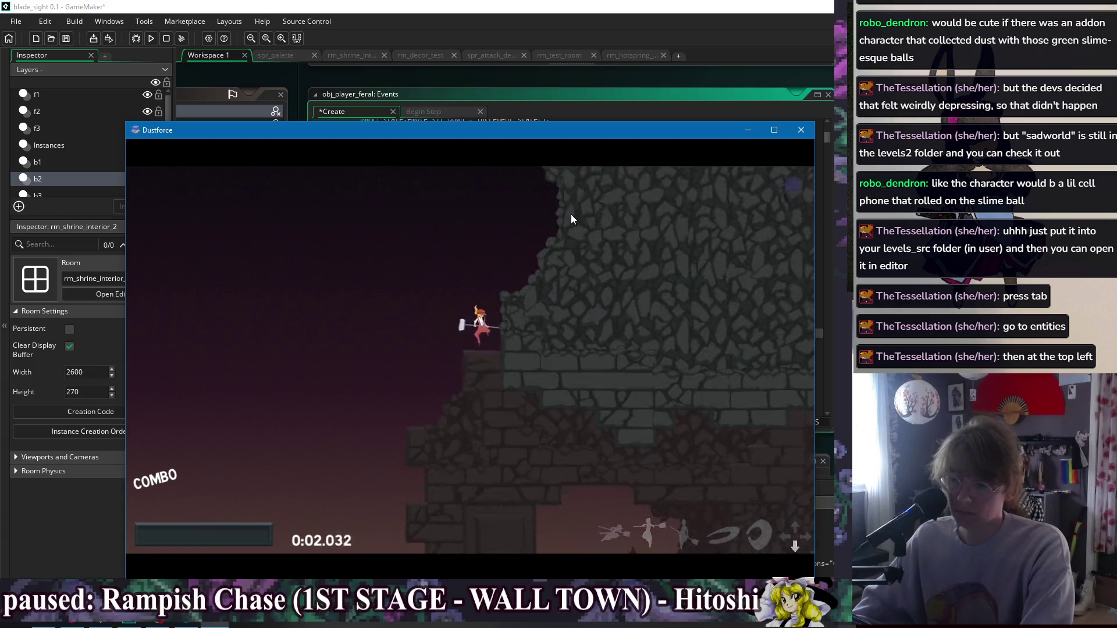
key("Right")
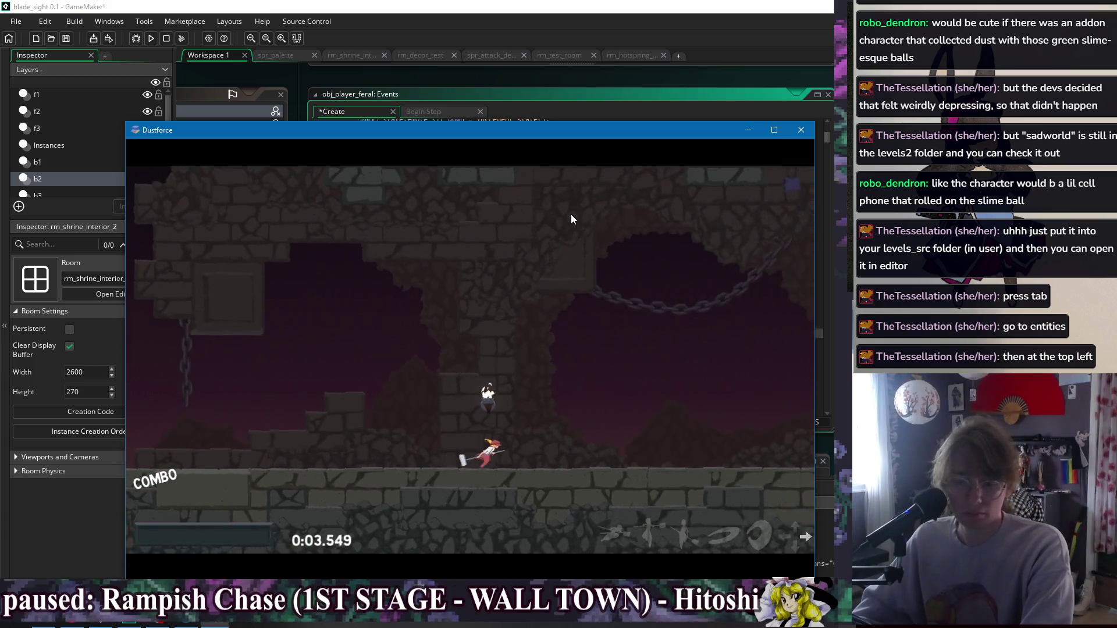
key("Right")
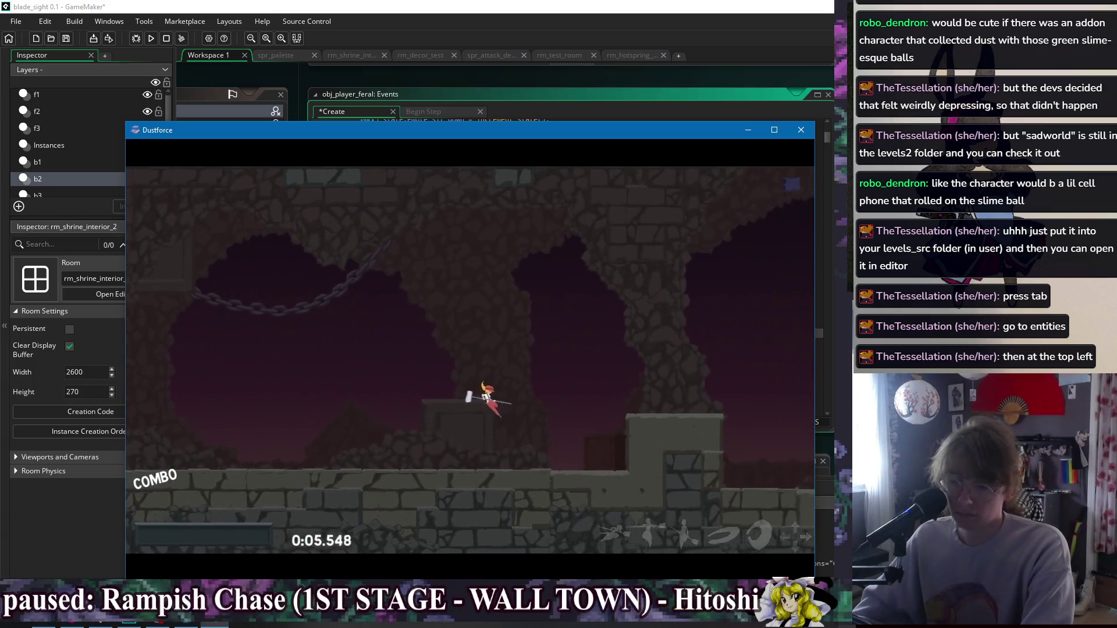
key("Right")
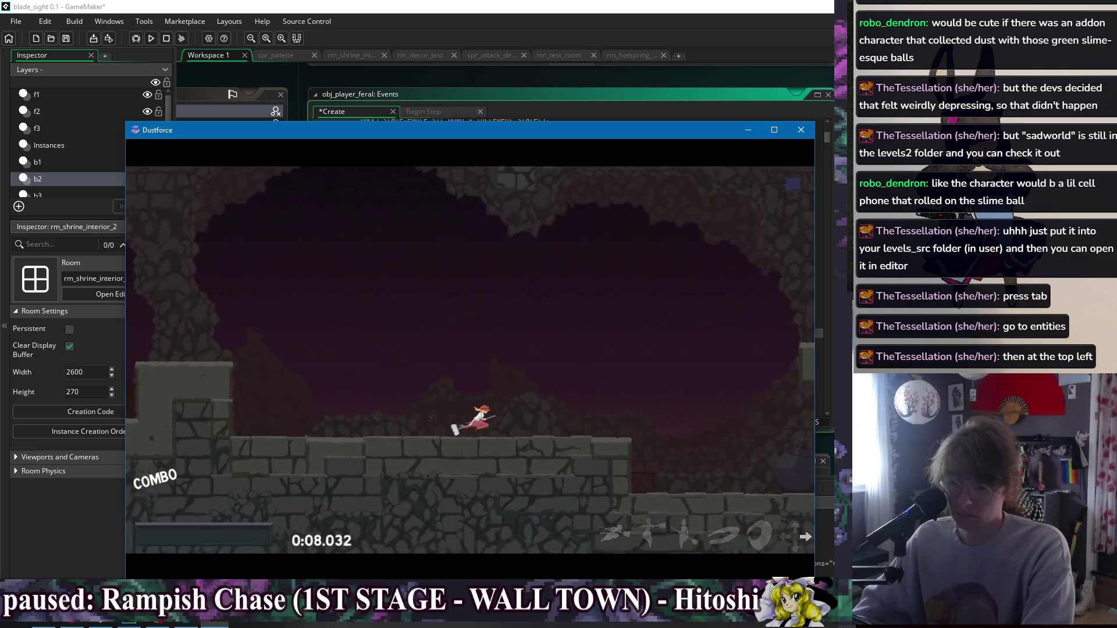
key("Right")
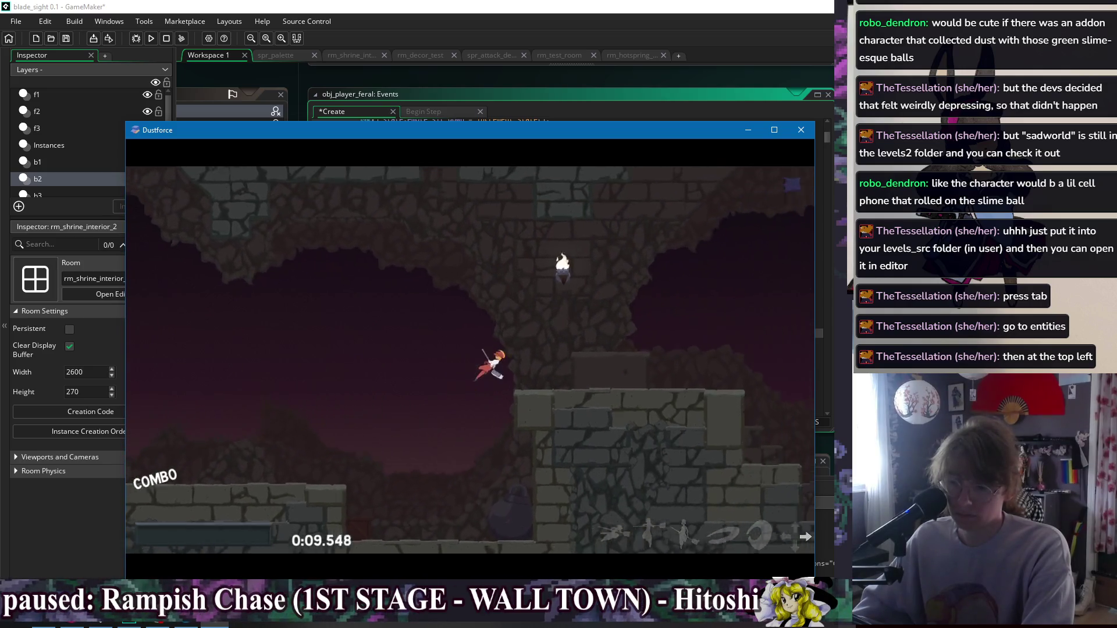
Leap across the platforms, strike an enemy and climb the right wall toward the blue figure.
key("Right")
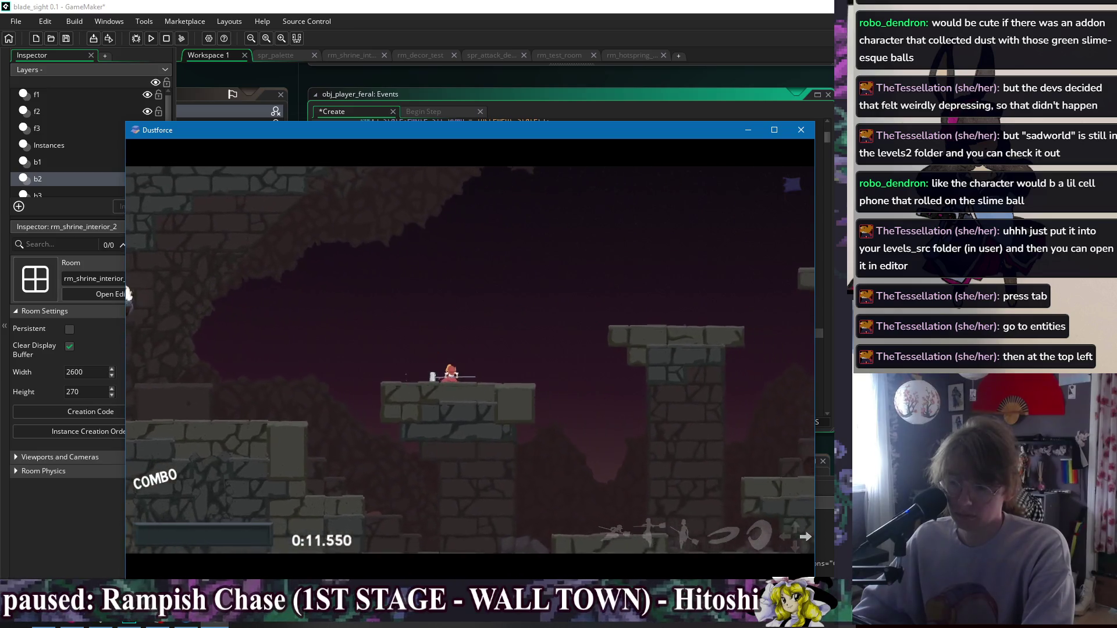
key("Right")
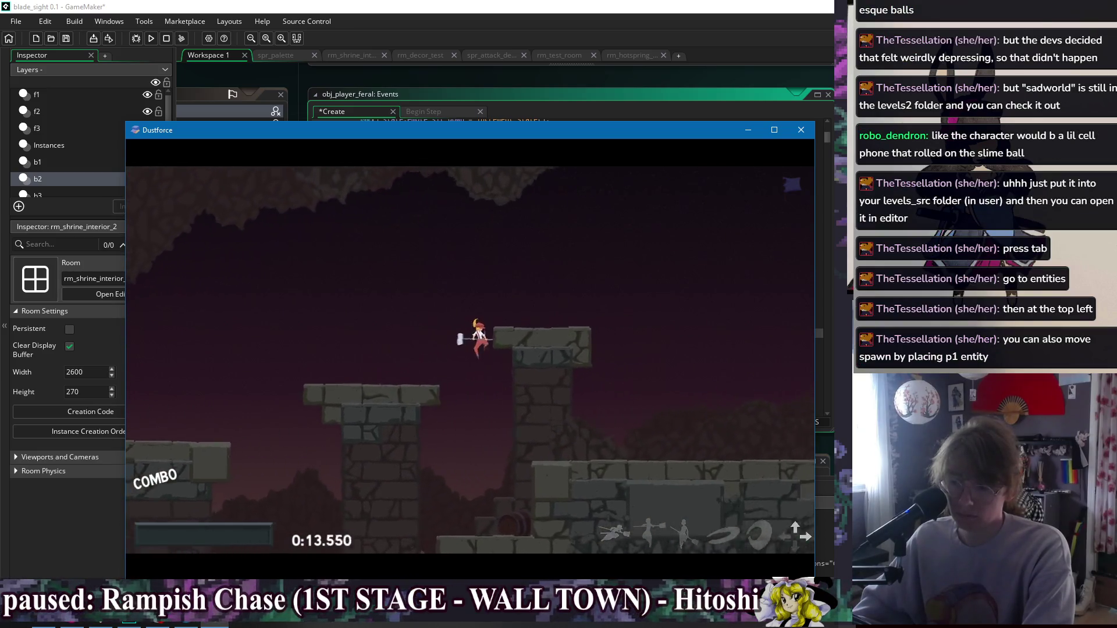
key("Right")
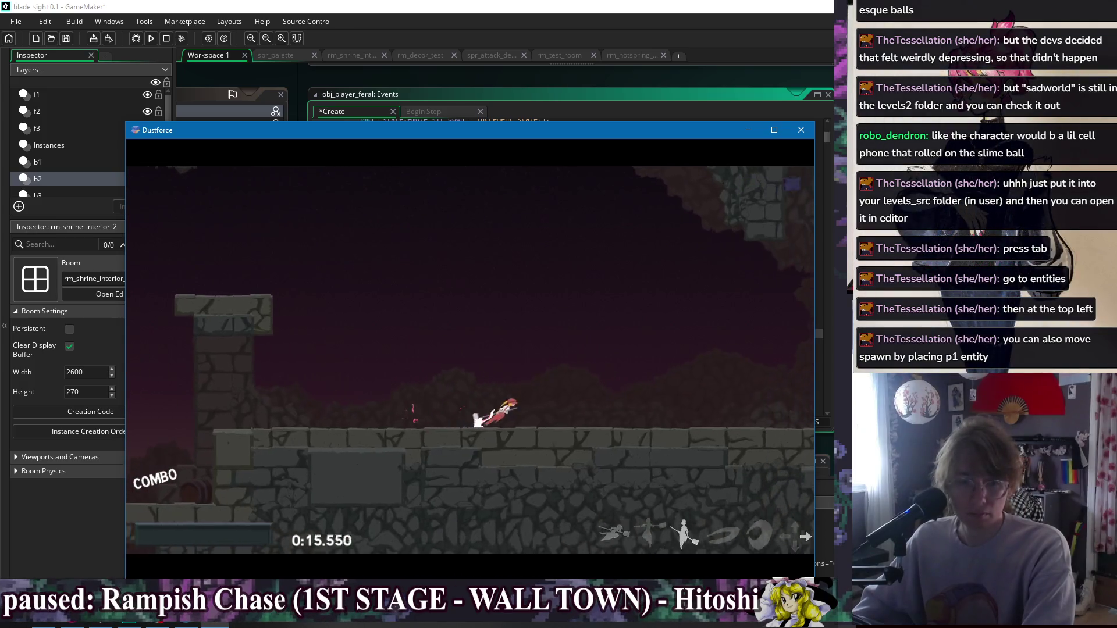
key("Right")
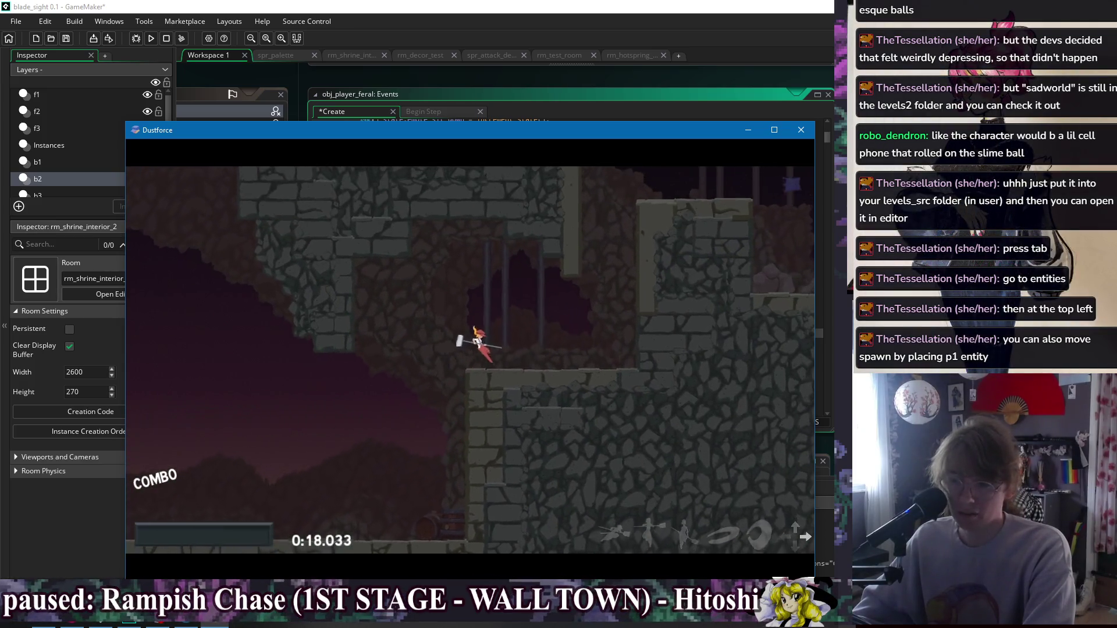
key("Left")
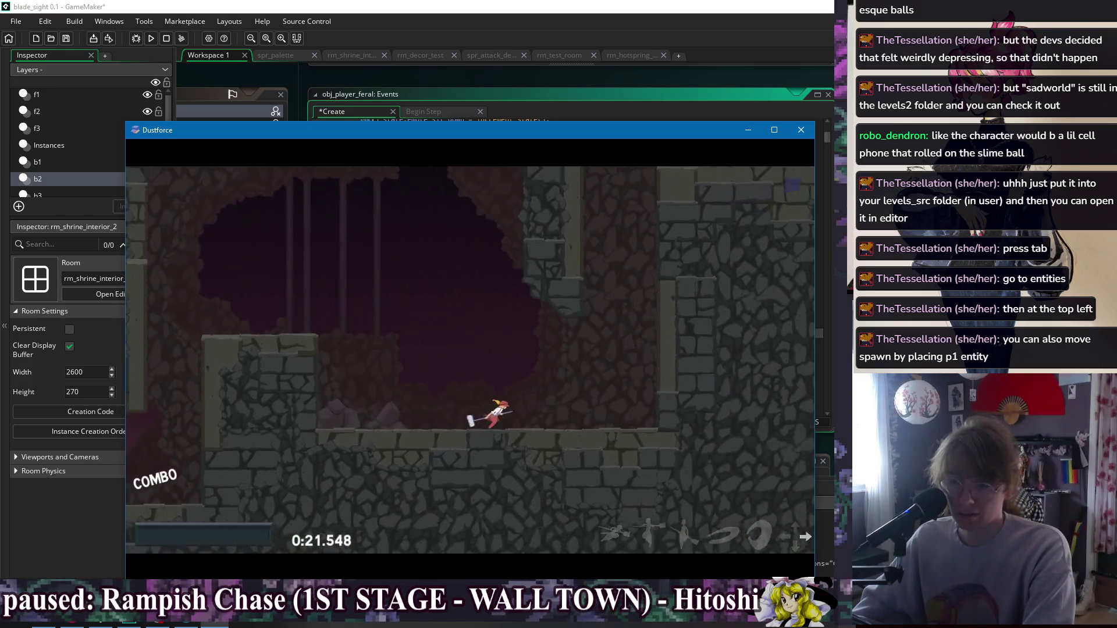
key("Up")
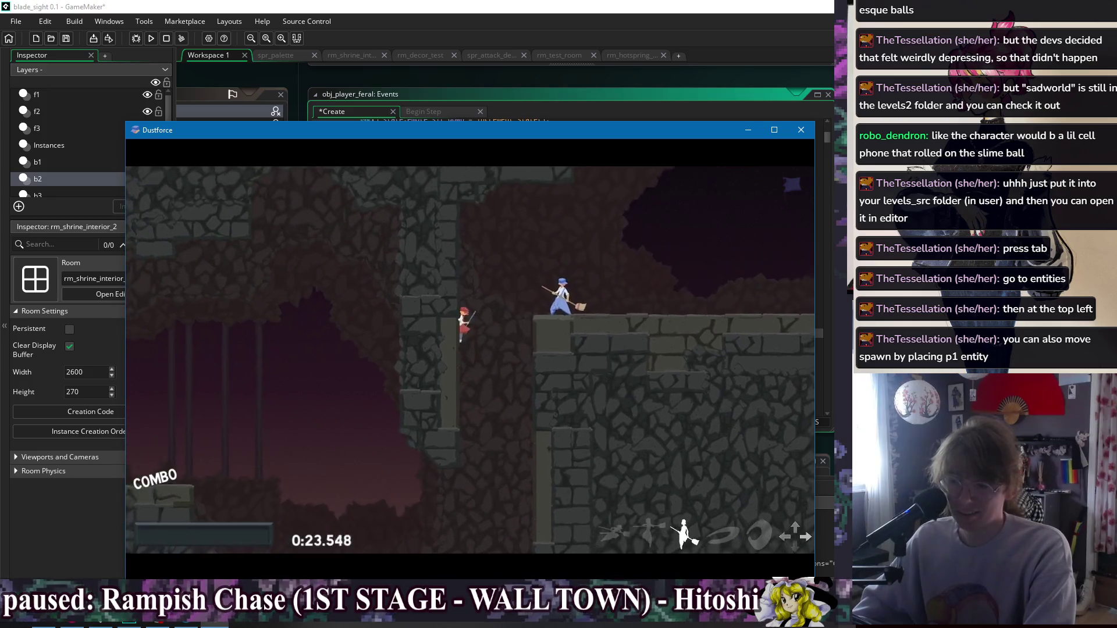
key("Right")
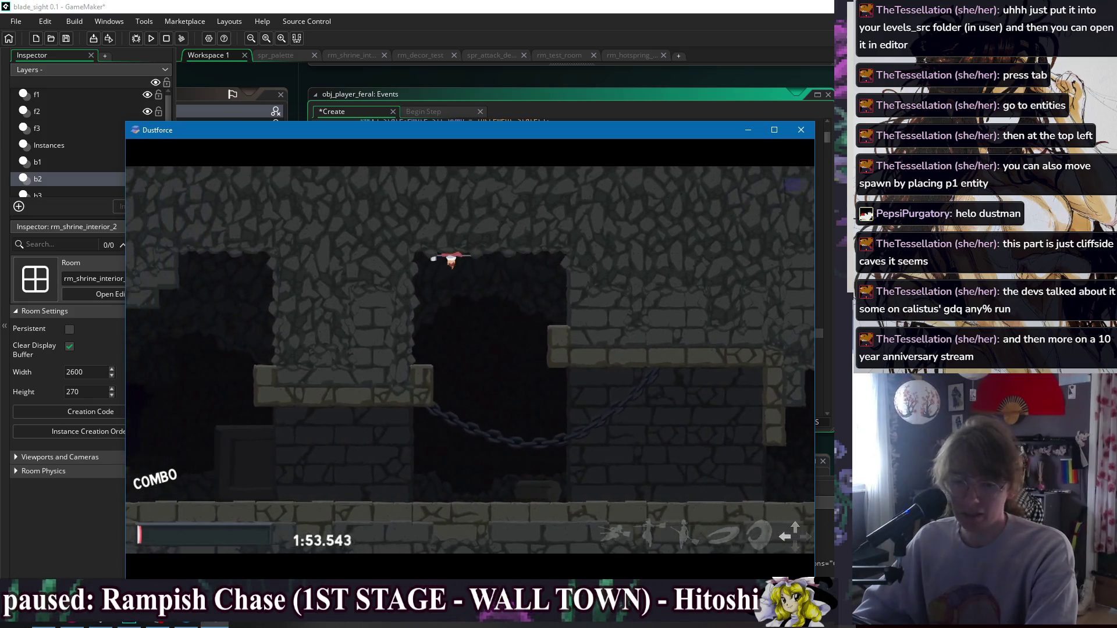
Climb the wall, dash right and hammer-attack through the dark brick caves.
key("Left")
key("Down")
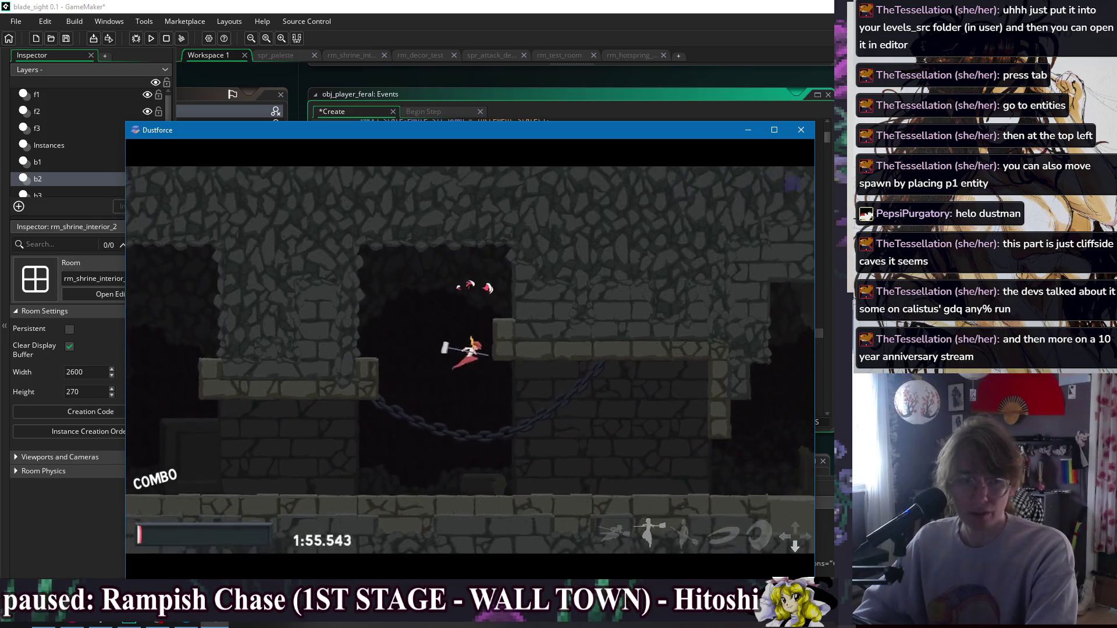
key("Right")
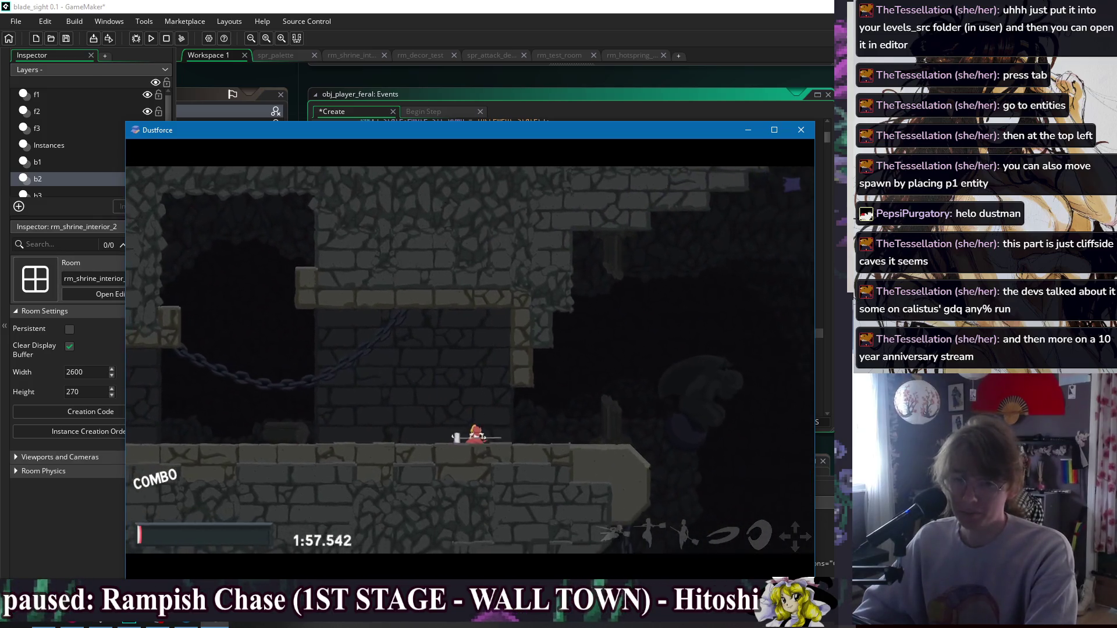
key("z")
key("s")
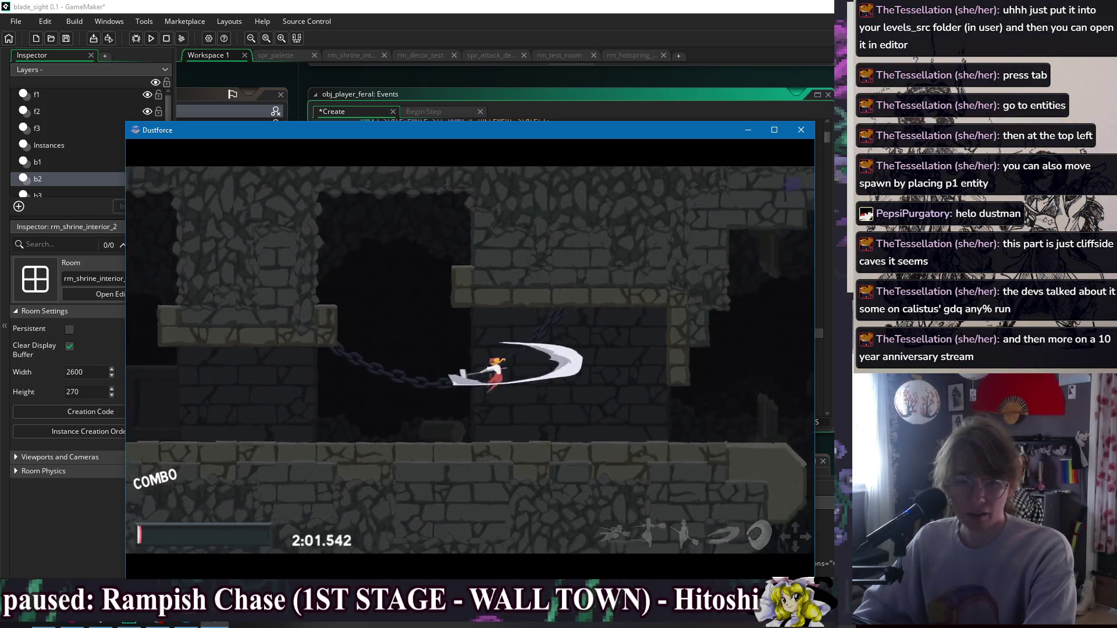
key("z")
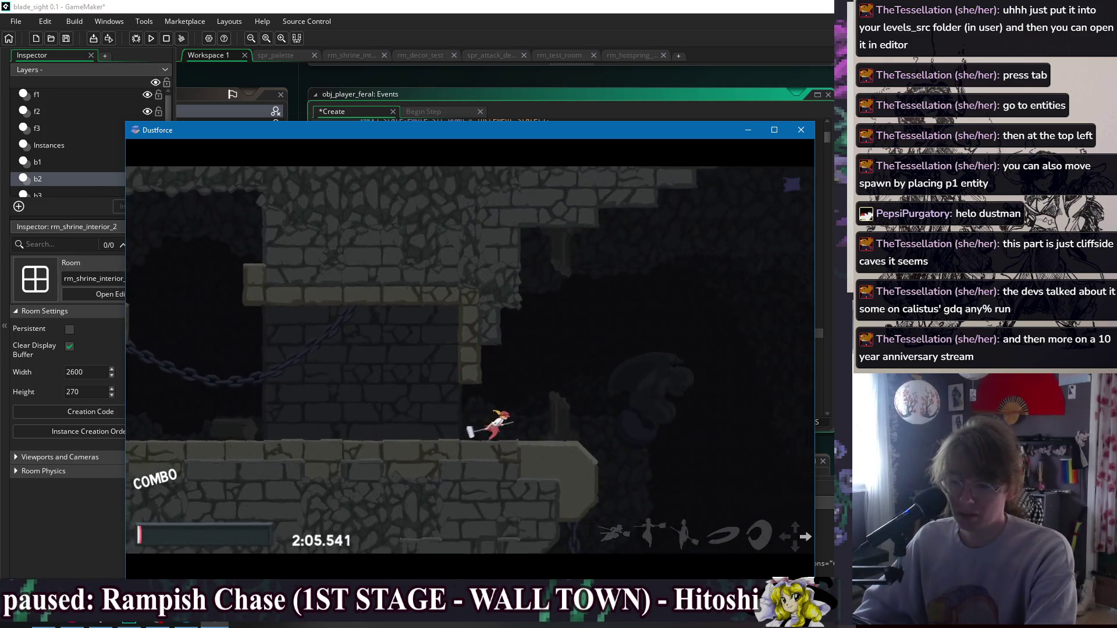
key("Left")
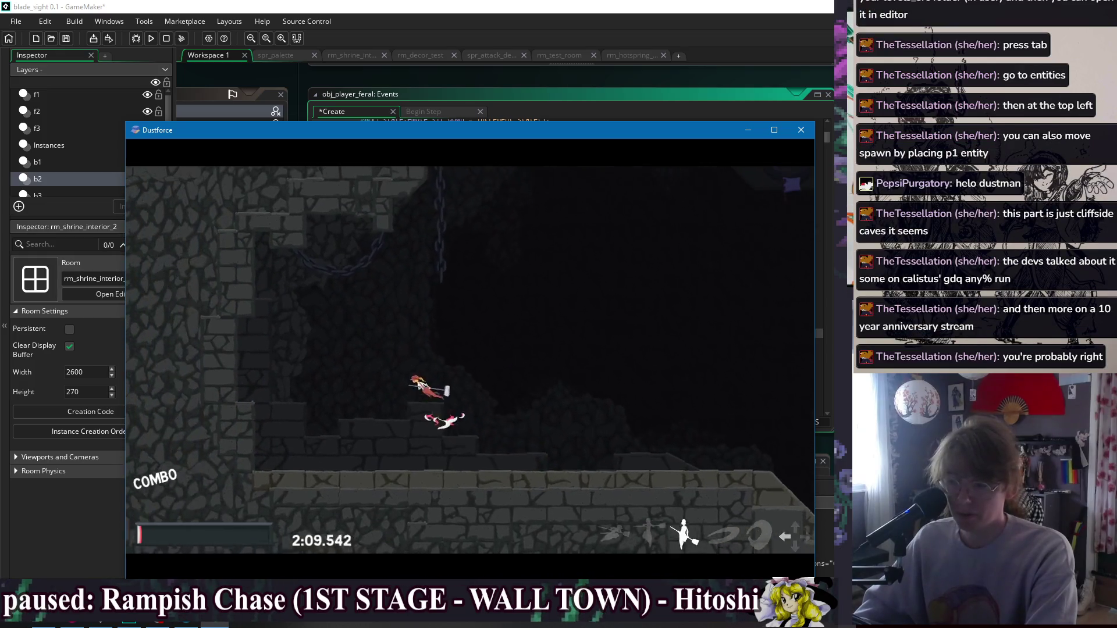
key("x")
Keep attacking and jumping through the caves until the level ends at 4:04.893.
key("Left")
key("z")
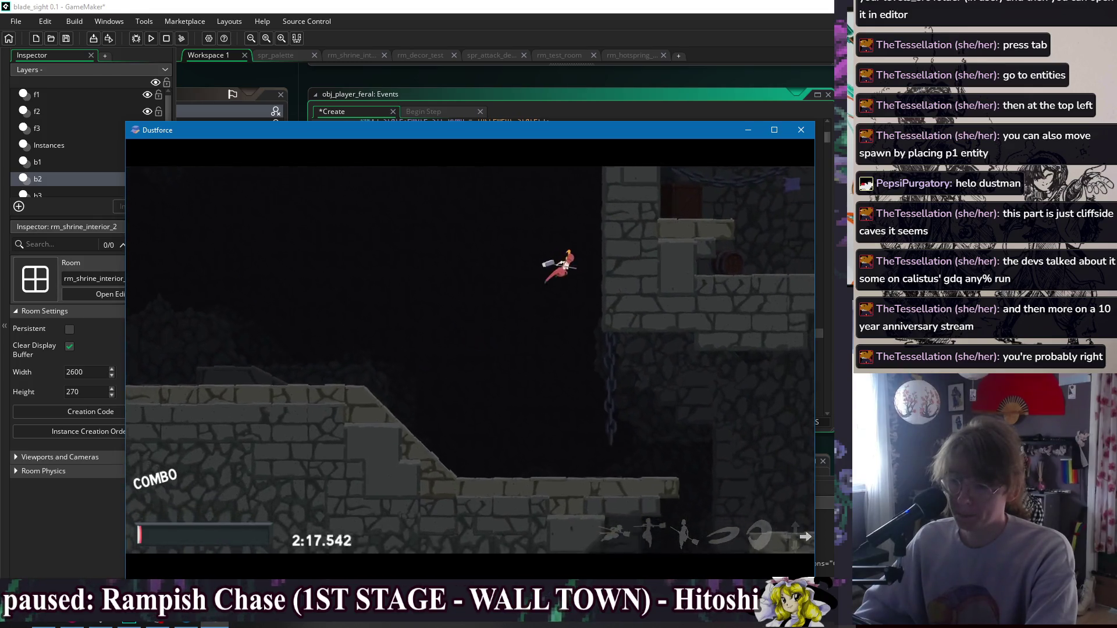
key("x")
key("Down")
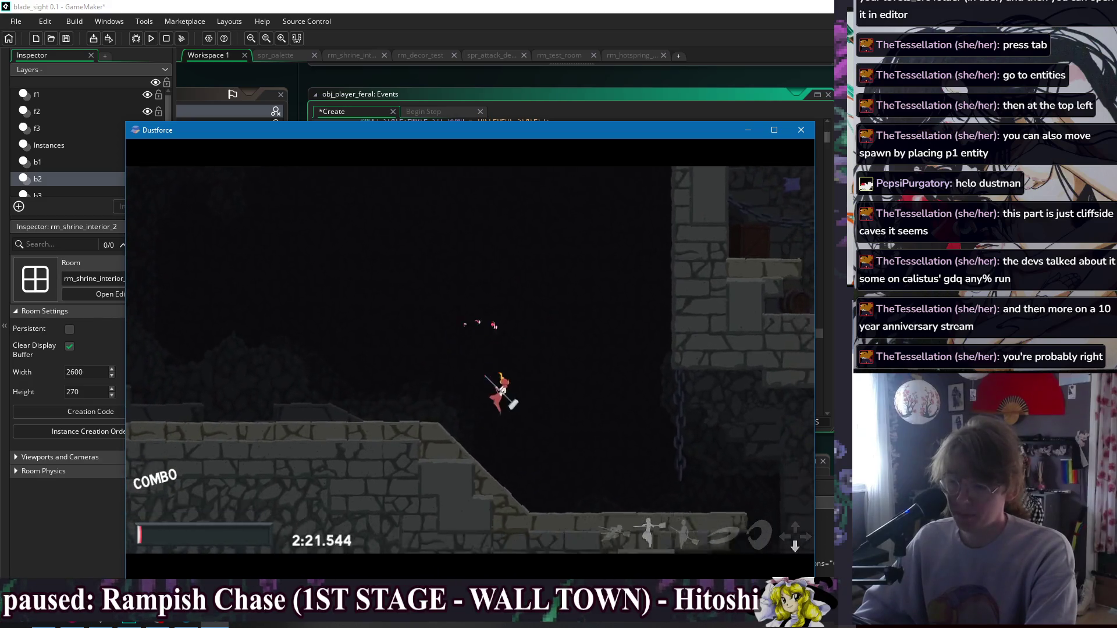
key("Left")
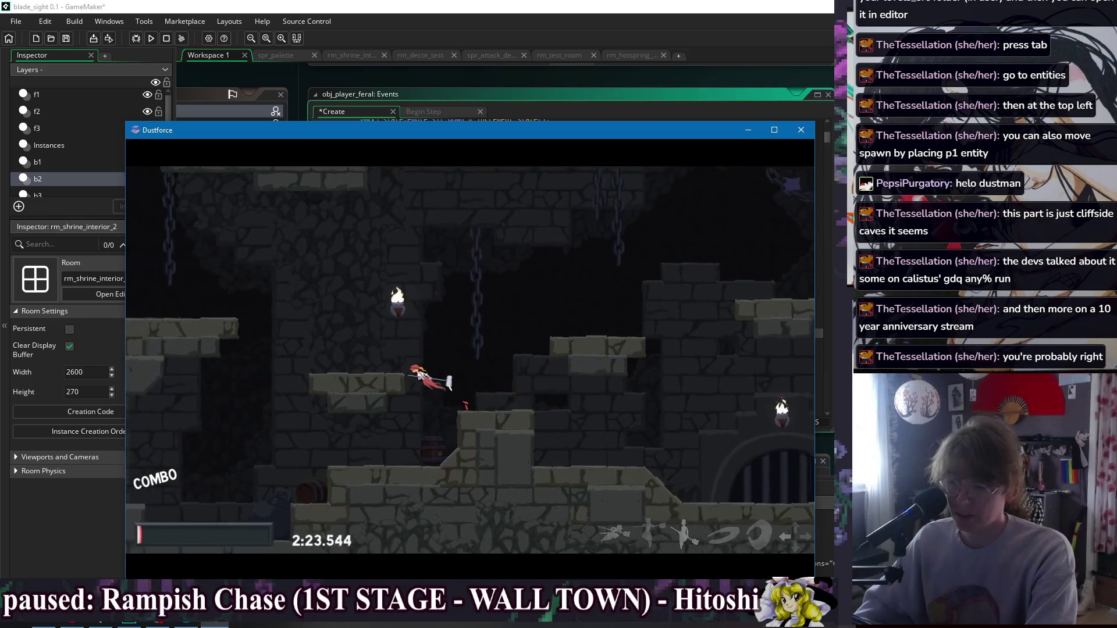
key("x")
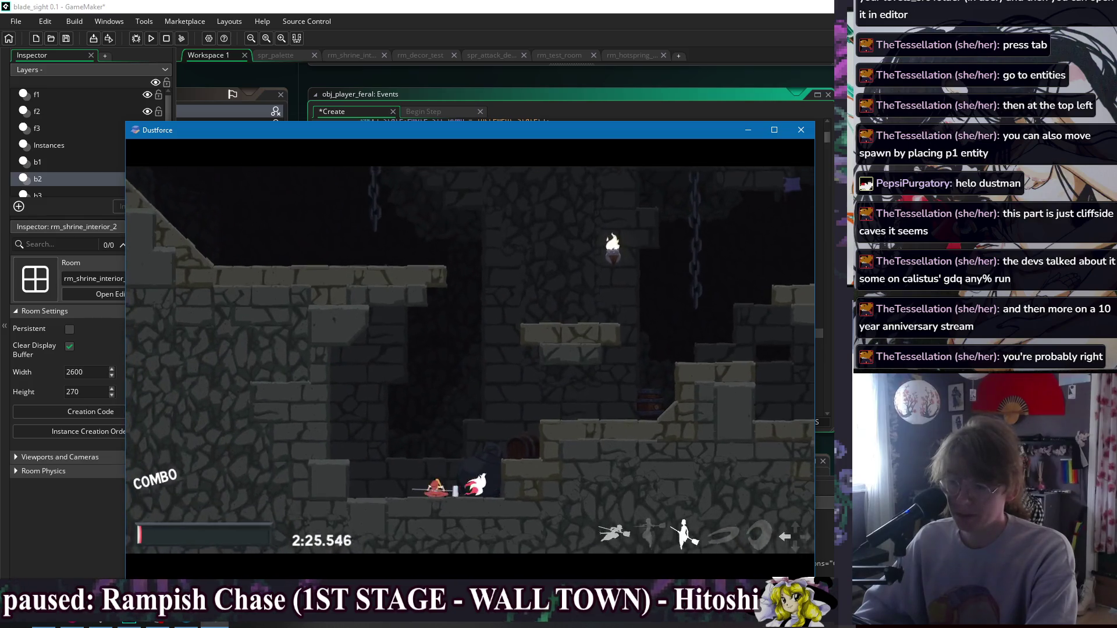
key("Right")
key("Up")
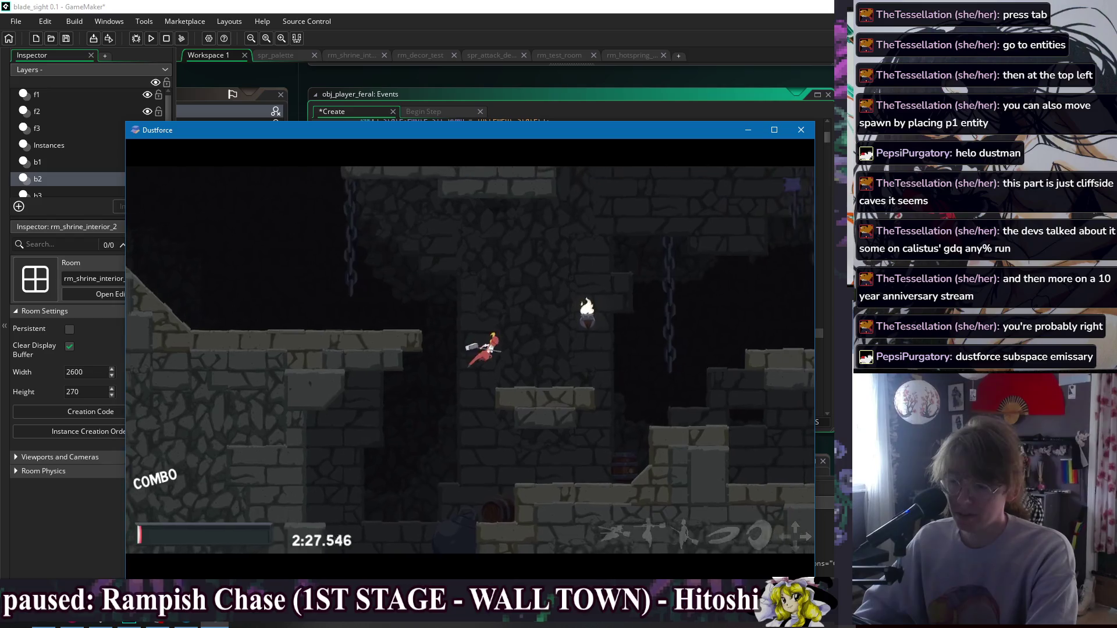
key("x")
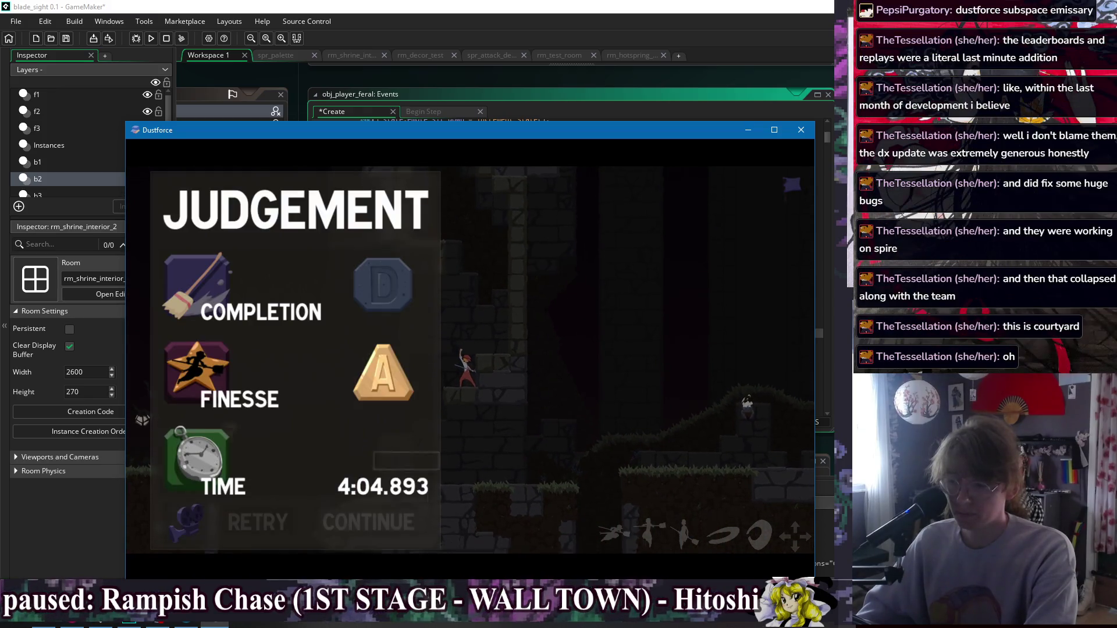
Dismiss the JUDGEMENT results and climb the character up the wall into the ruins.
key("Escape")
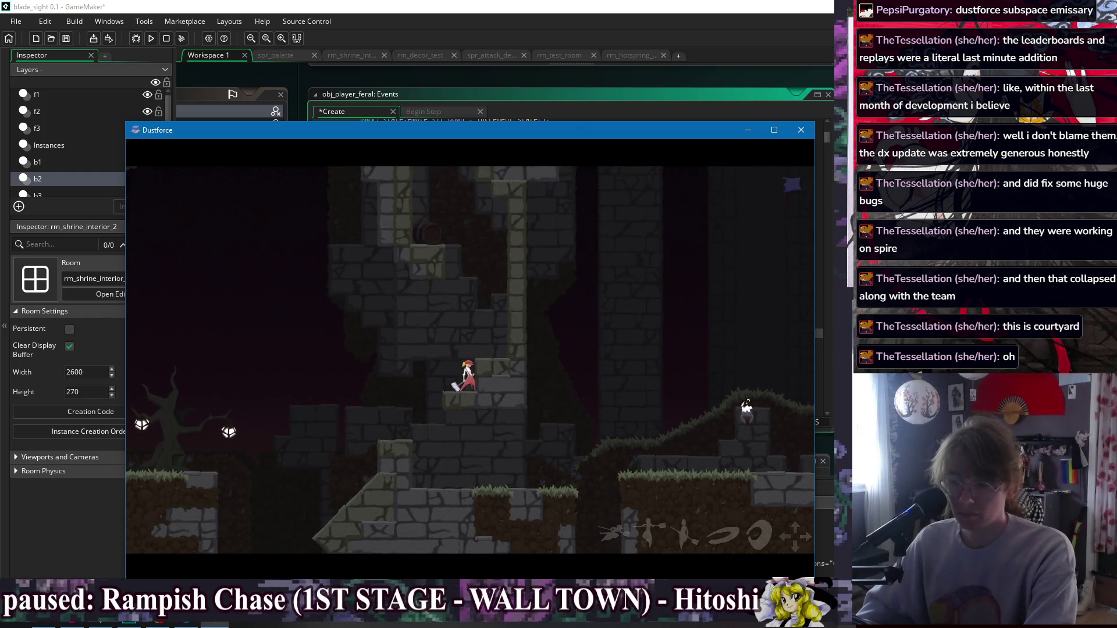
key("space")
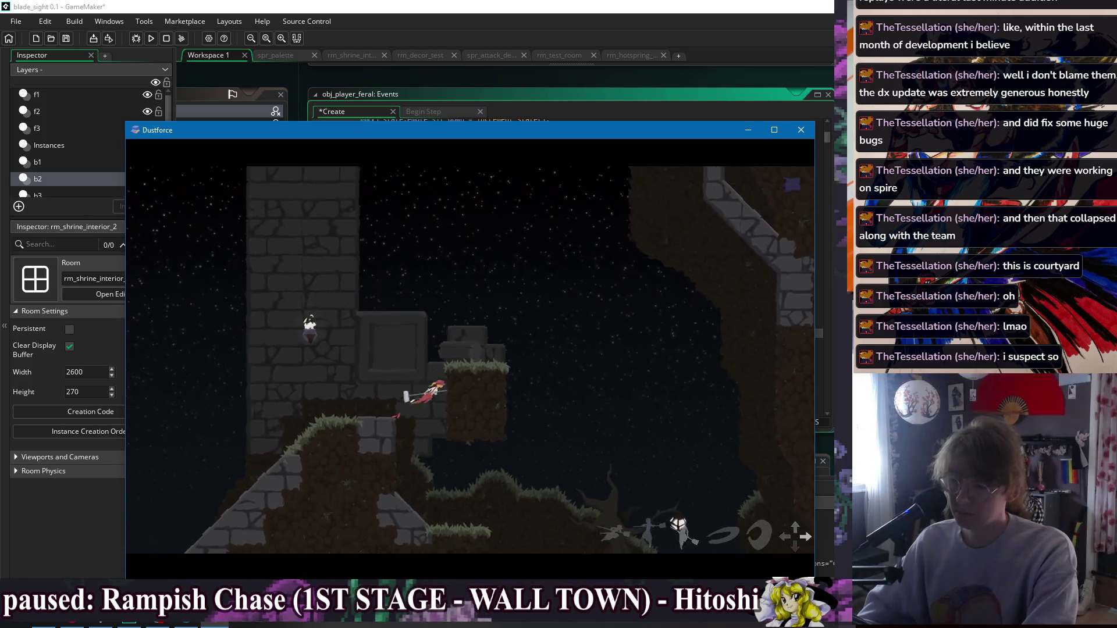
Jump, dash and drop left through the barred stone halls to the lower floor.
key("Left")
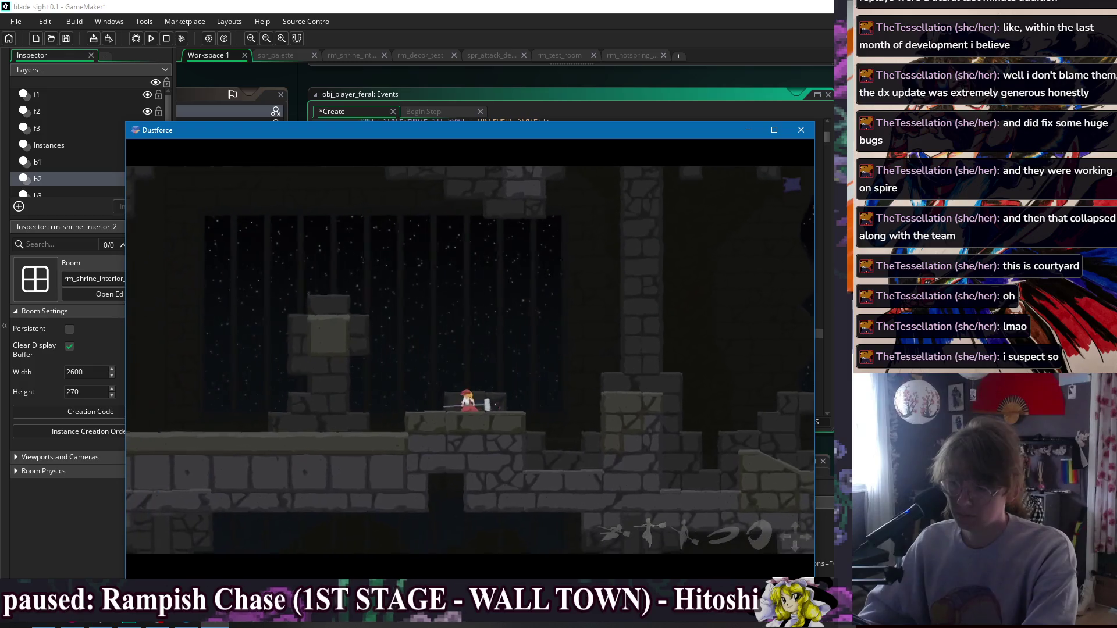
key("space")
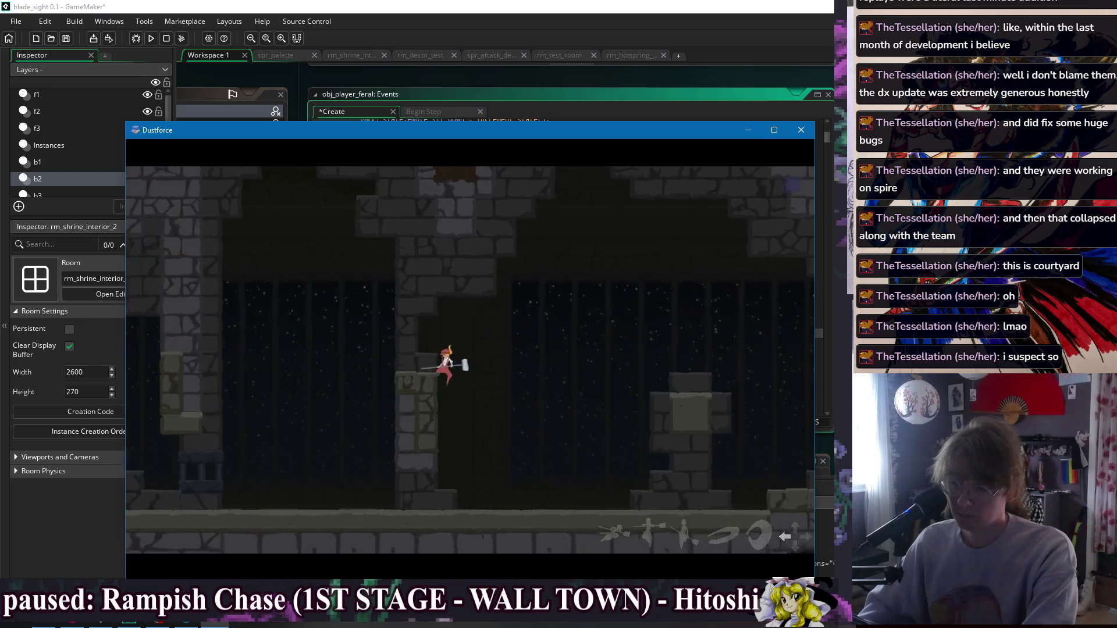
key("space")
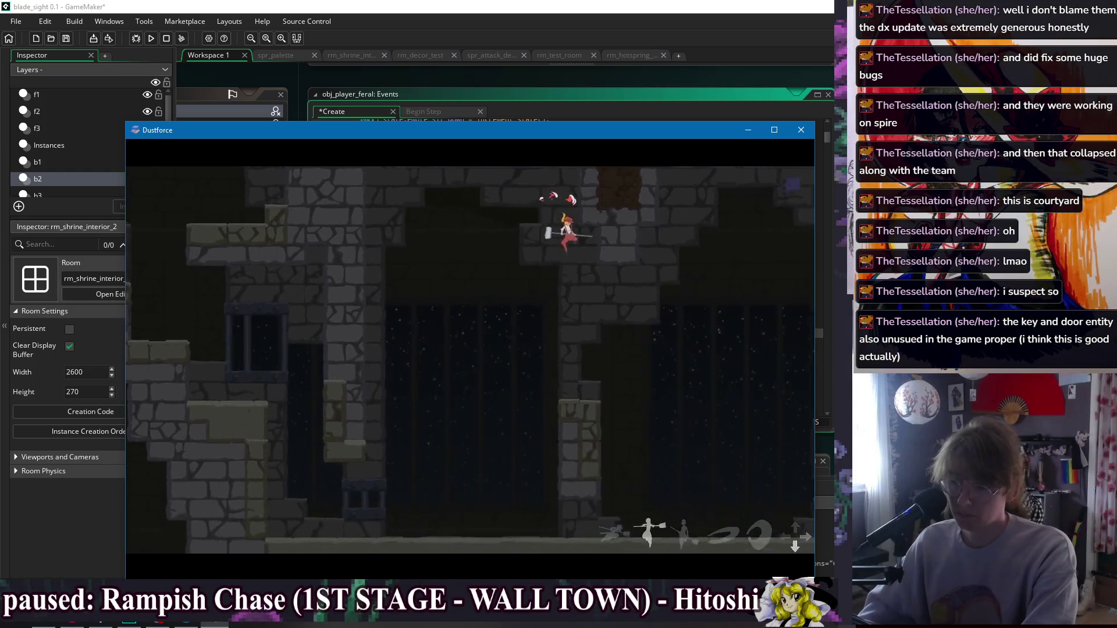
key("Left")
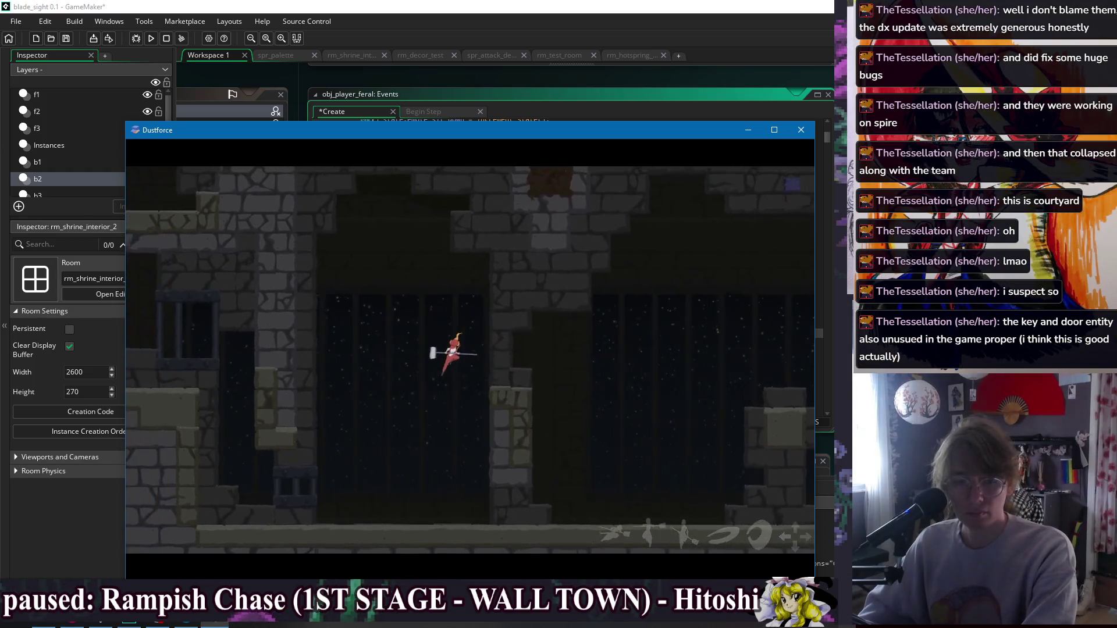
key("Left")
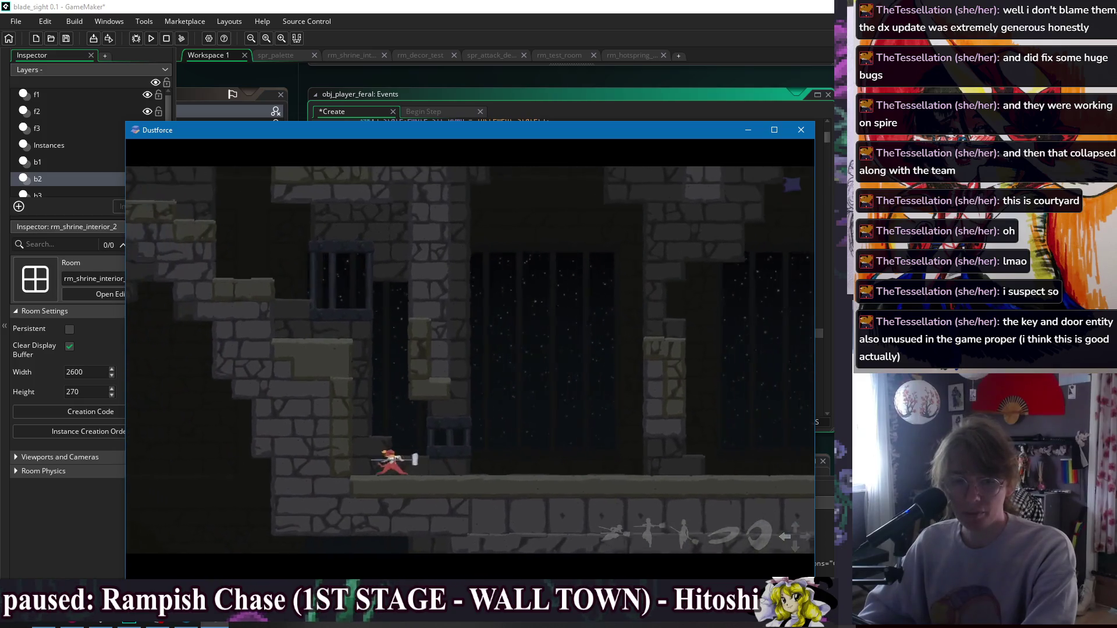
key("x")
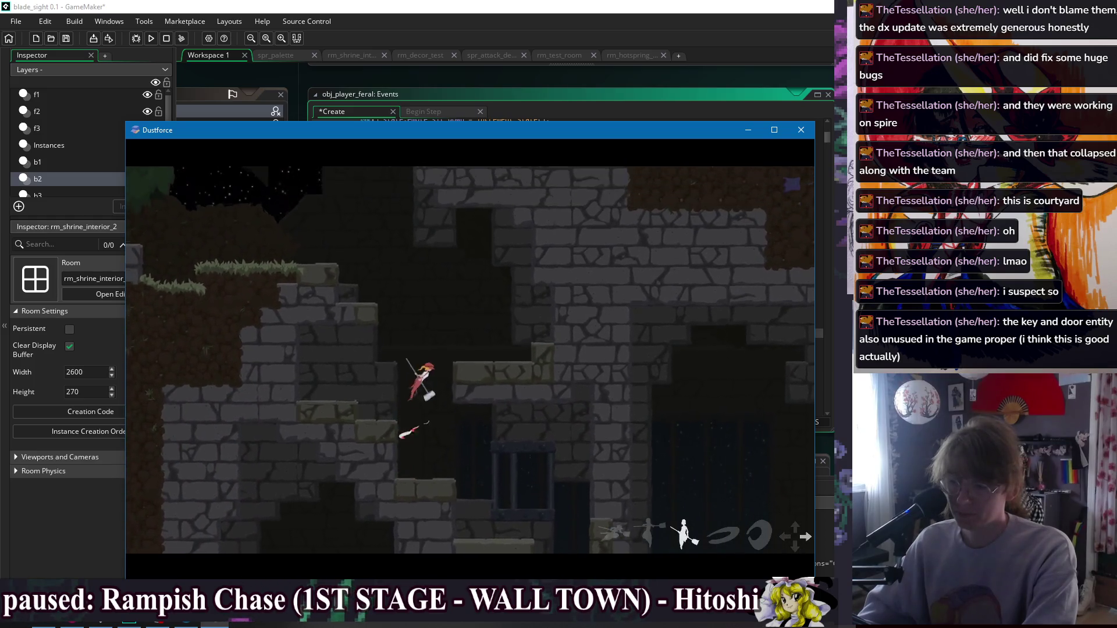
Attack the enemy from the higher ledge and spin-attack left onto the grassy ledge.
key("x")
key("Right")
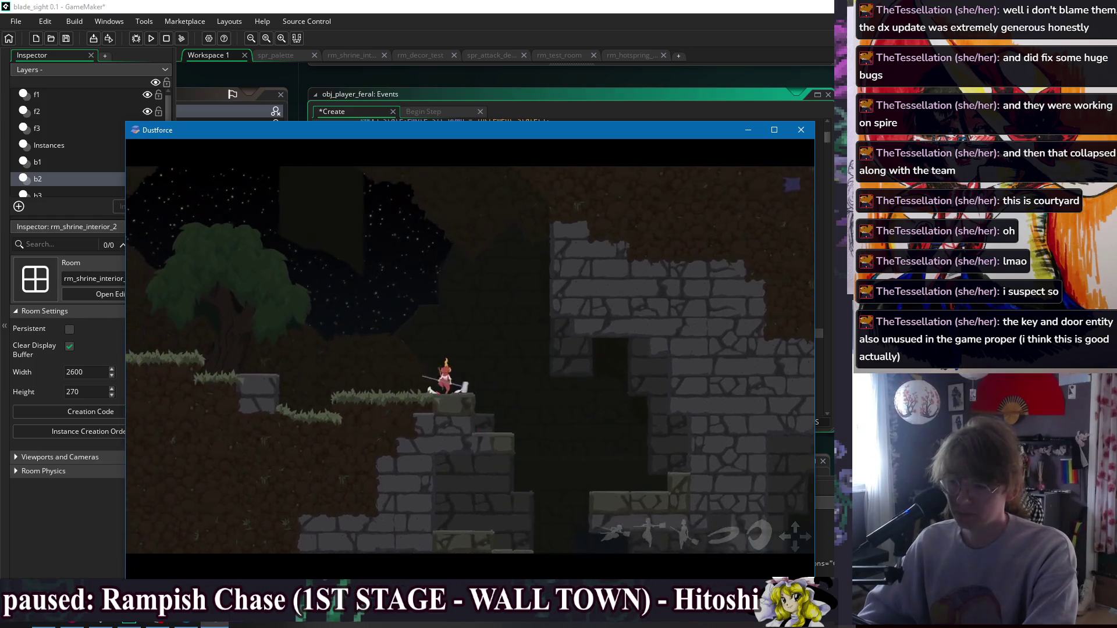
key("Left")
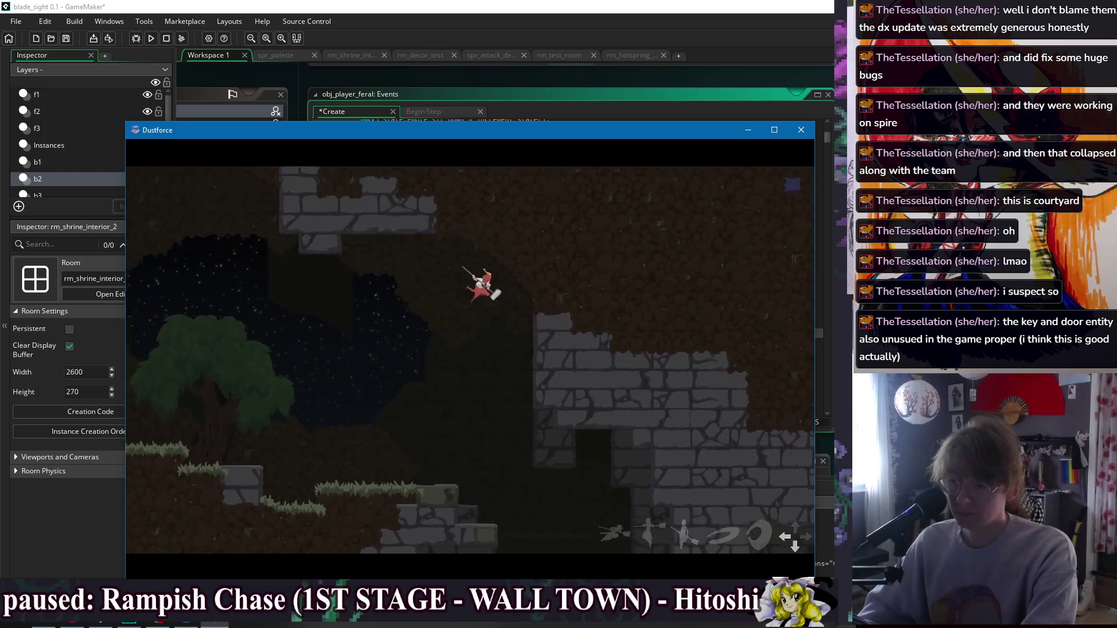
key("x")
key("Left")
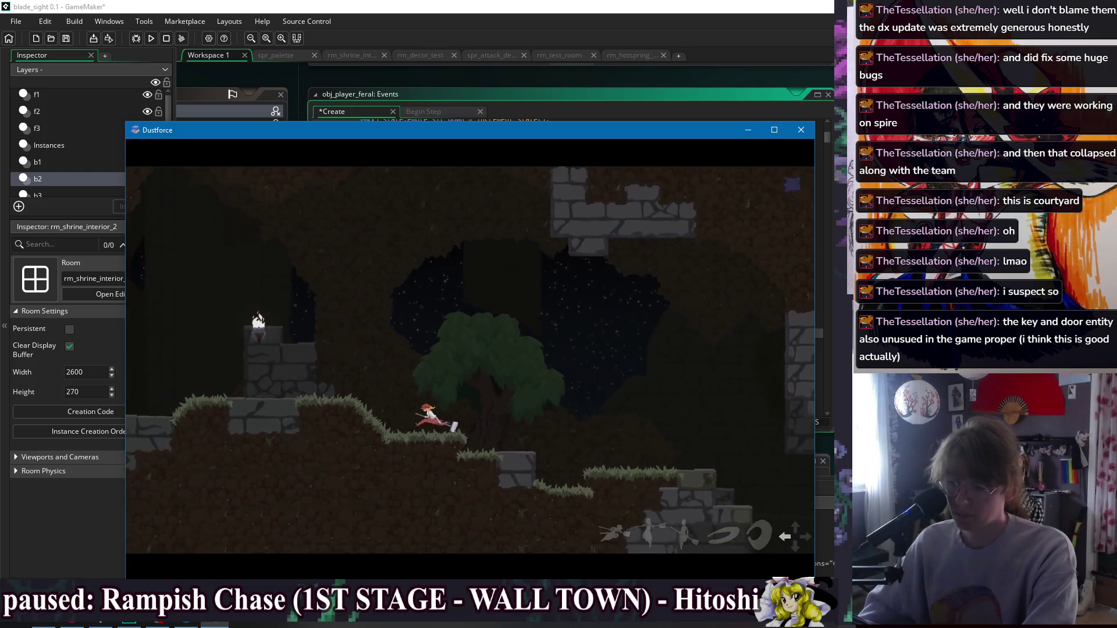
Run left onto the gazebo ledge and jump up from it attacking.
key("x")
key("Left")
key("x")
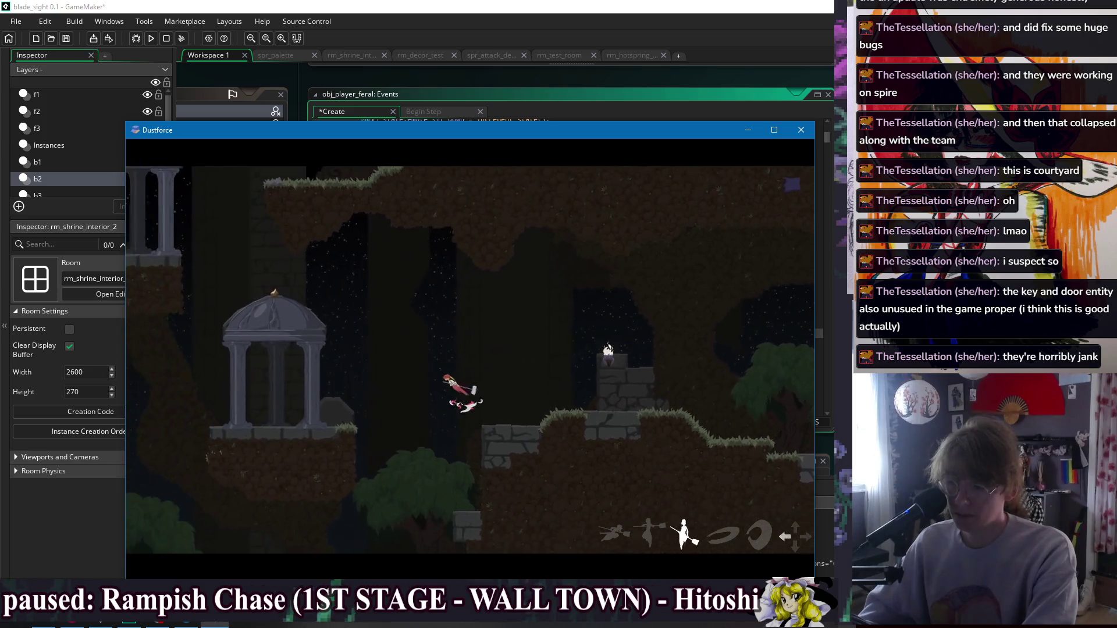
key("z")
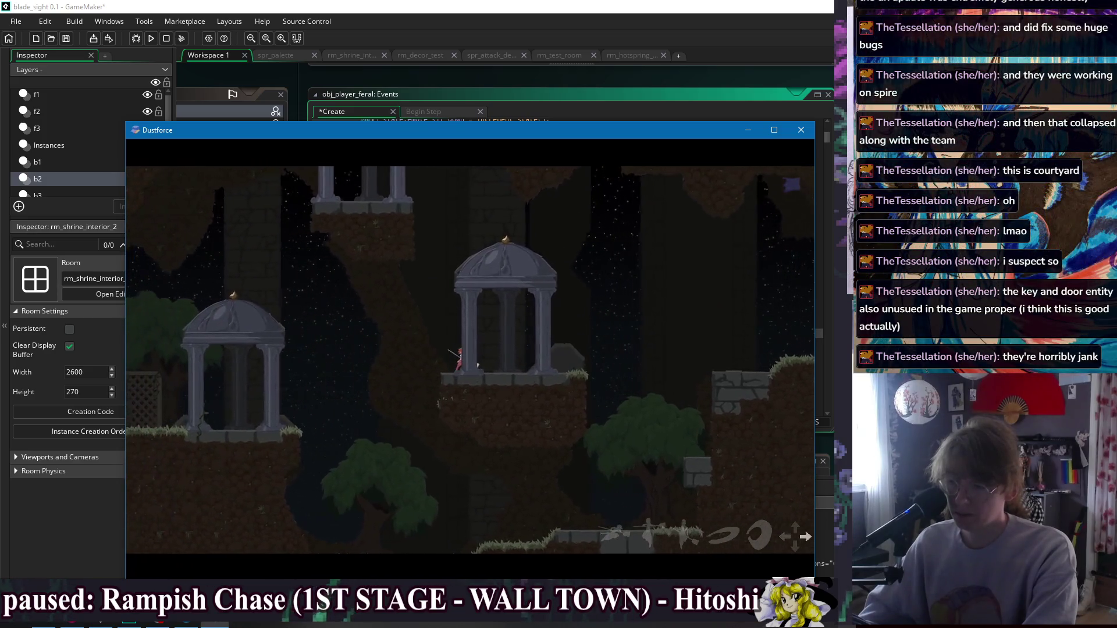
key("x")
Move right along the grassy ledge, then climb left up the wall under the gazebo.
key("Right")
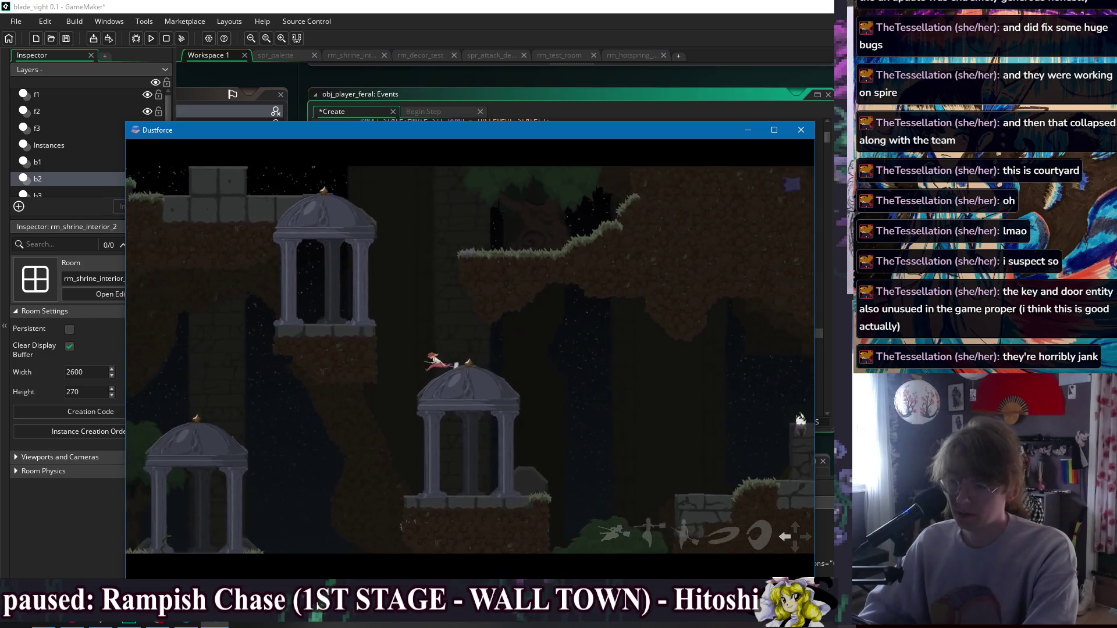
key("Down")
key("Left")
key("z")
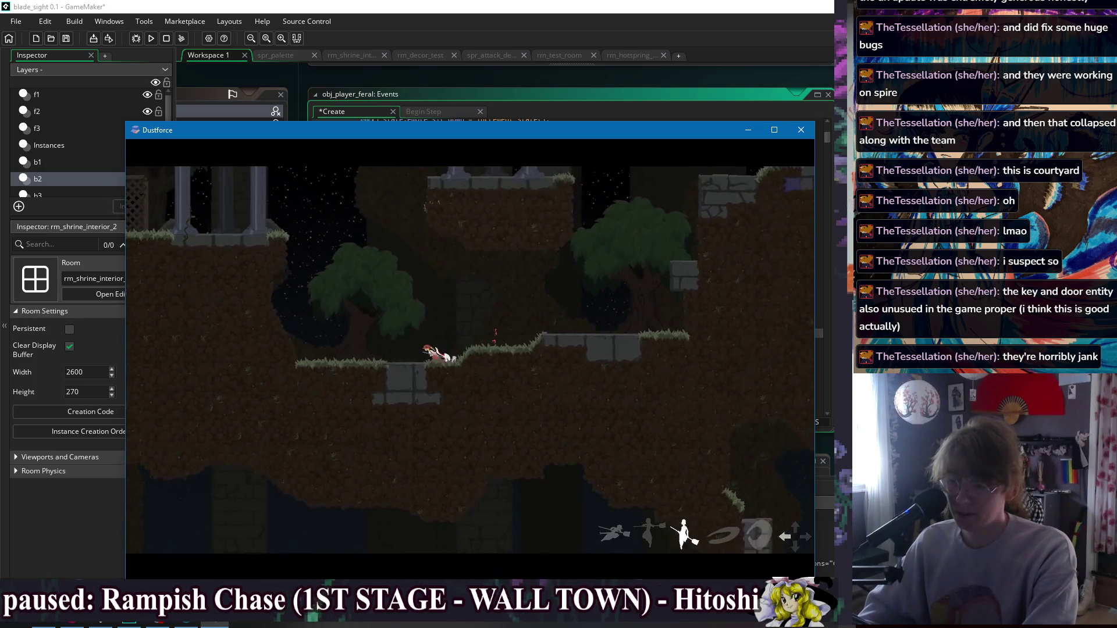
key("x")
Run and air-dash left past the gazebo onto a ledge on the grassy slope.
key("Left")
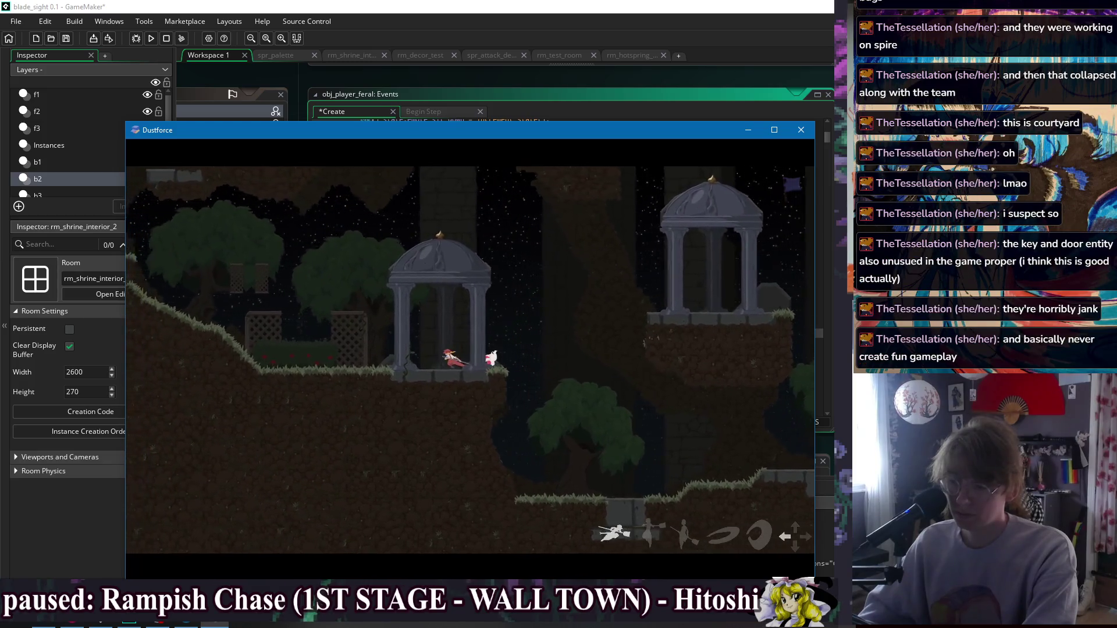
key("Left")
key("Left")
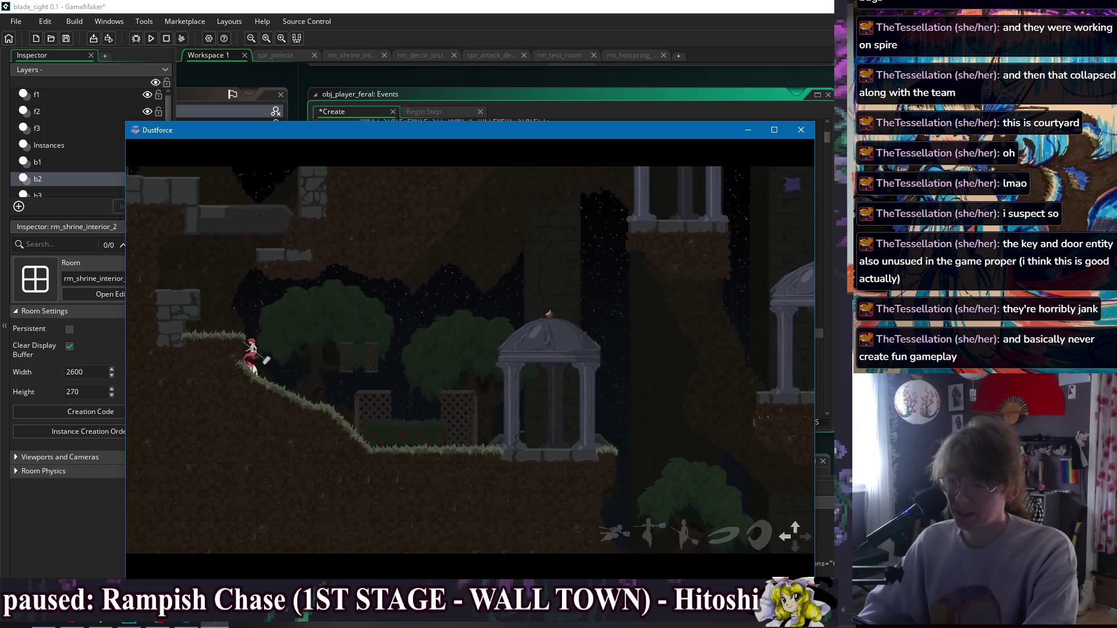
key("Left")
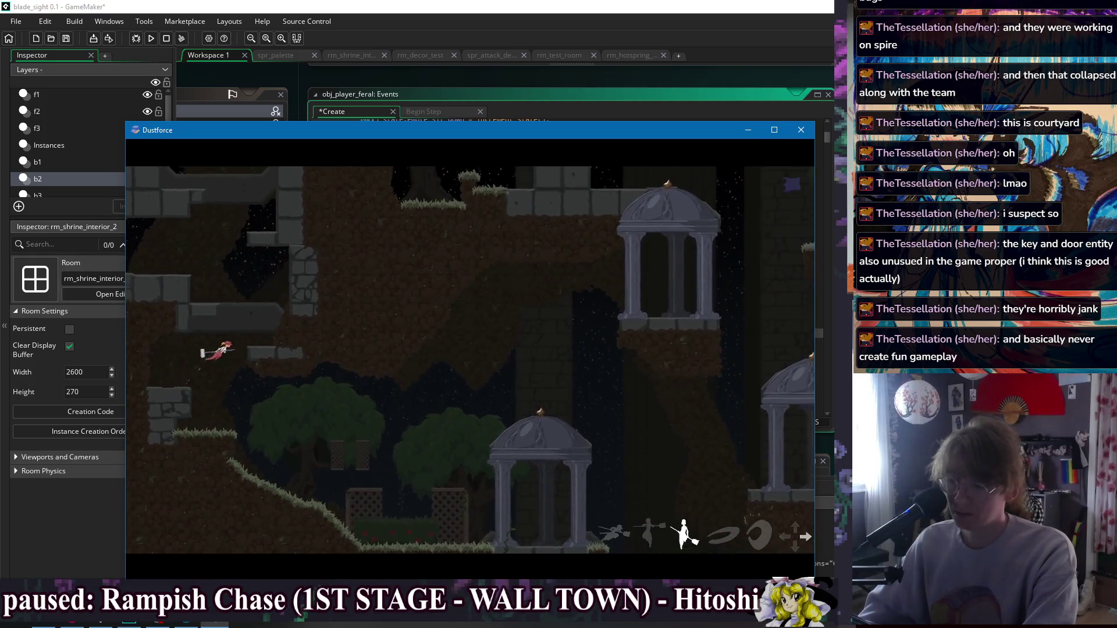
Head right up the slope, run up the wall attacking, and jump up-right.
key("Right")
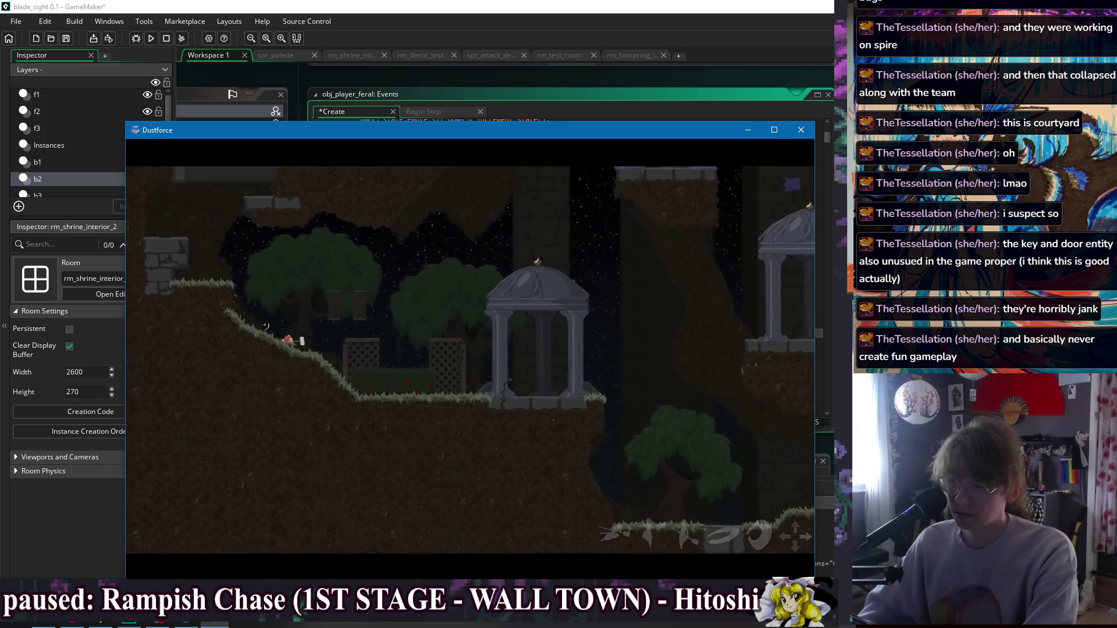
key("Right")
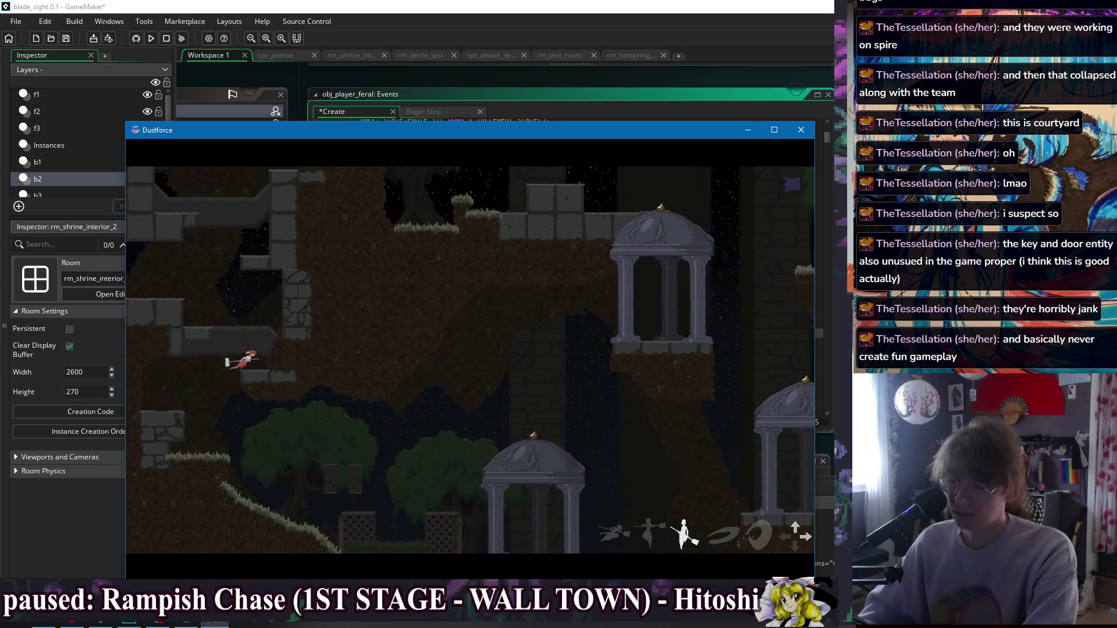
key("Right")
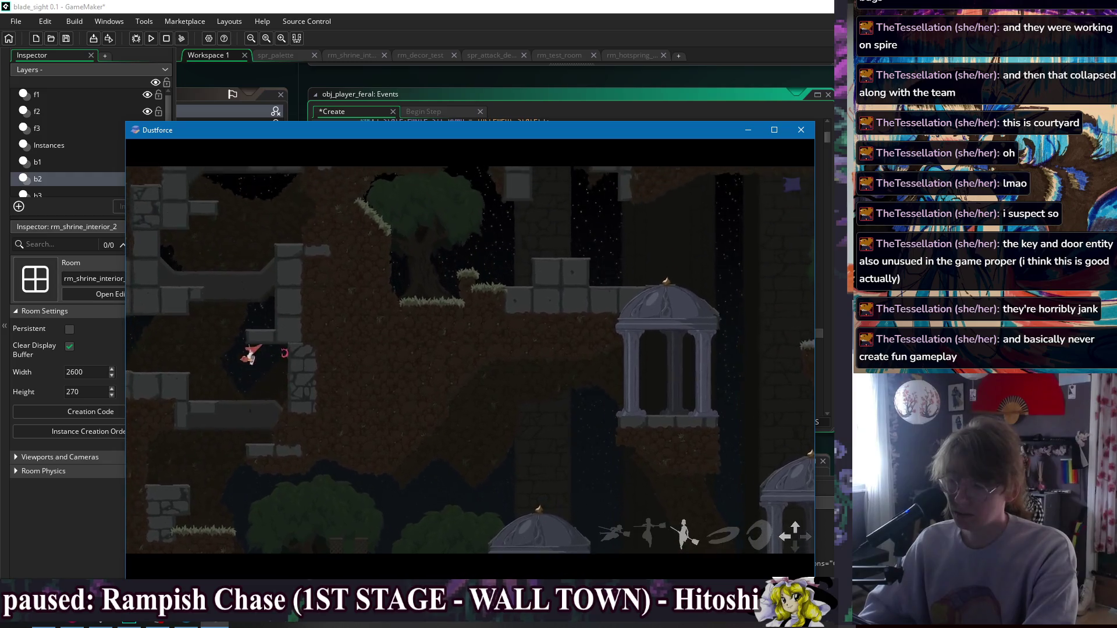
key("Up")
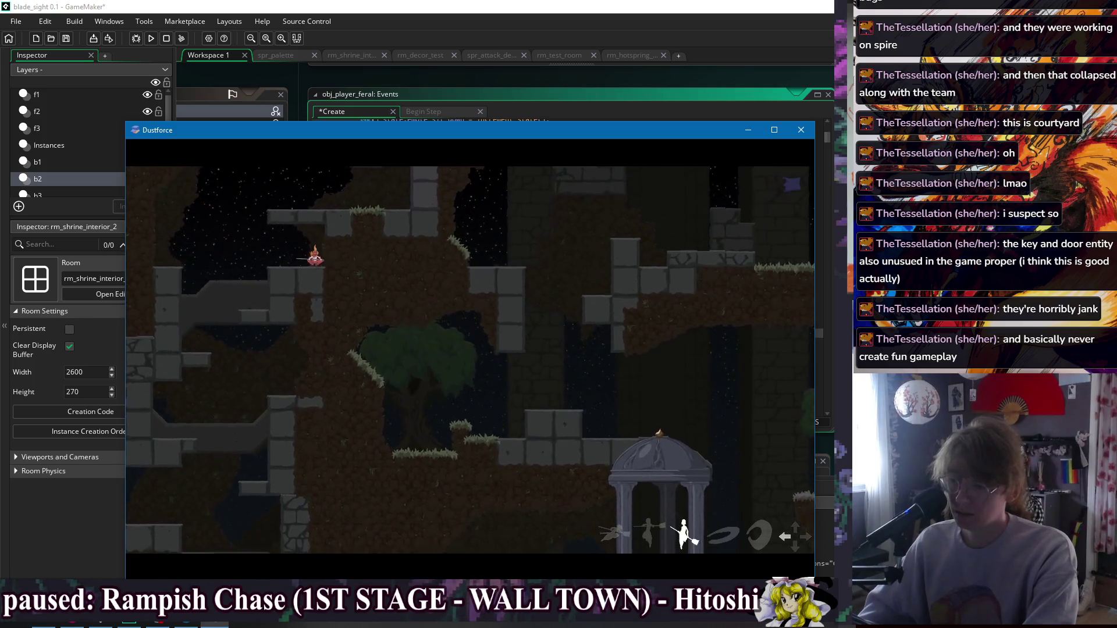
Travel left along the upper ledges with a light attack, then drop down.
key("Left")
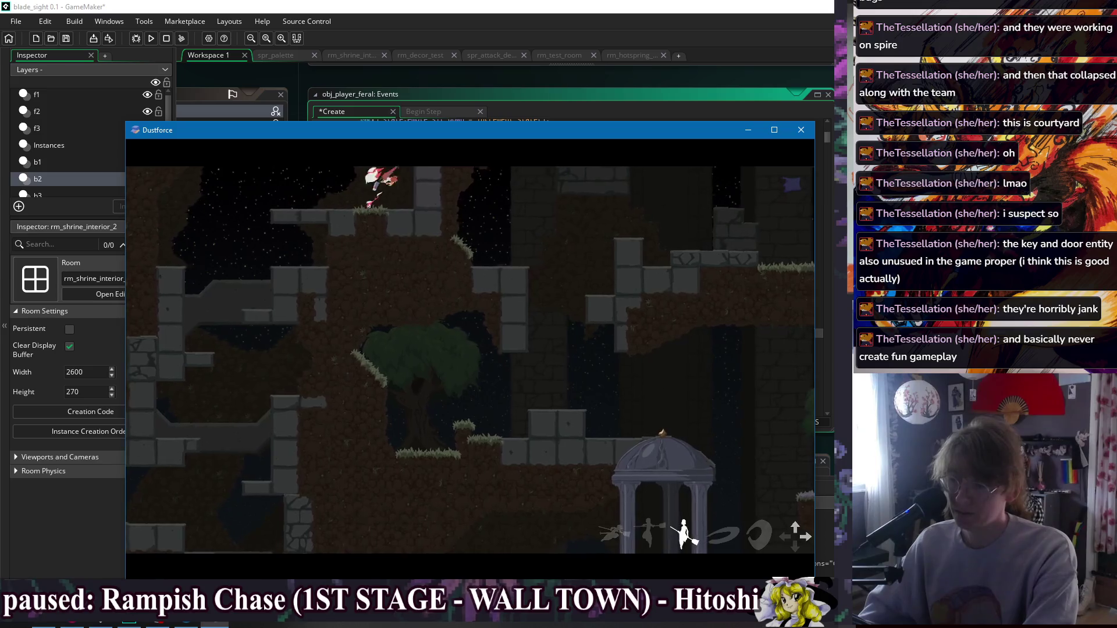
key("a")
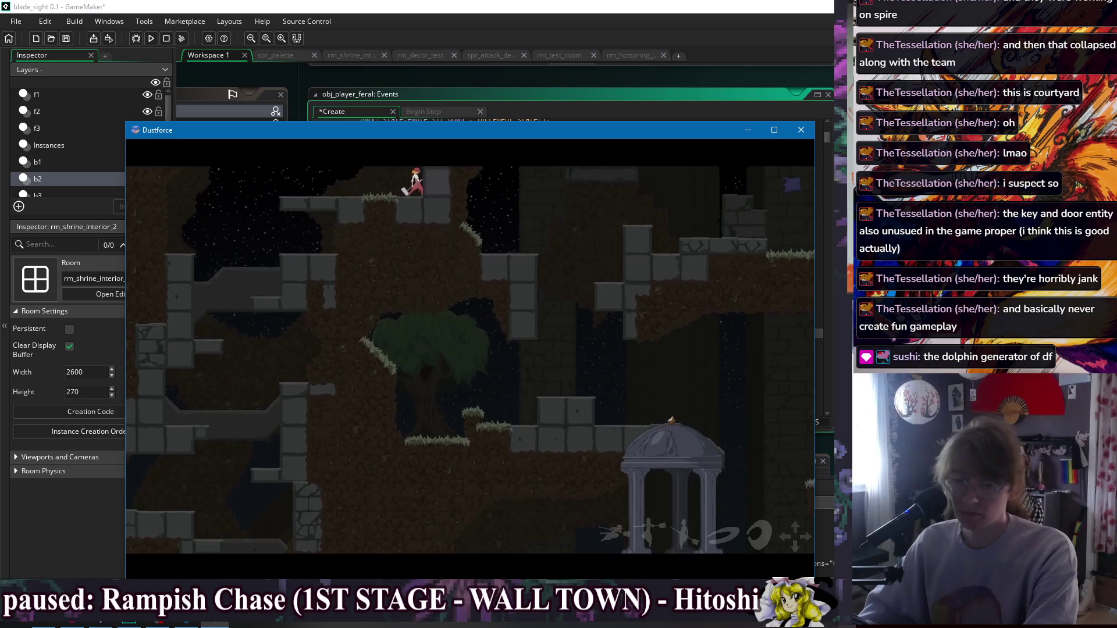
key("Left")
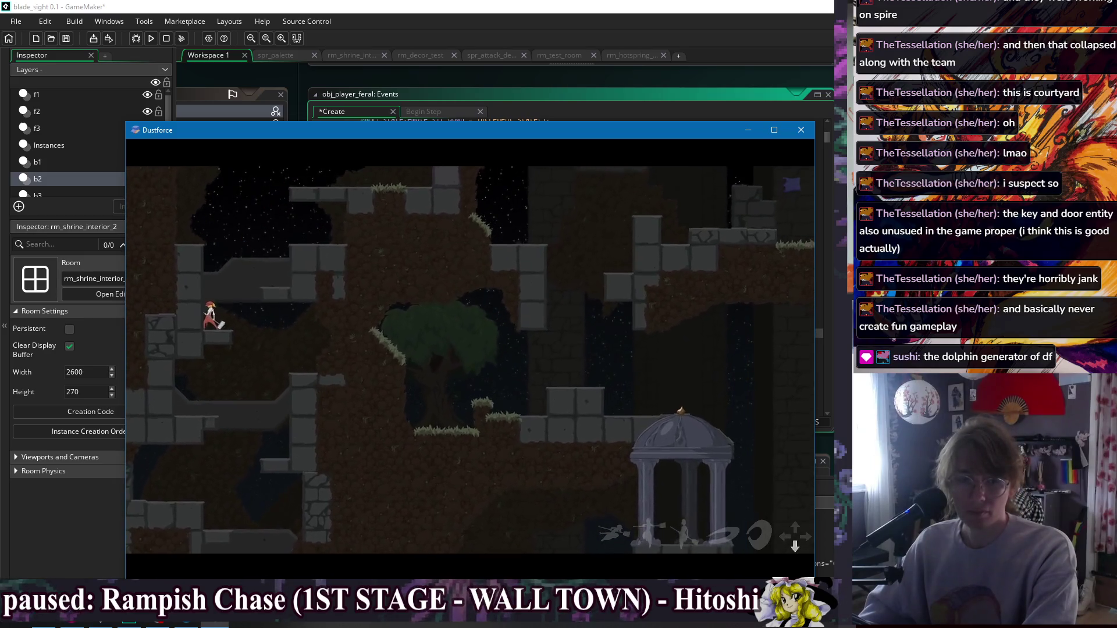
key("Down")
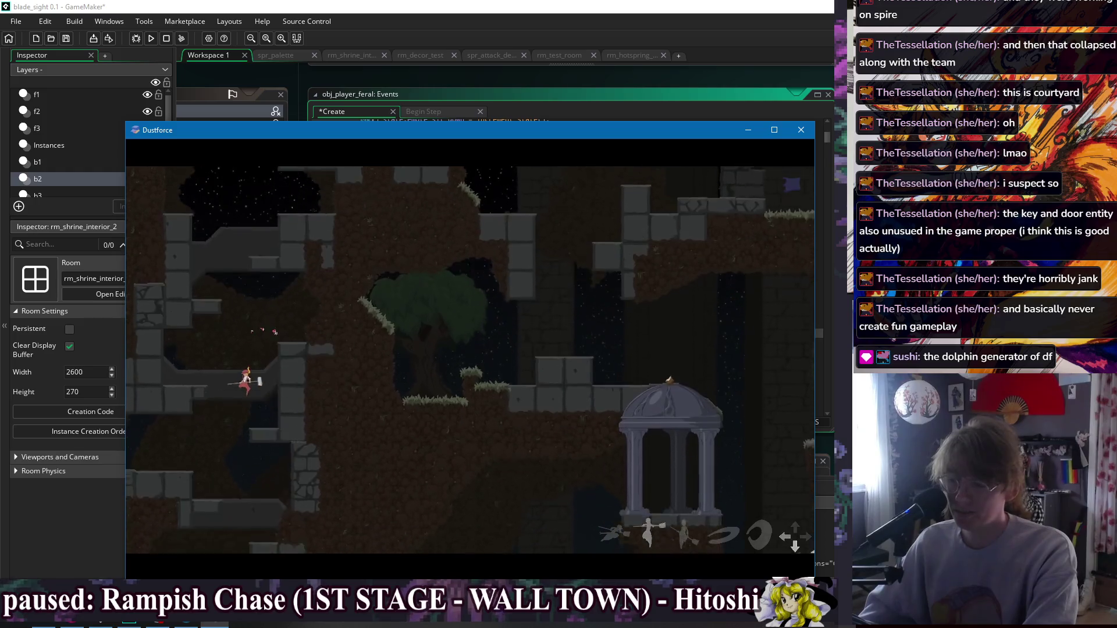
Run and jump right past the gazebos, air-dashing across the higher ledge.
key("Right")
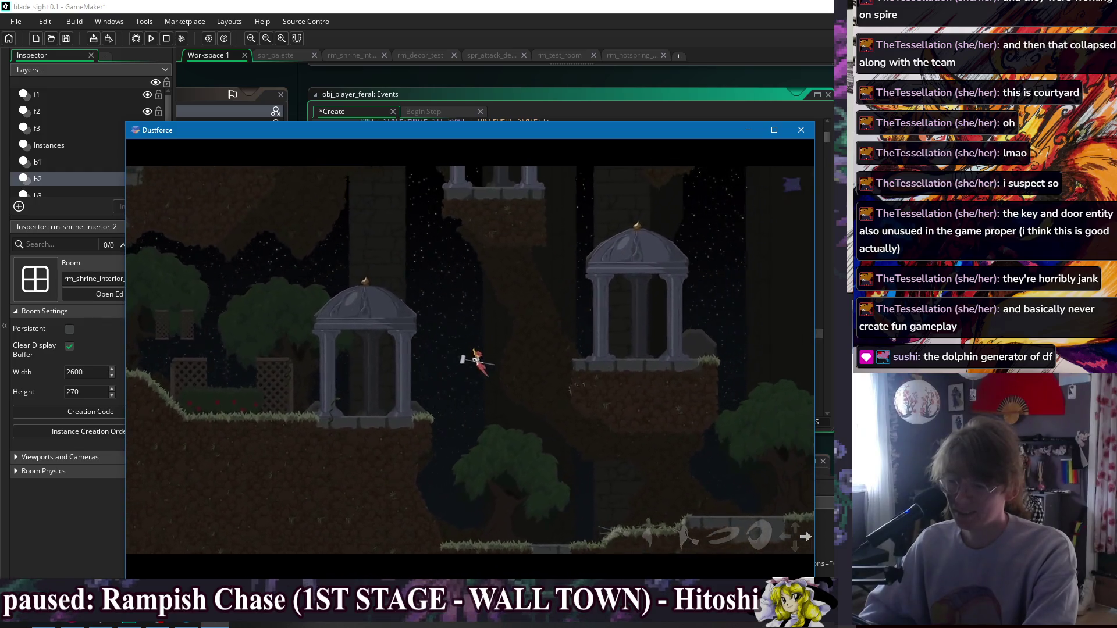
key("z")
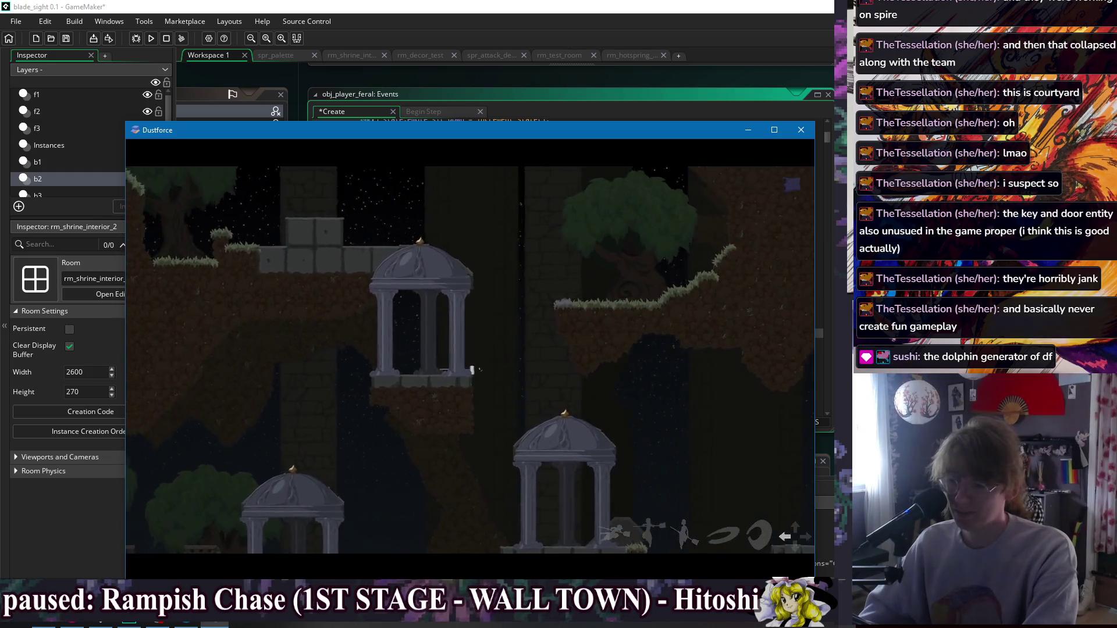
key("Right")
key("z")
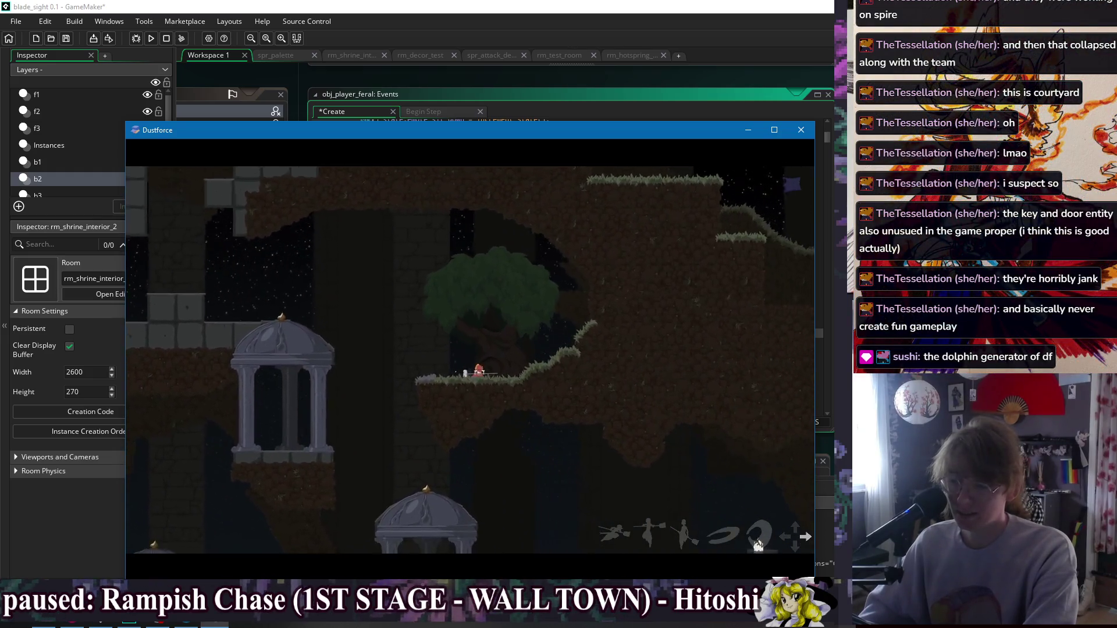
key("z")
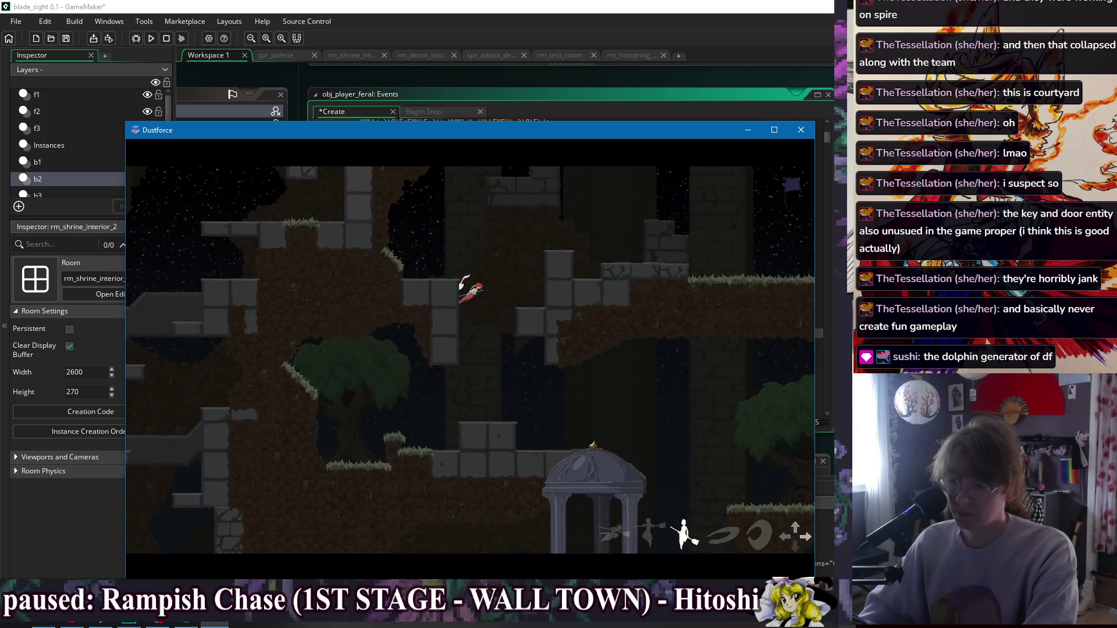
key("x")
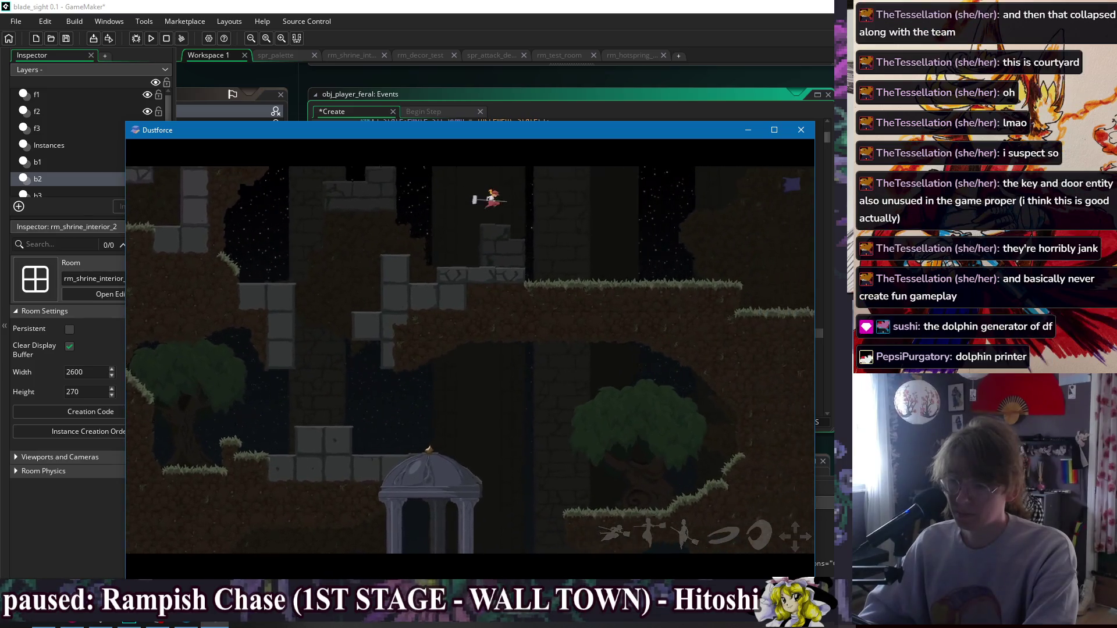
key("Right")
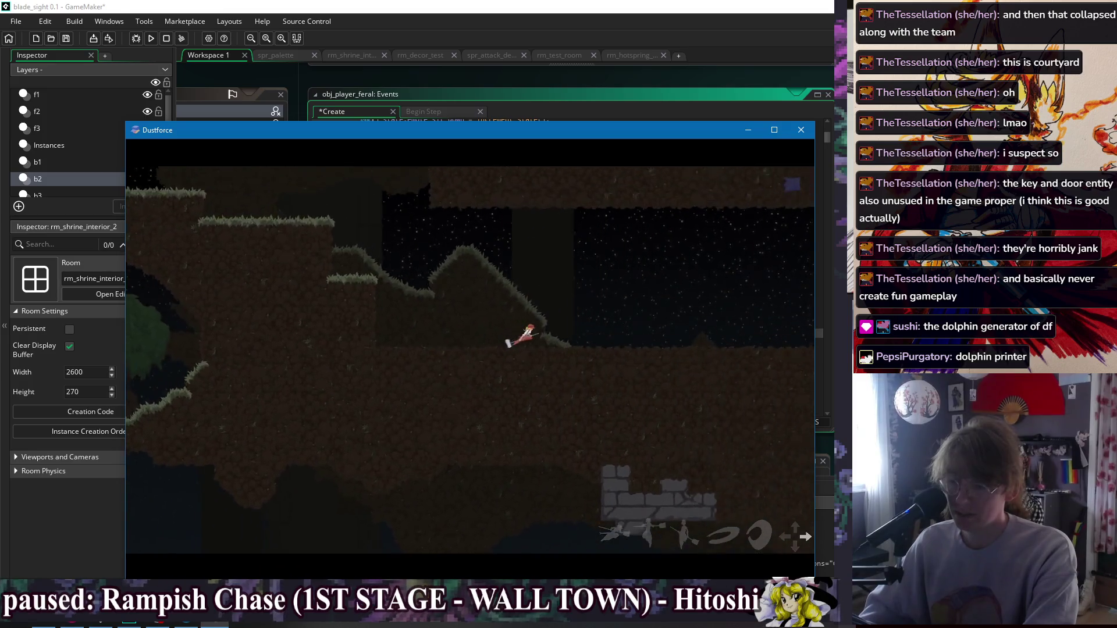
Run right, then dash up-left with an upward slash and descend toward the grassy slope.
key("Right")
key("Right")
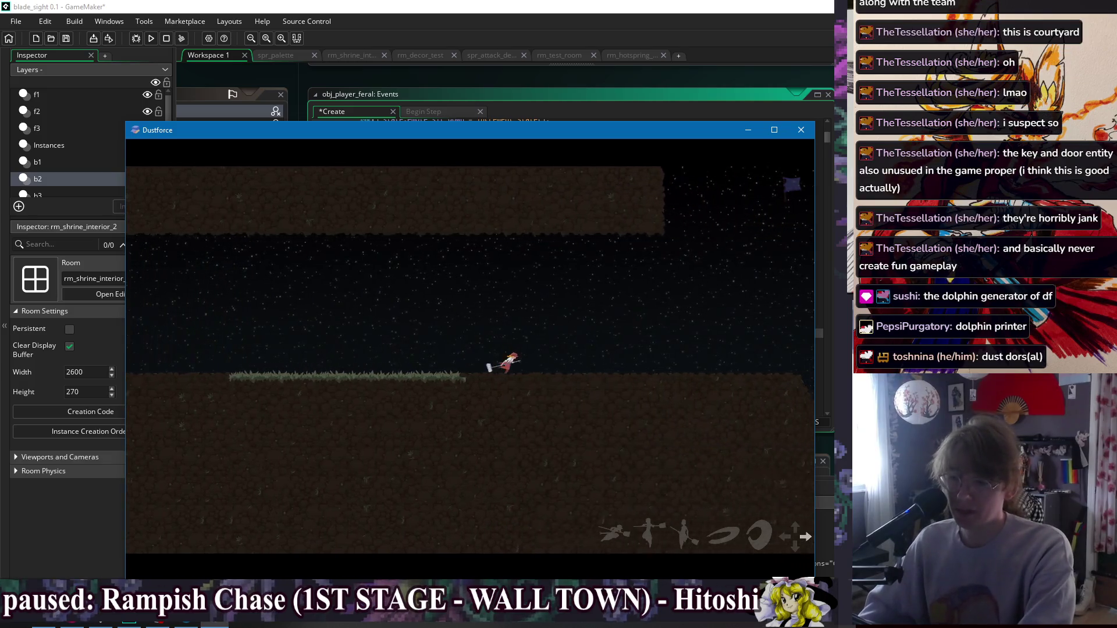
key("x")
key("x")
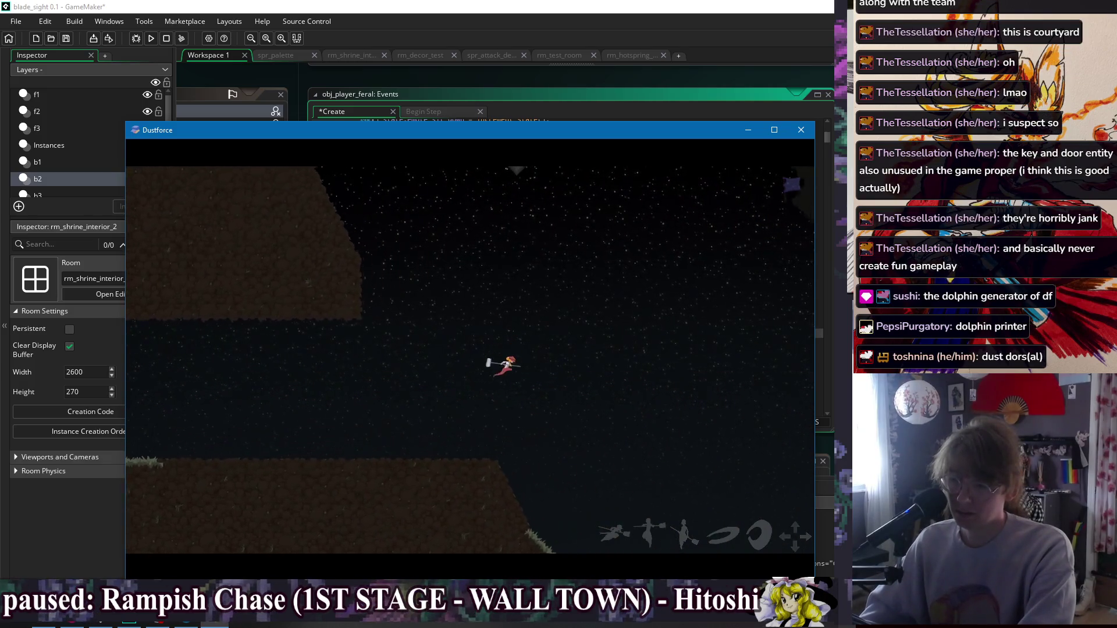
key("Left")
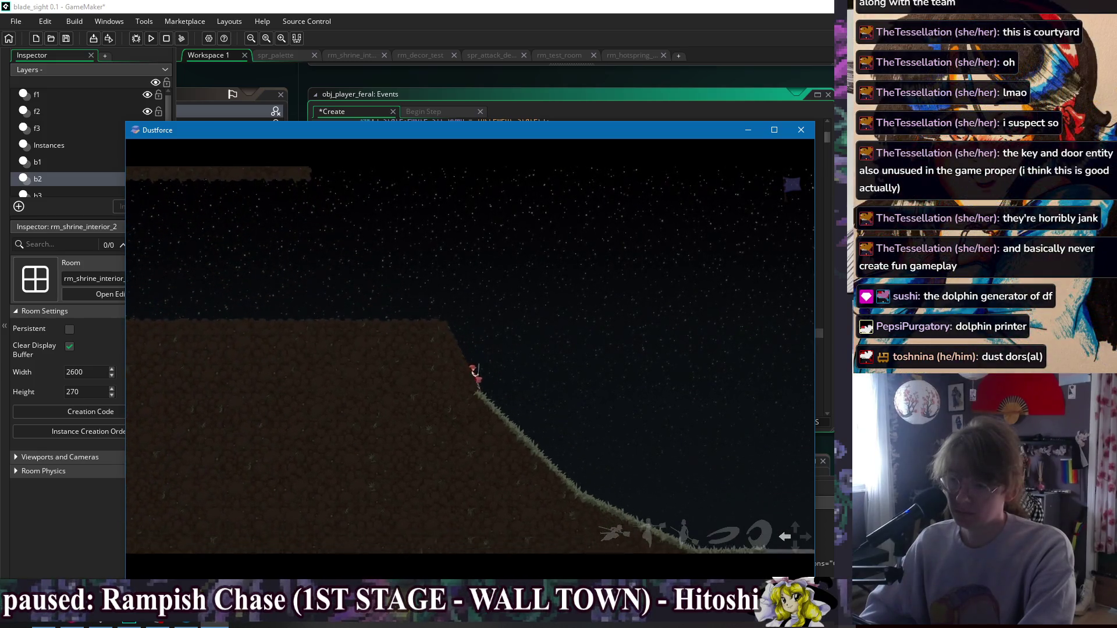
key("shift")
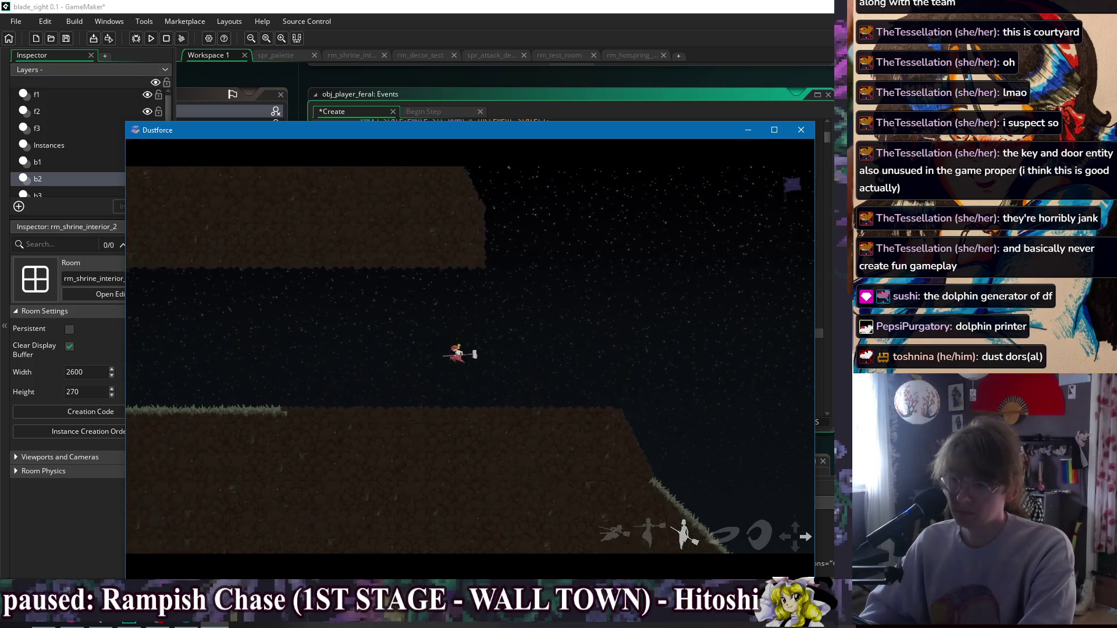
key("Up")
key("c")
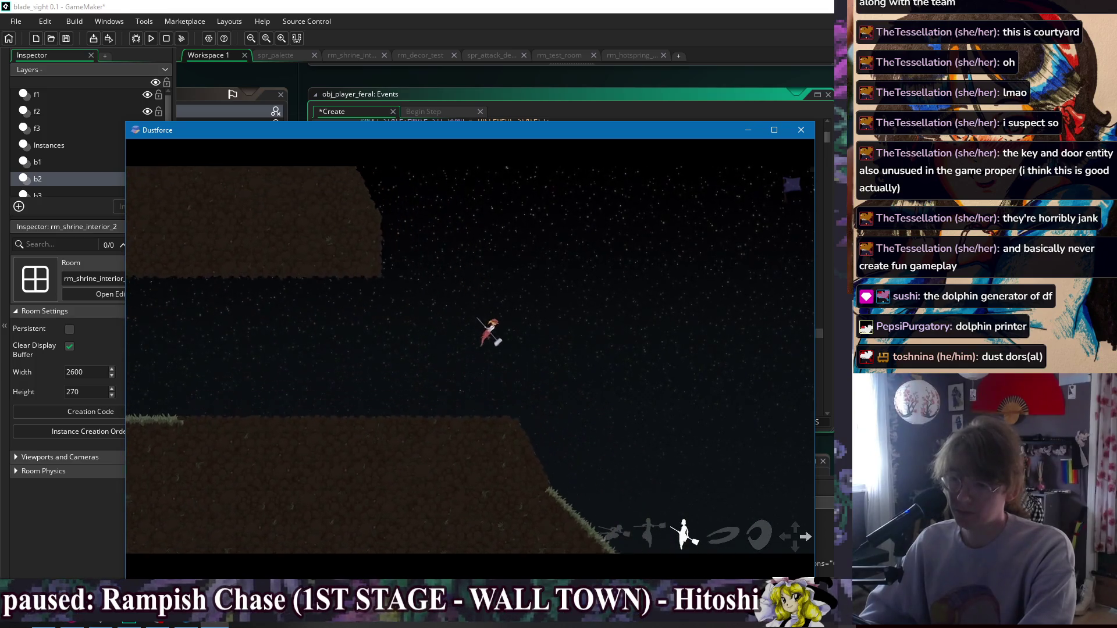
key("Left")
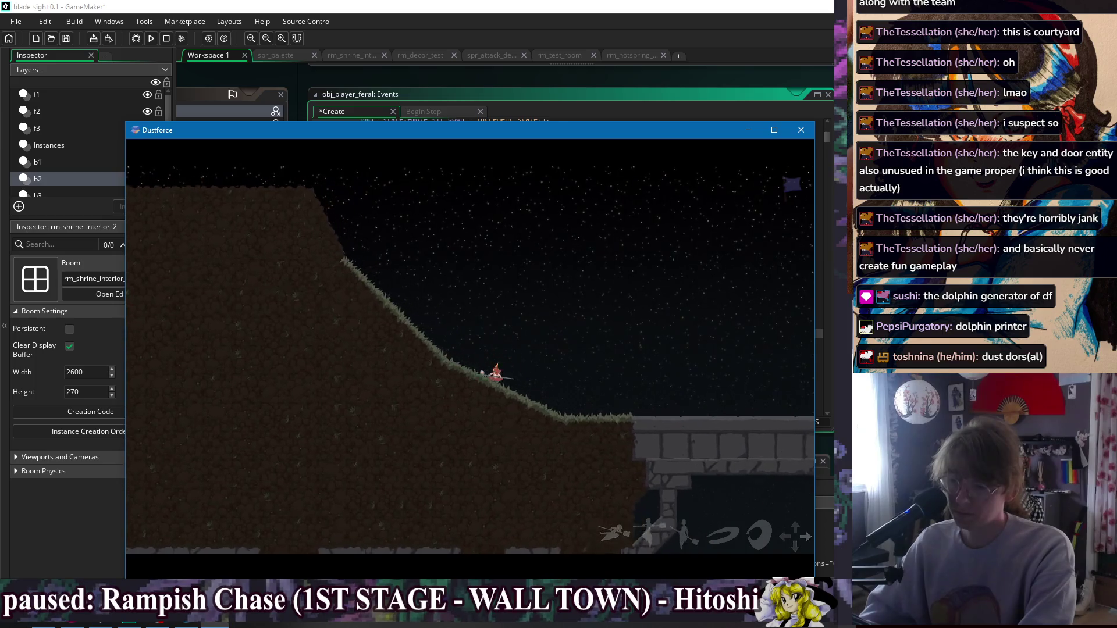
Cross the stone bridge, attack the red creature, and run up the grassy slope.
key("Right")
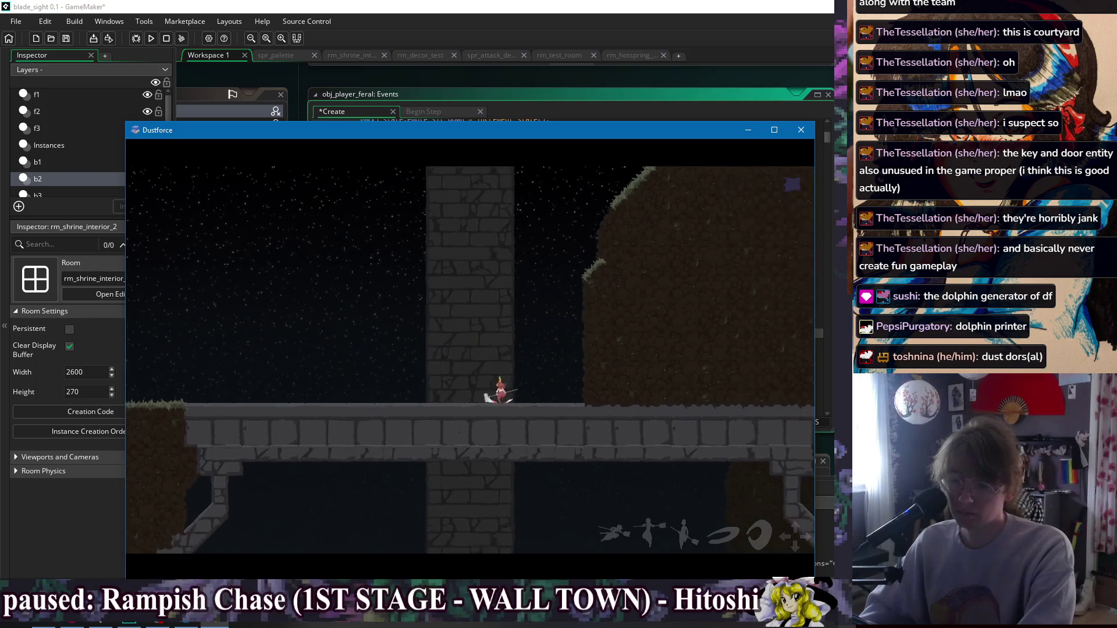
key("z")
key("Right")
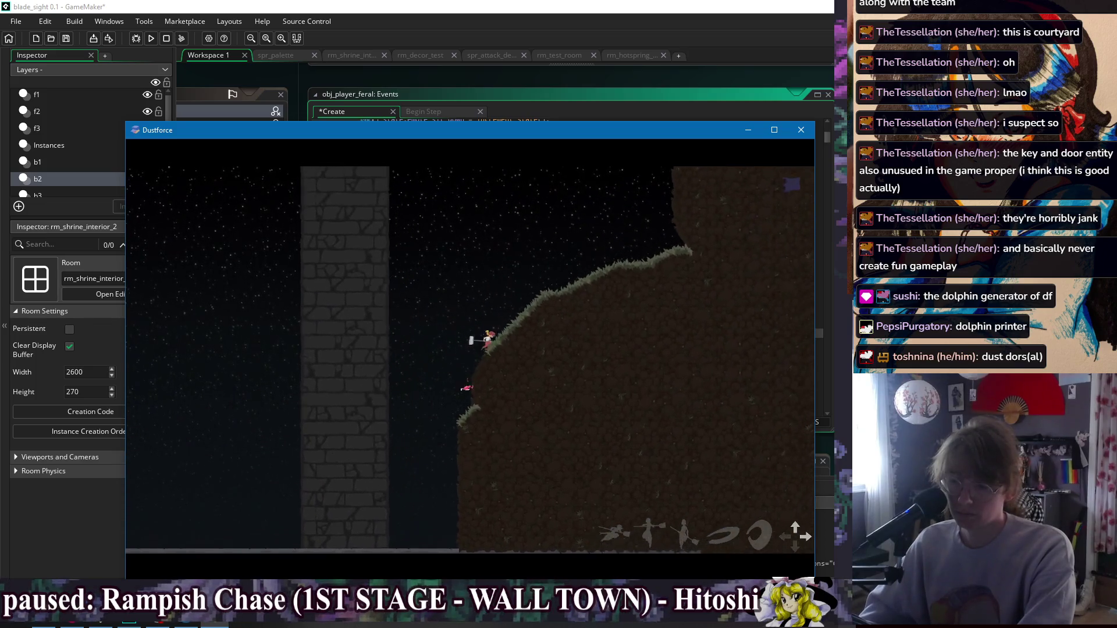
key("Up")
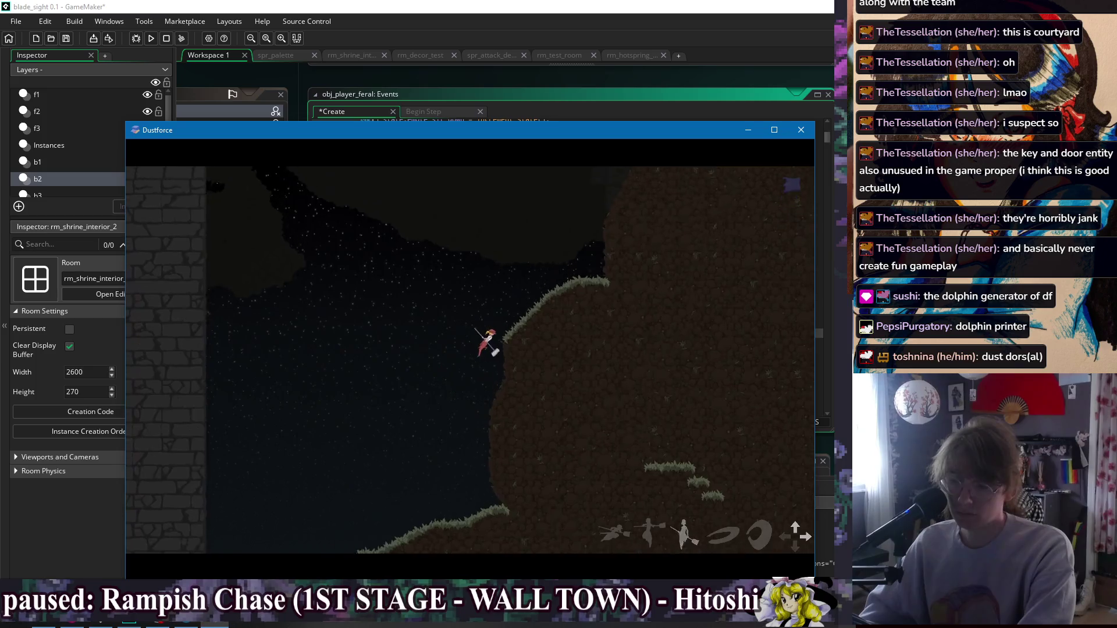
key("Up")
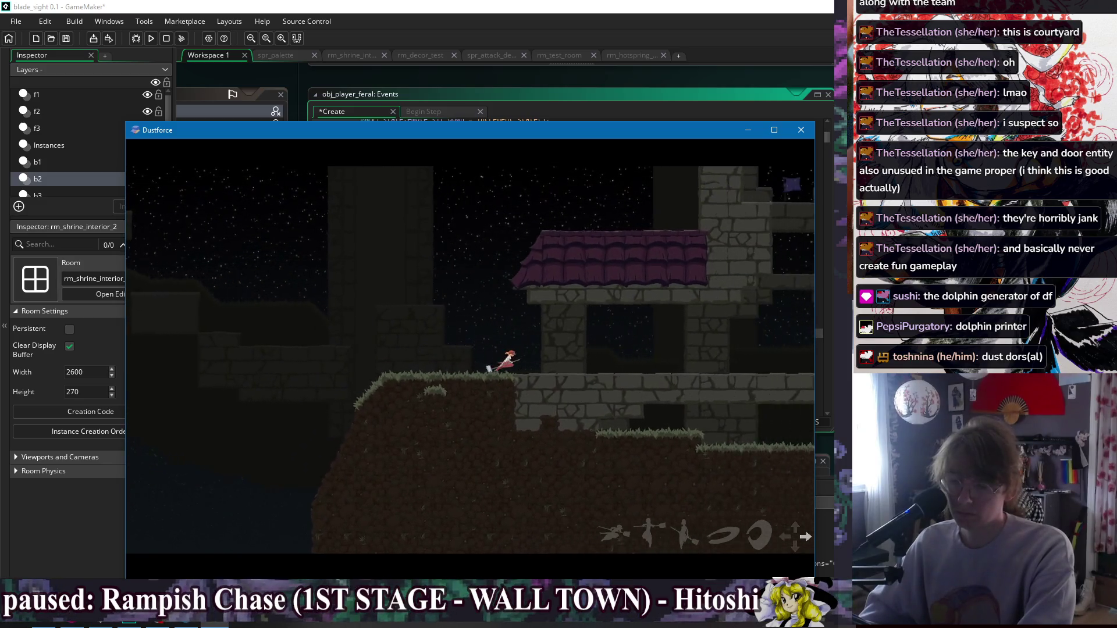
Turn back briefly, then wall-jump up-right and fly past the cliff to the purple roofs.
key("Left")
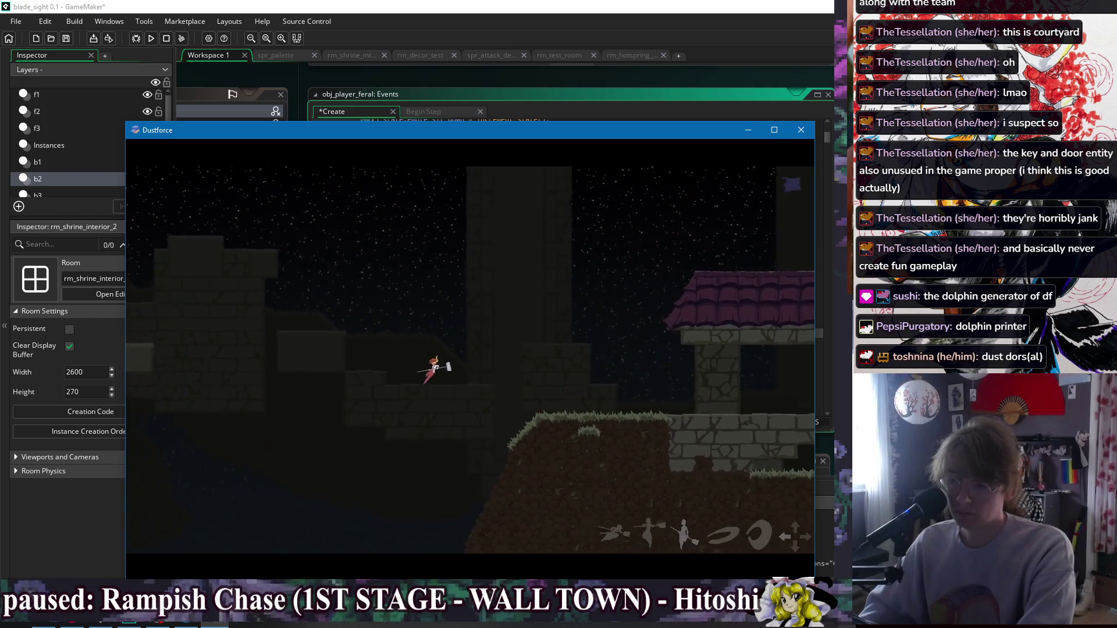
key("Right")
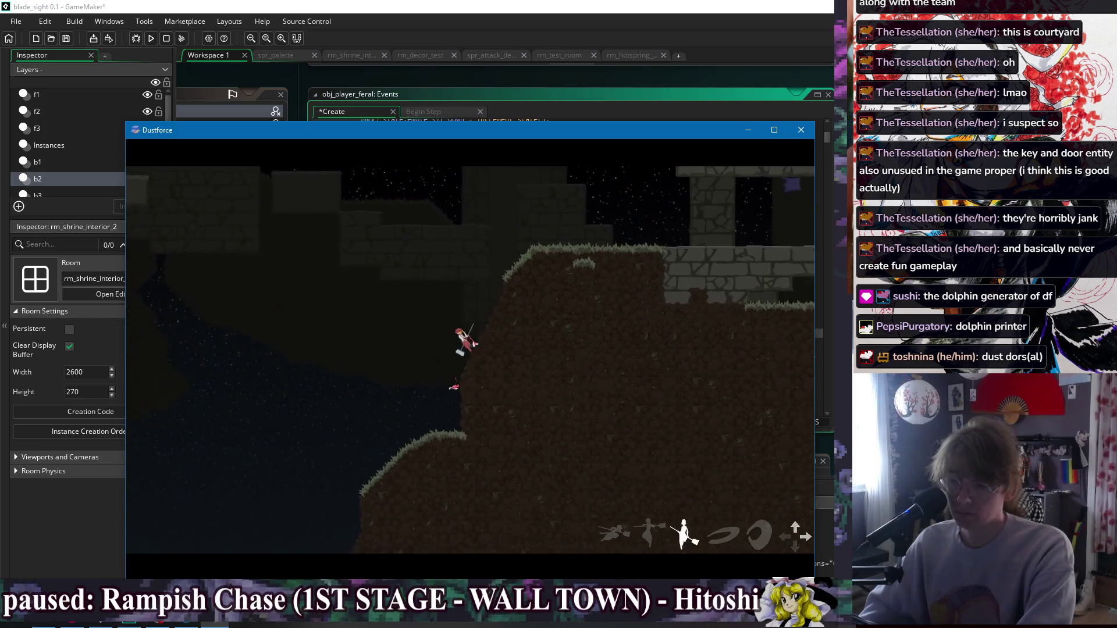
key("Right")
key("Up")
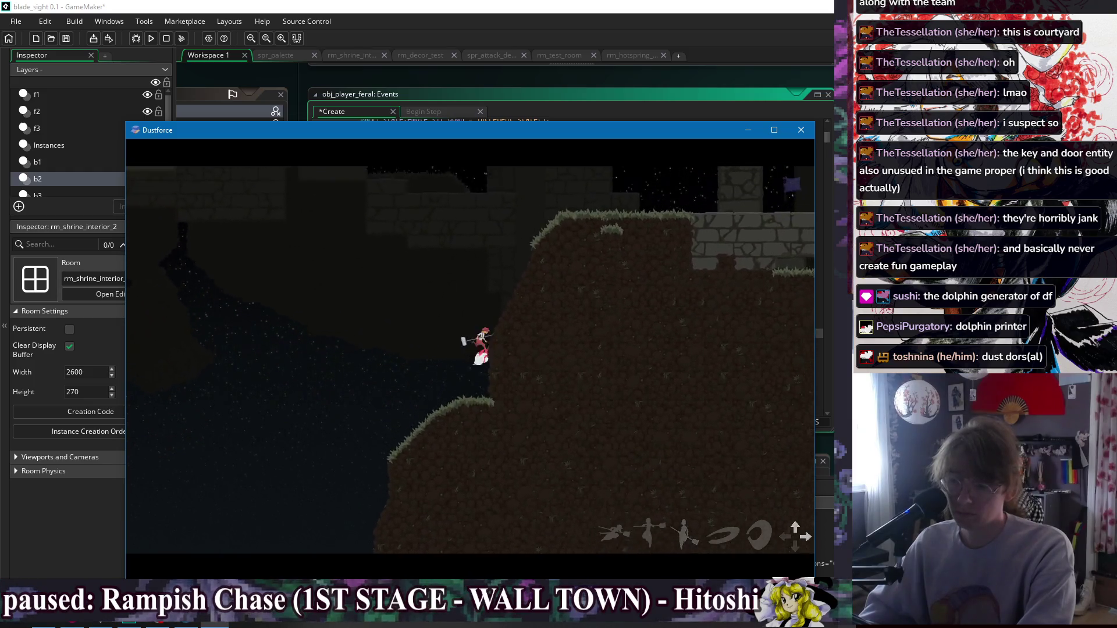
key("Right")
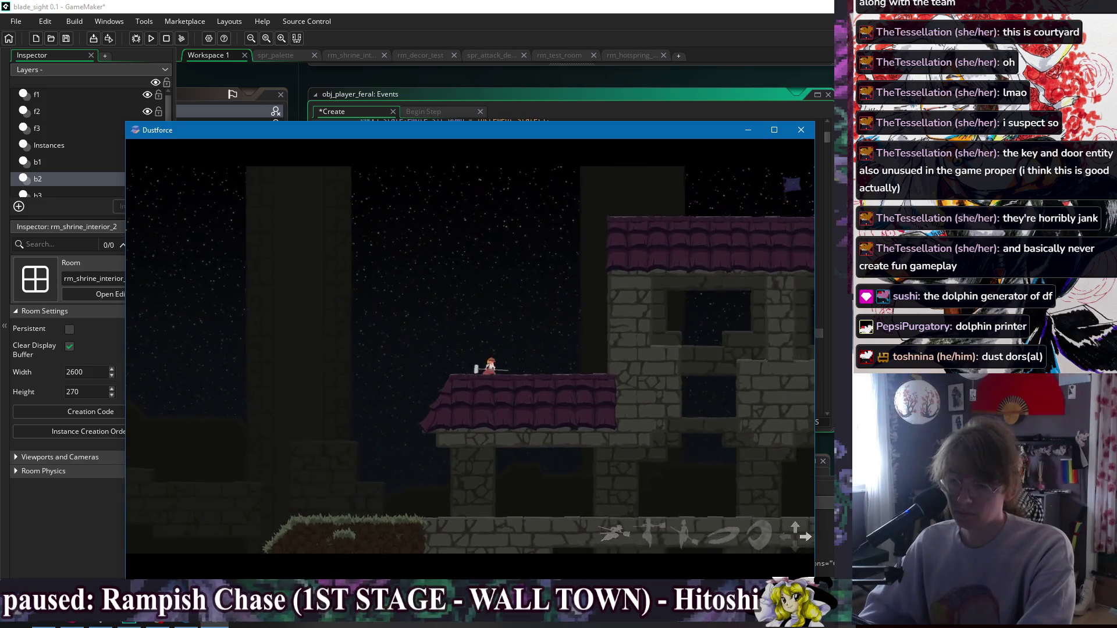
Climb onto the purple roofs and run right, attacking over the rooftops to the stone ledge.
key("x")
key("Up")
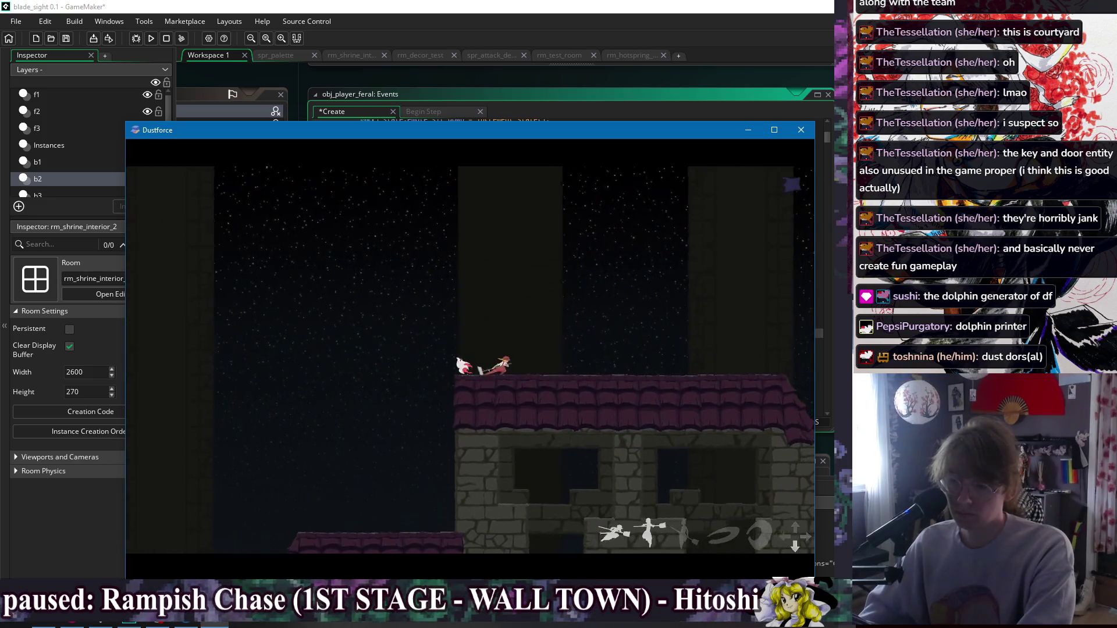
key("Right")
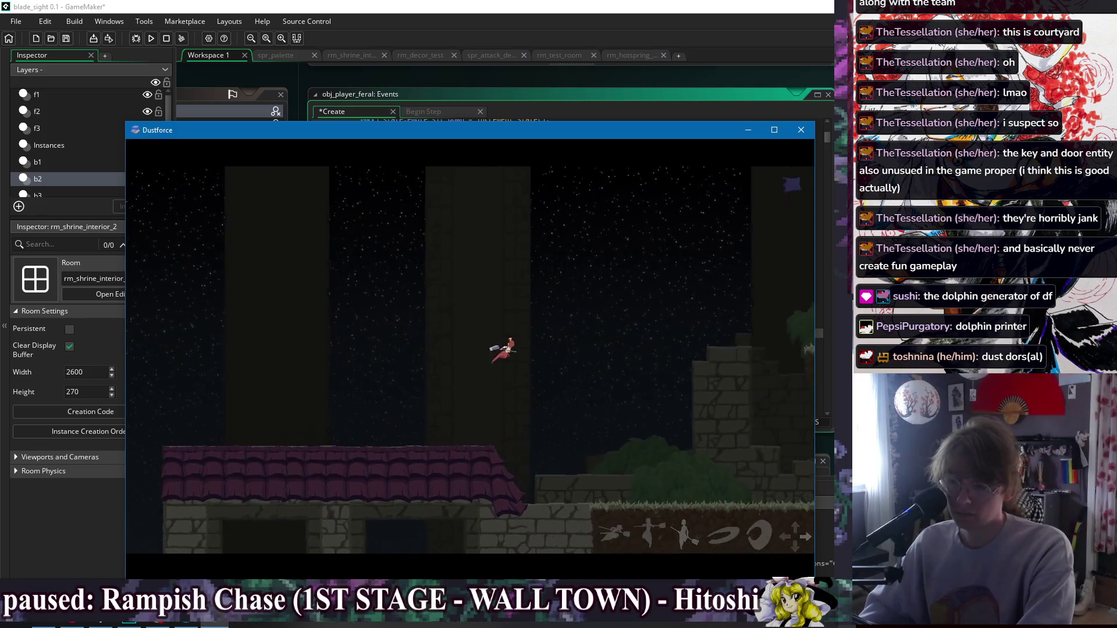
key("x")
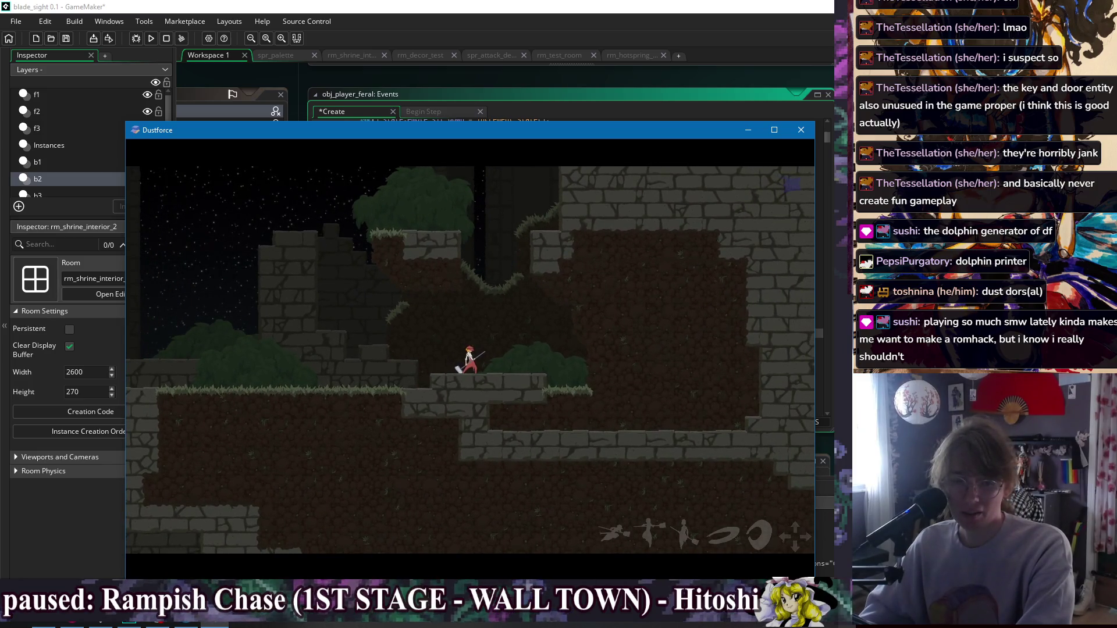
key("Right")
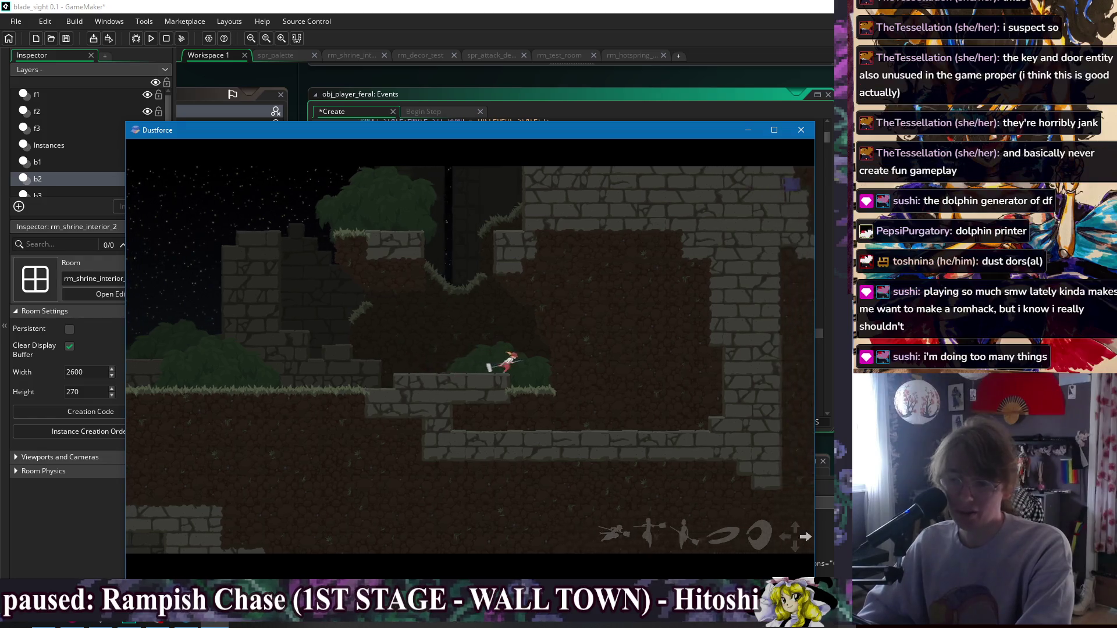
key("x")
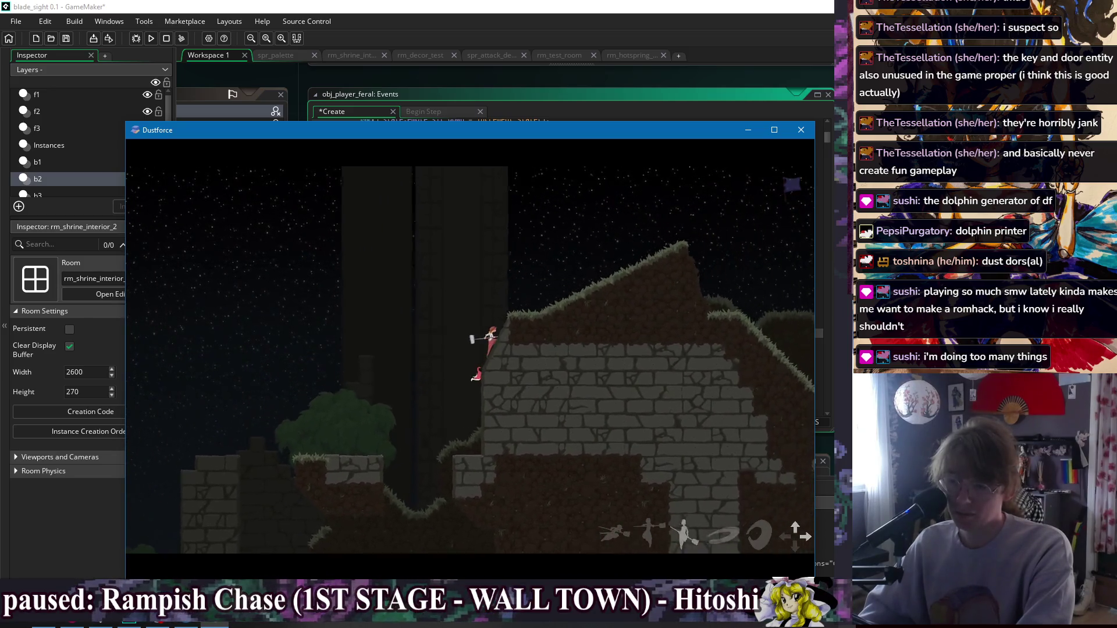
Continue up the slope into the new area, attacking, then jump and dash right through the air.
key("Right")
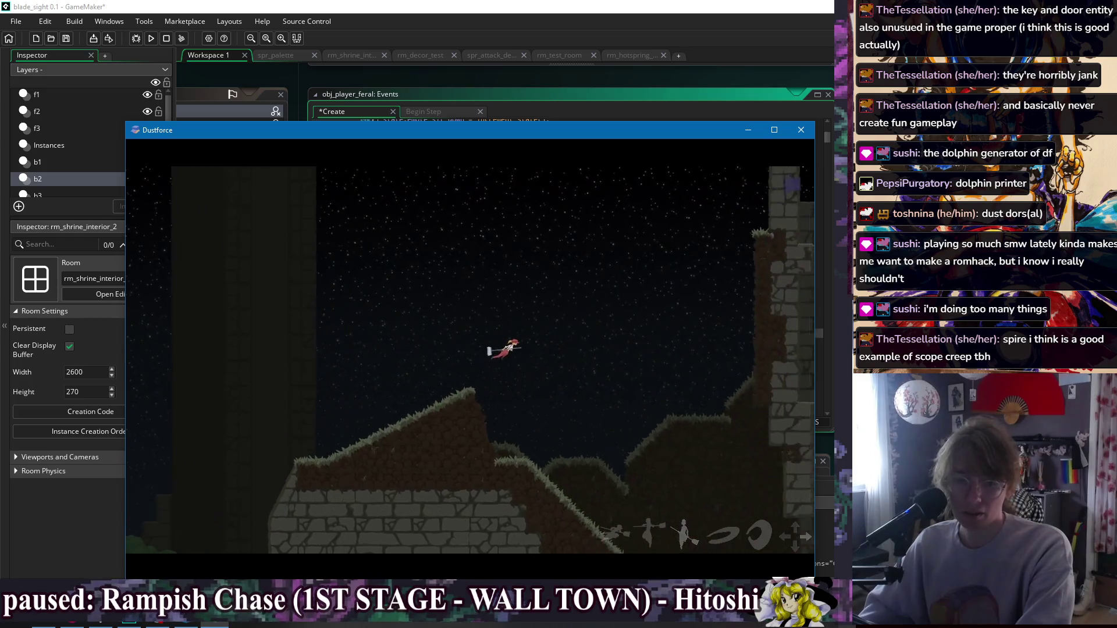
key("Left")
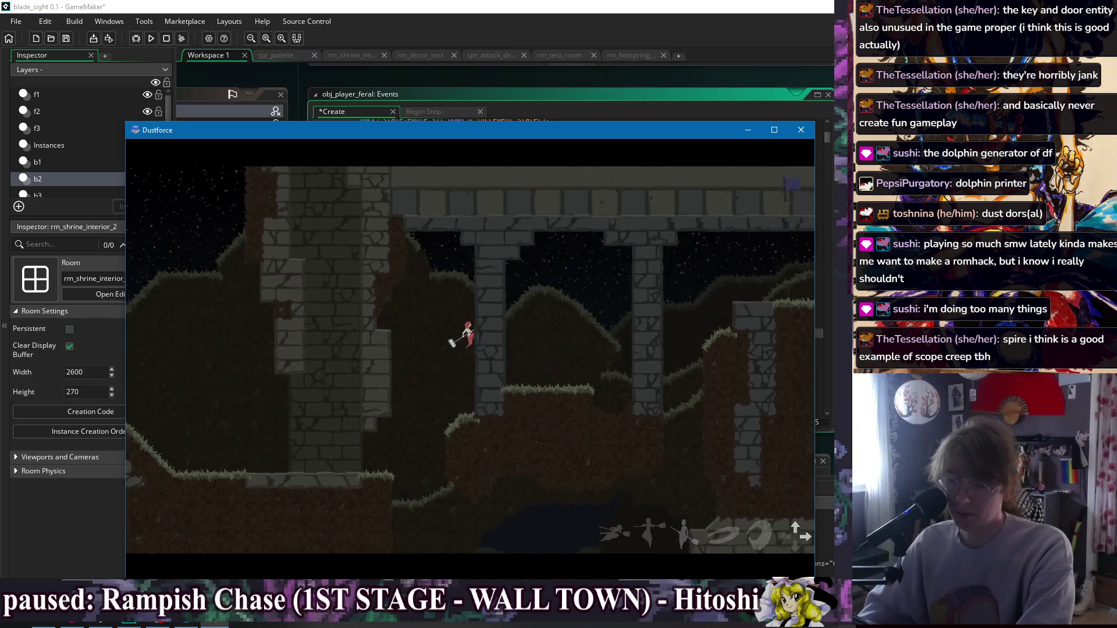
key("z")
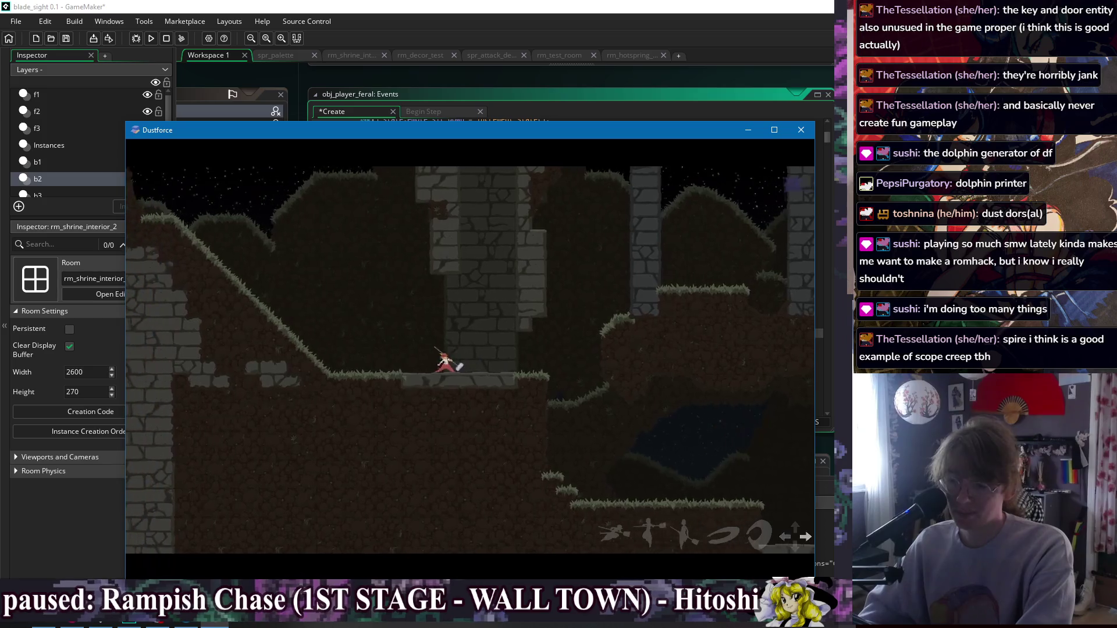
key("Up")
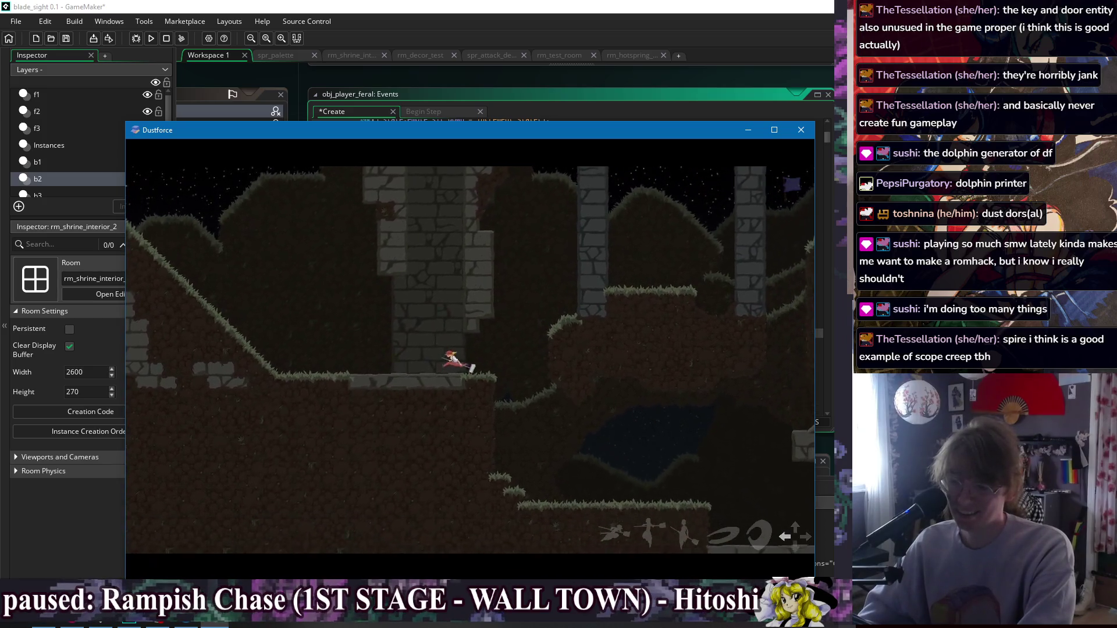
key("Right")
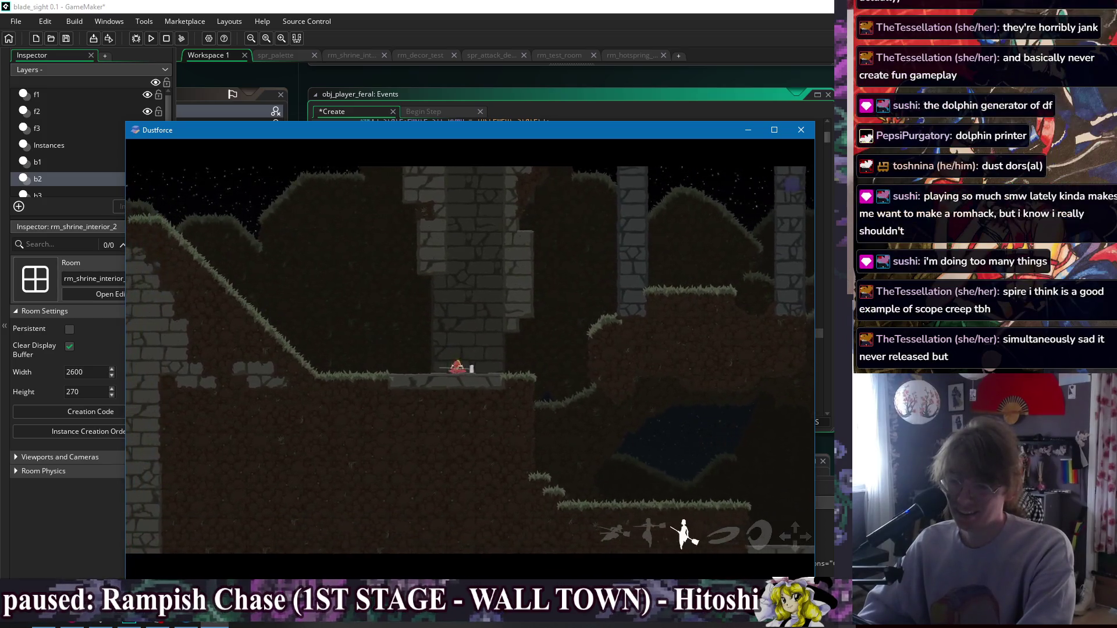
key("z")
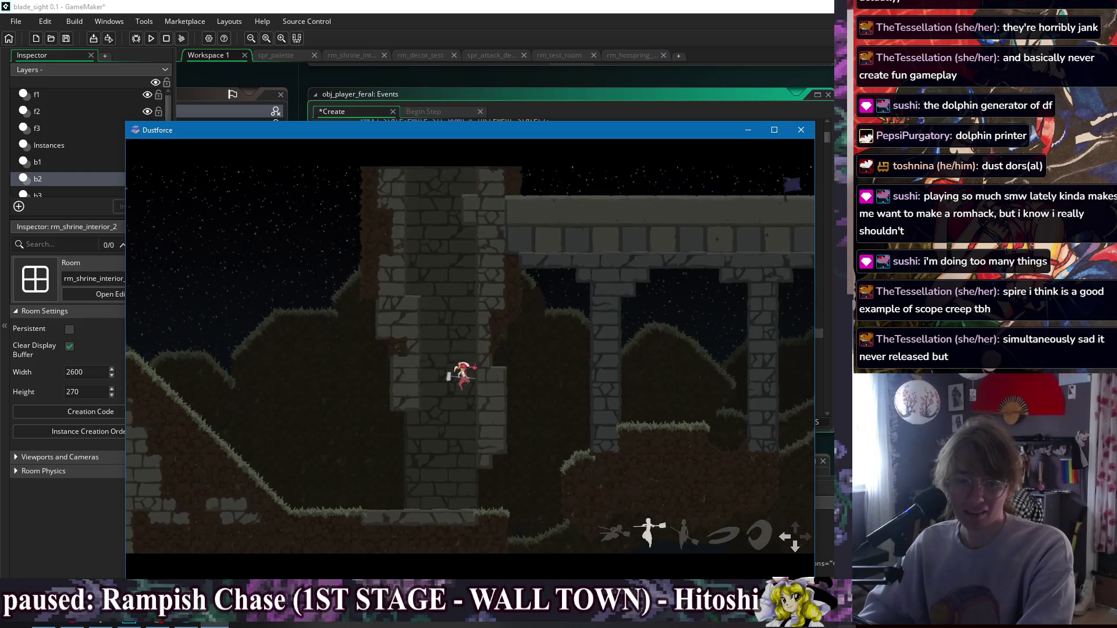
Dash right past the stone pillar and along the ruins walkway, ending with a left-turn attack.
key("Right")
key("z")
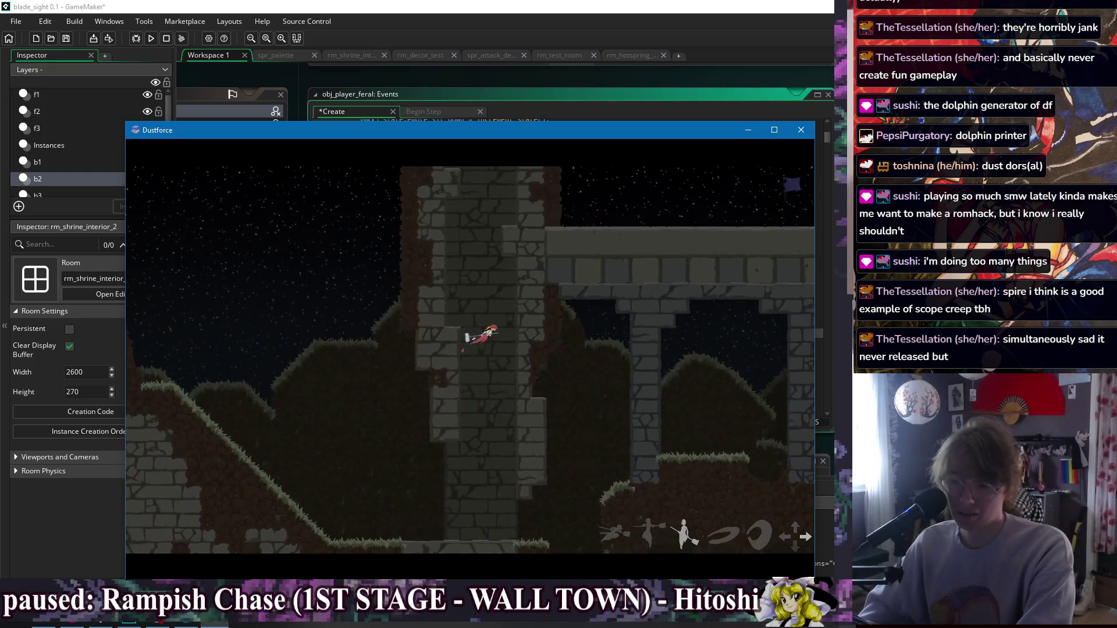
key("Right")
key("z")
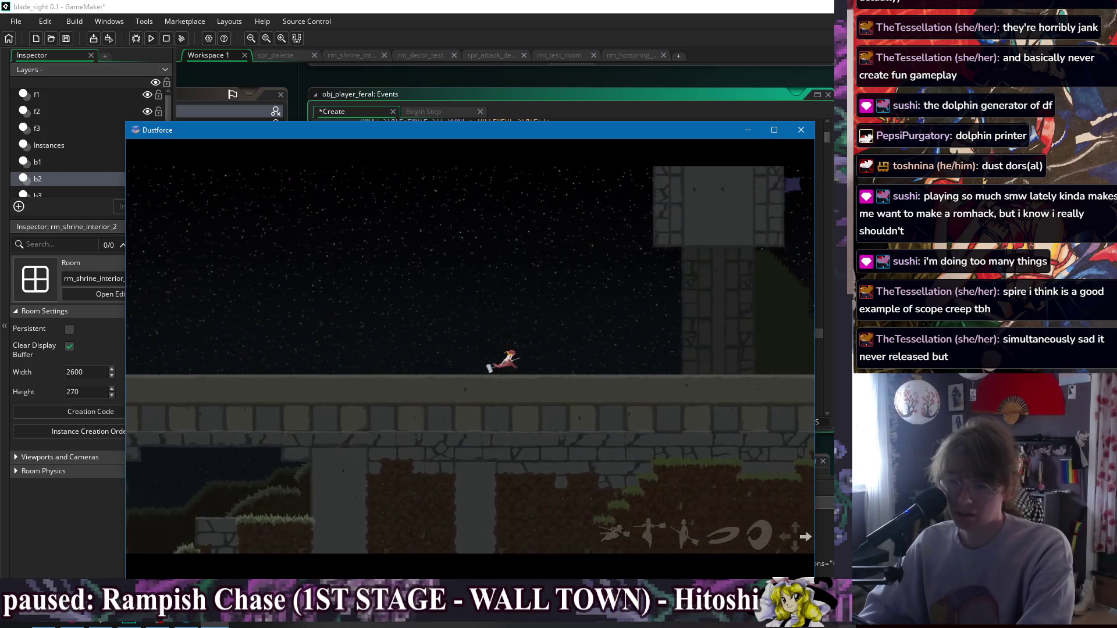
key("Right")
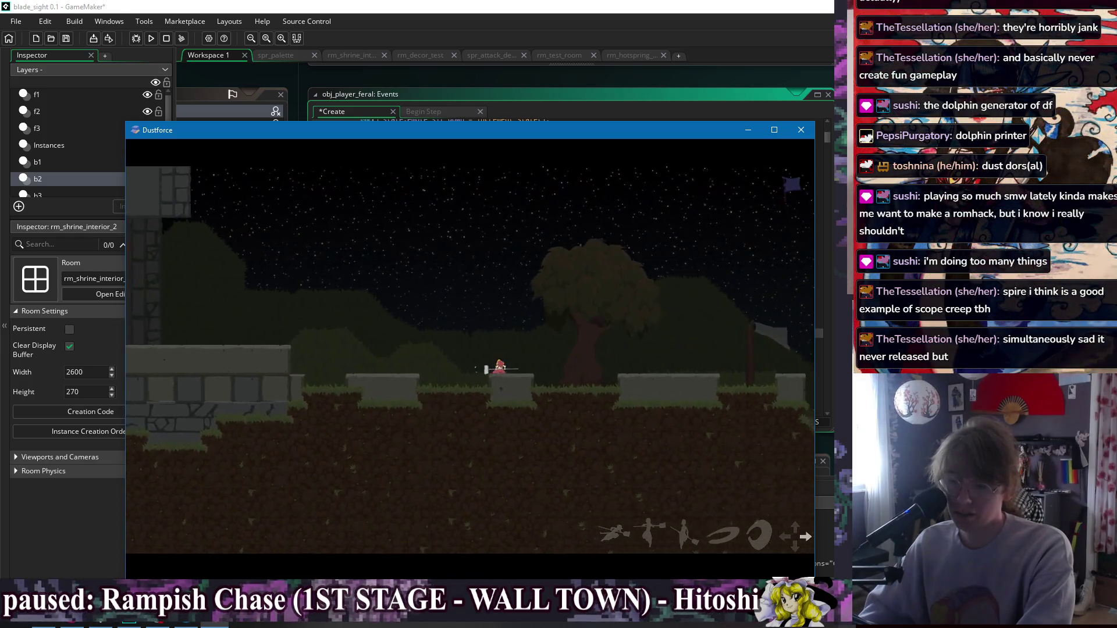
key("Left")
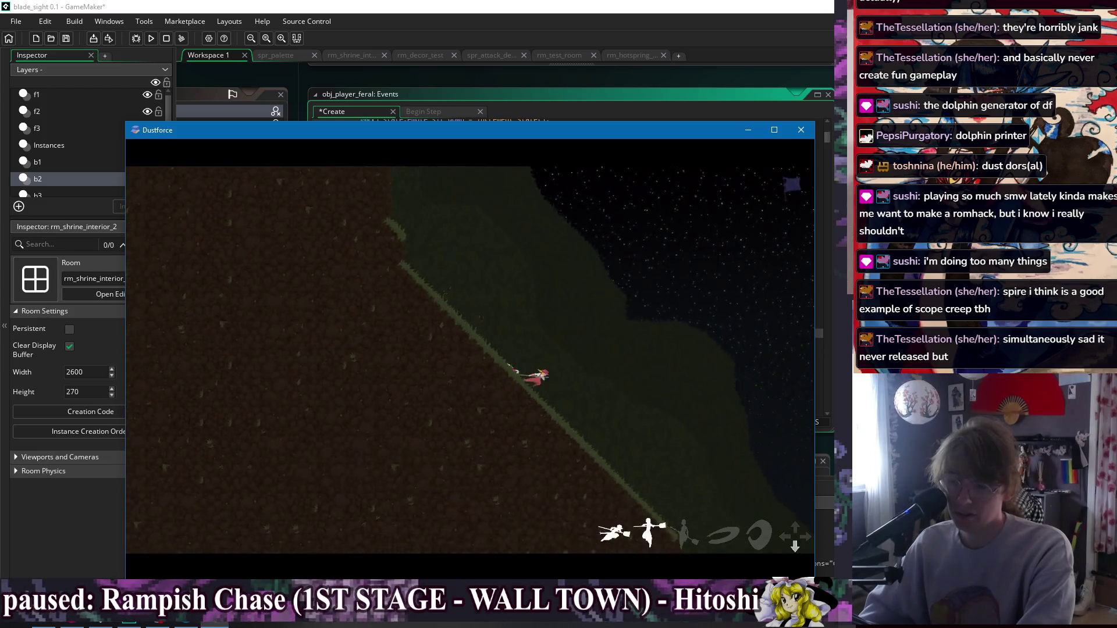
Run right down onto the flat ground, then turn and jump up-left along the slope.
key("Right")
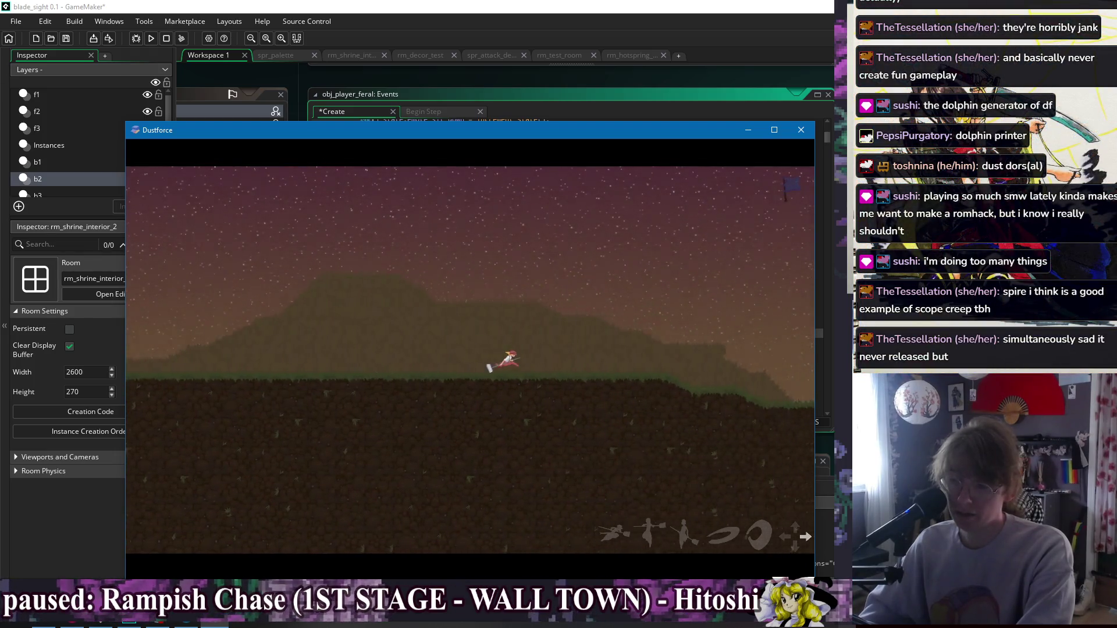
key("Left")
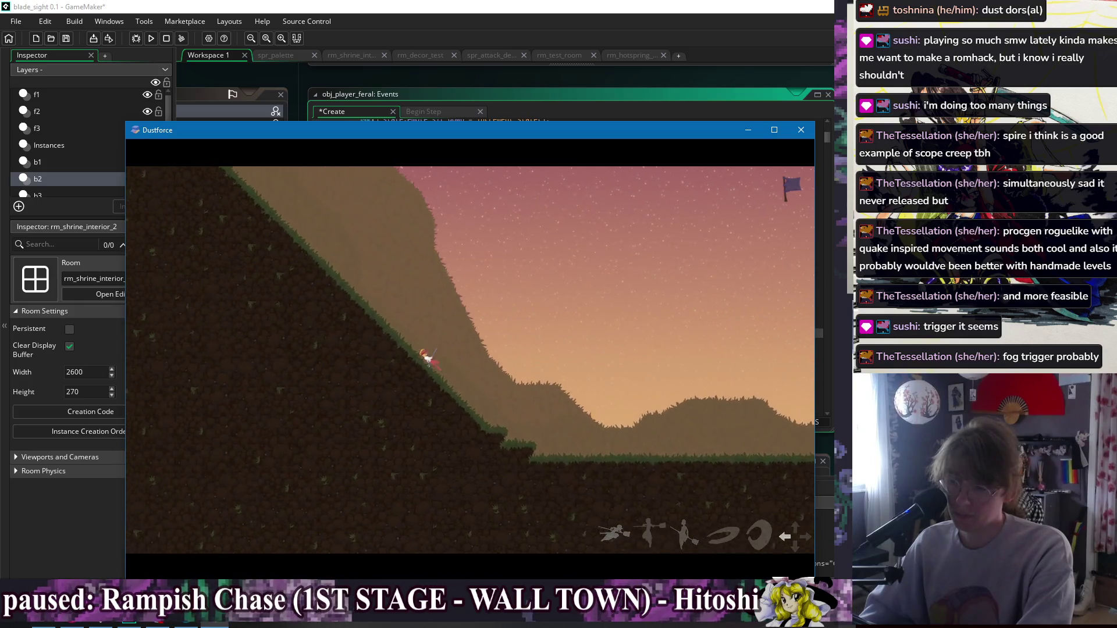
key("Left")
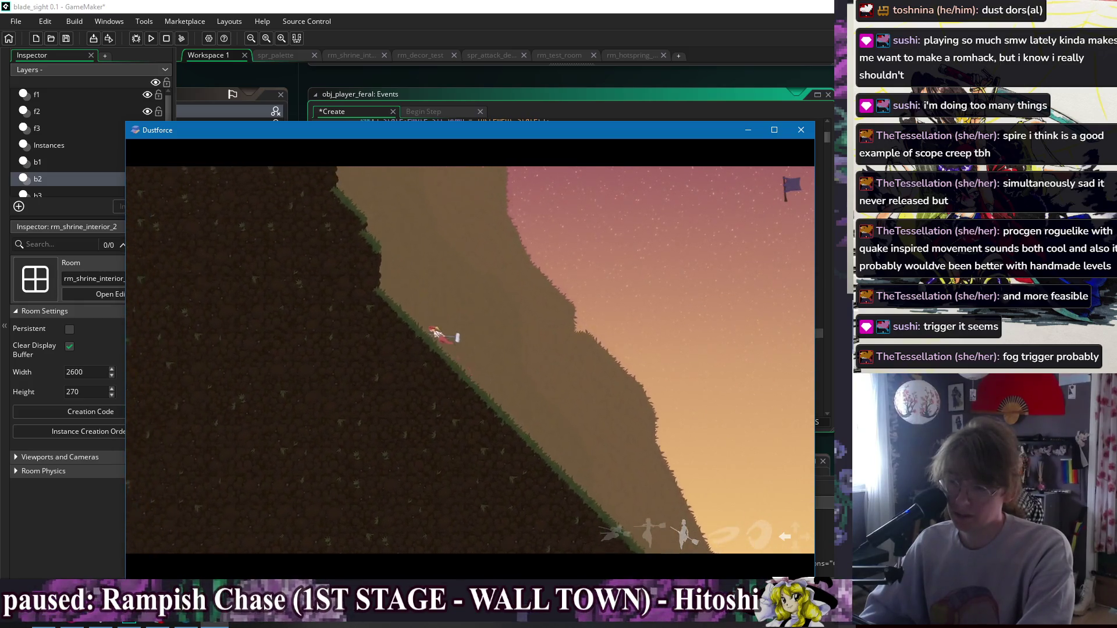
key("Up")
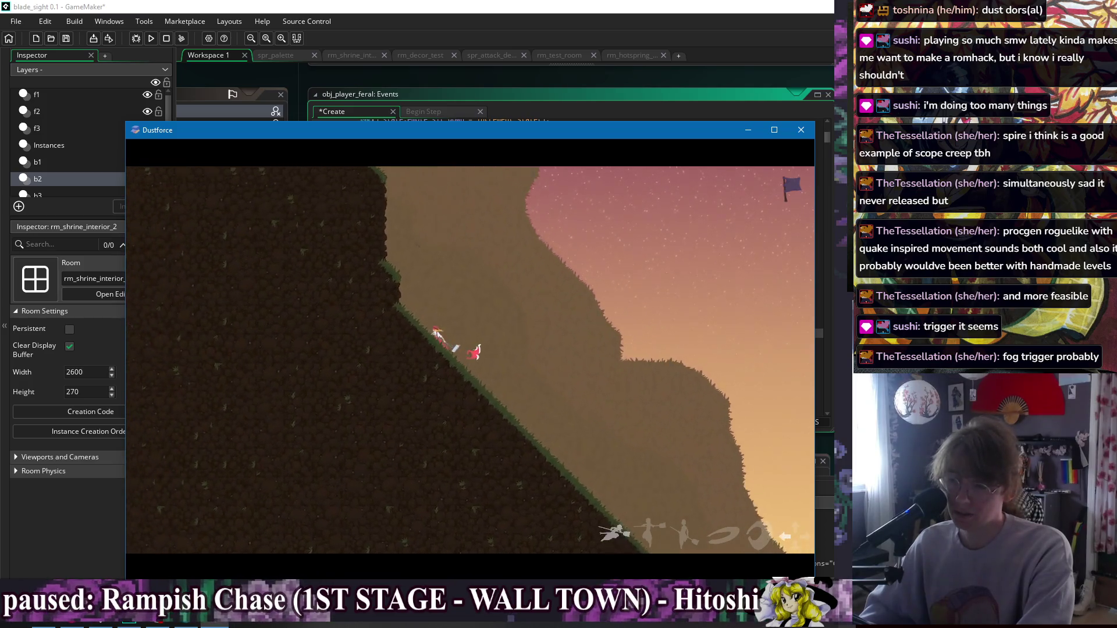
Attack and climb the wall, slide back down, then head right sliding down the slope.
key("a")
key("Up")
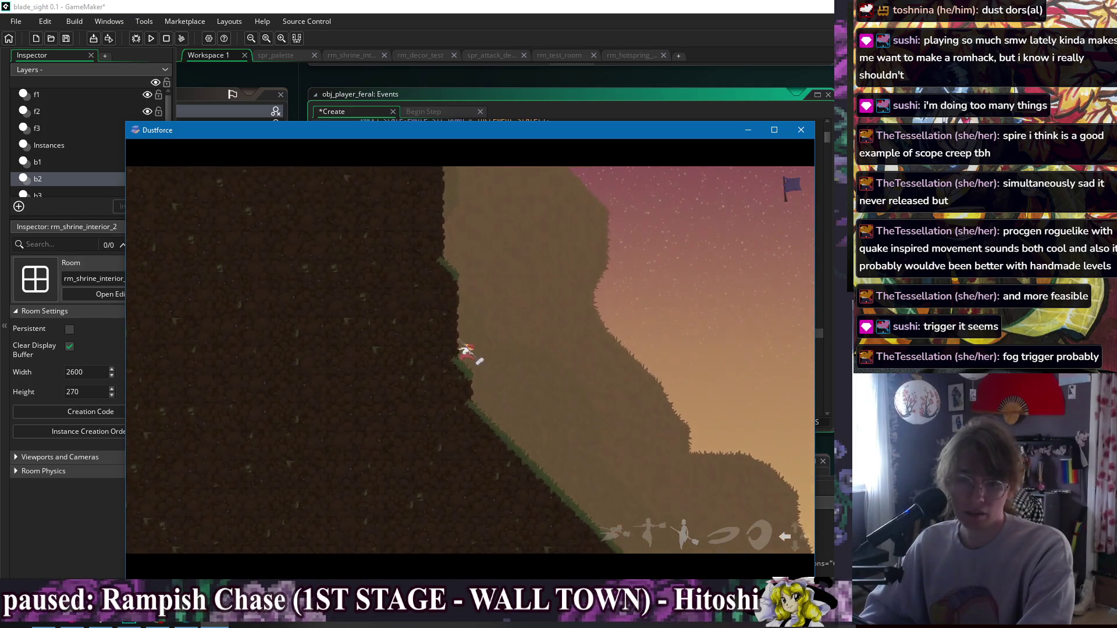
key("Down")
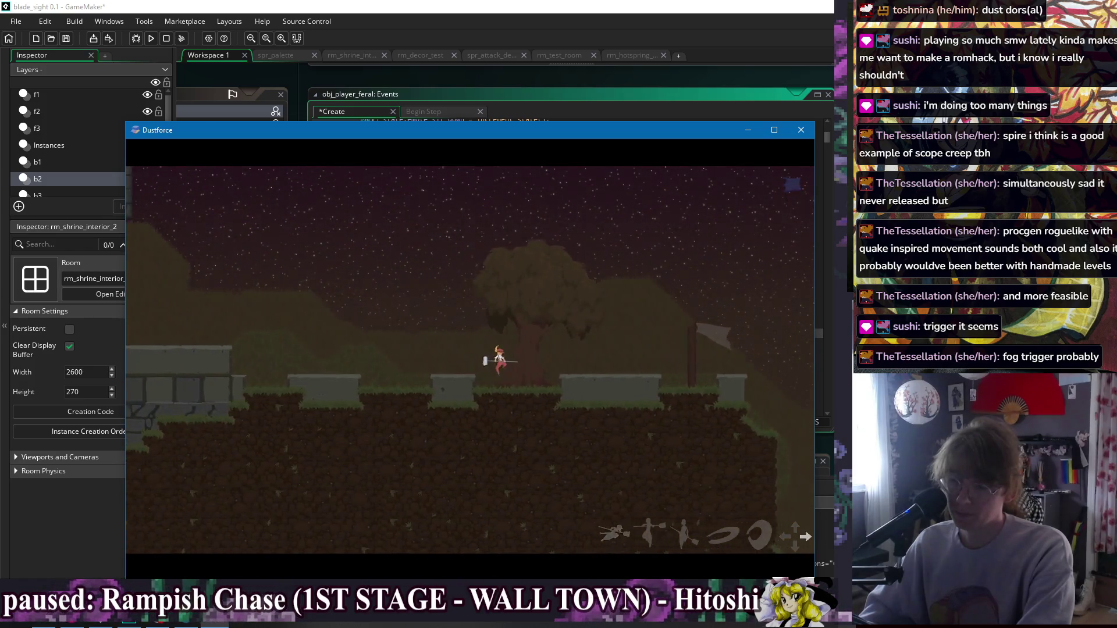
key("Right")
key("Down")
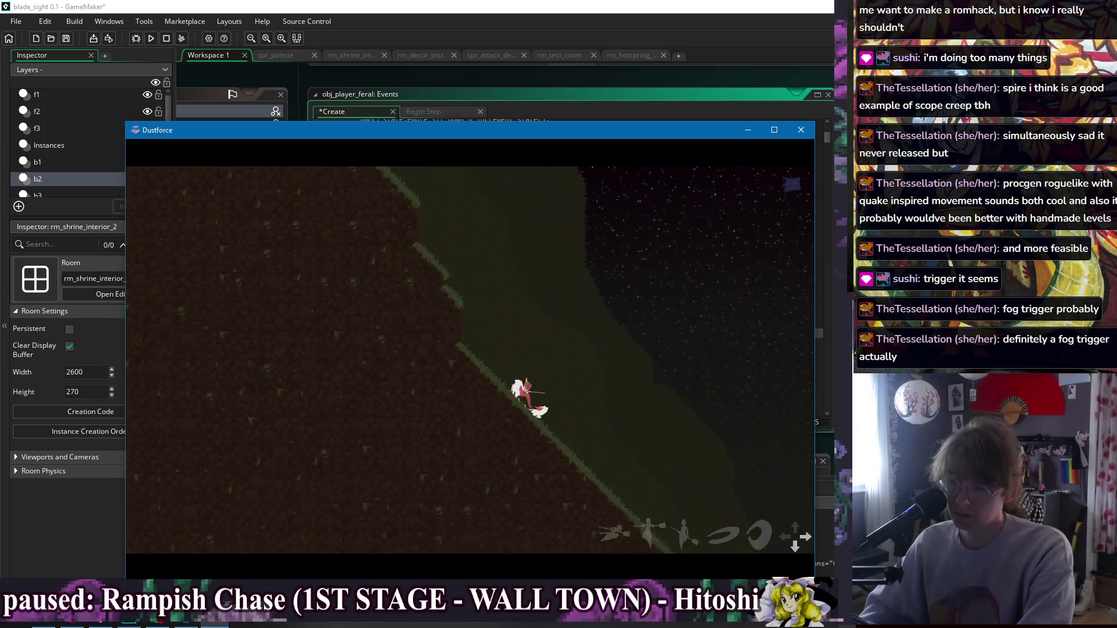
Dash right past the enemy on flat ground, then jump up beside the gazebo onto the high ledge.
key("a")
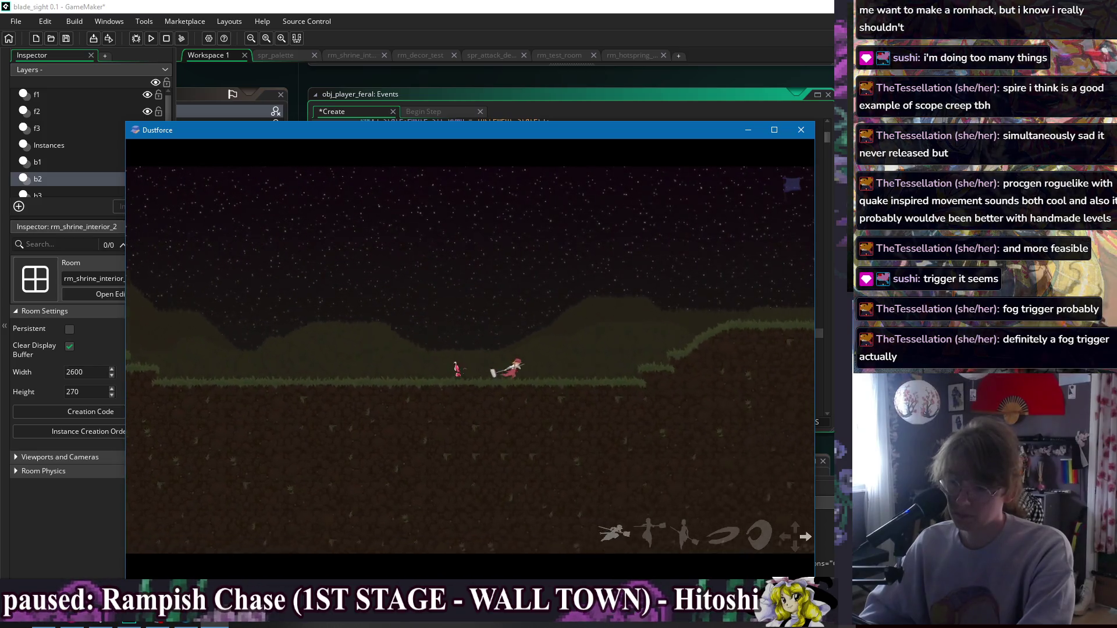
key("x")
key("x")
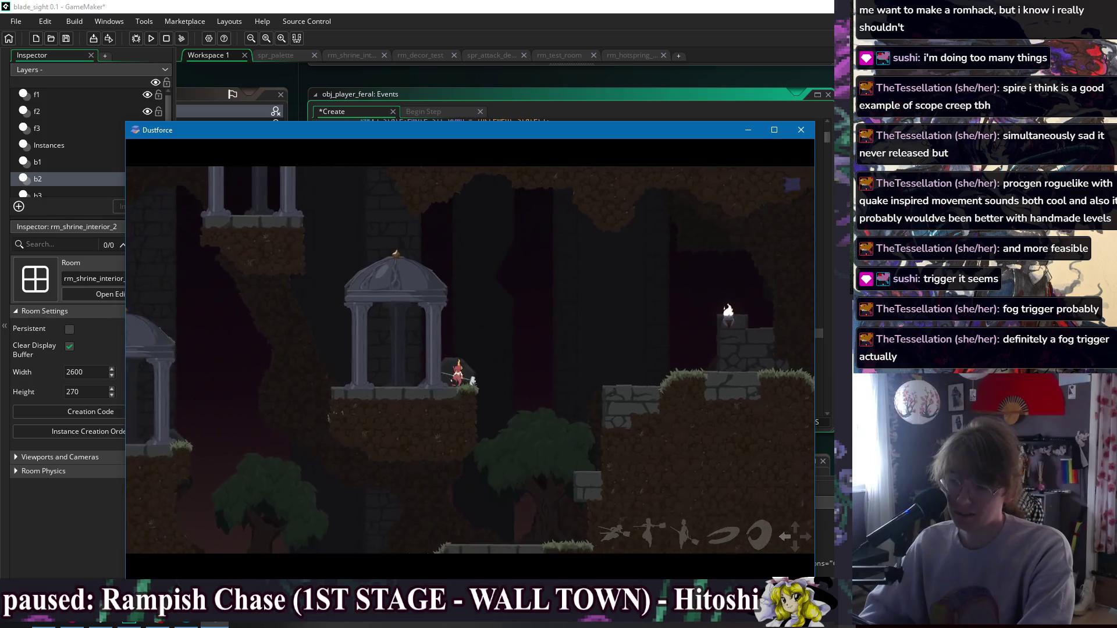
key("Up")
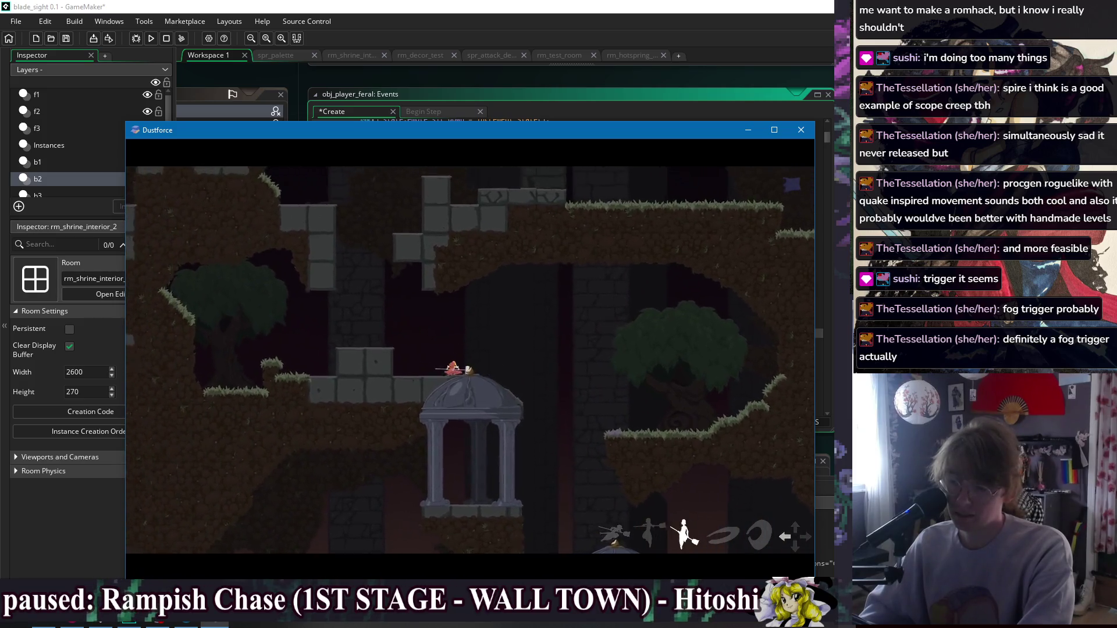
key("Right")
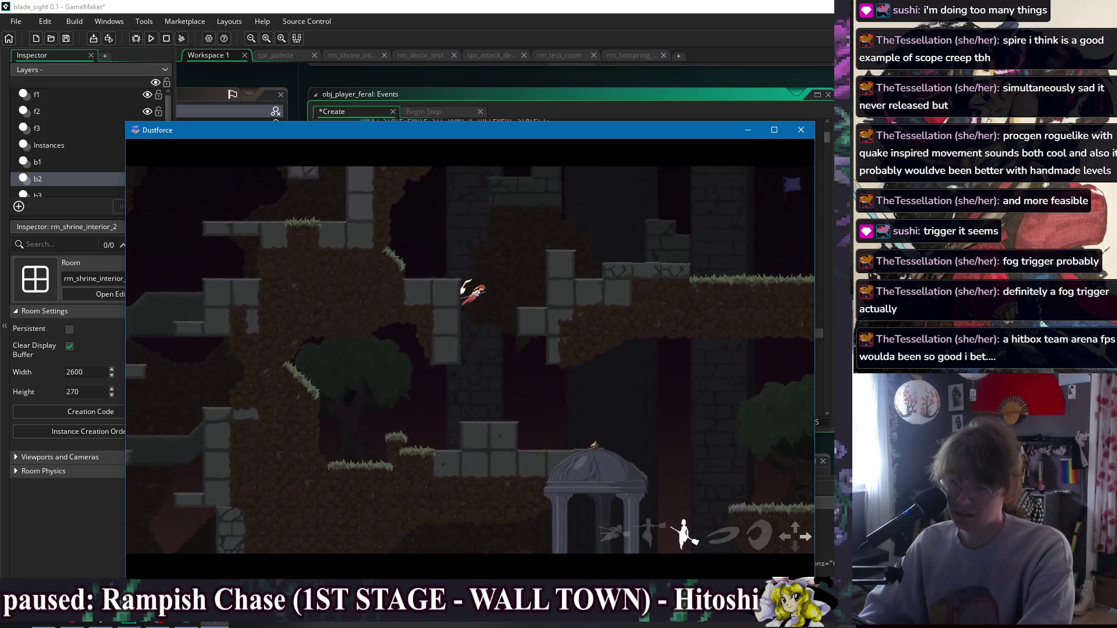
key("Up")
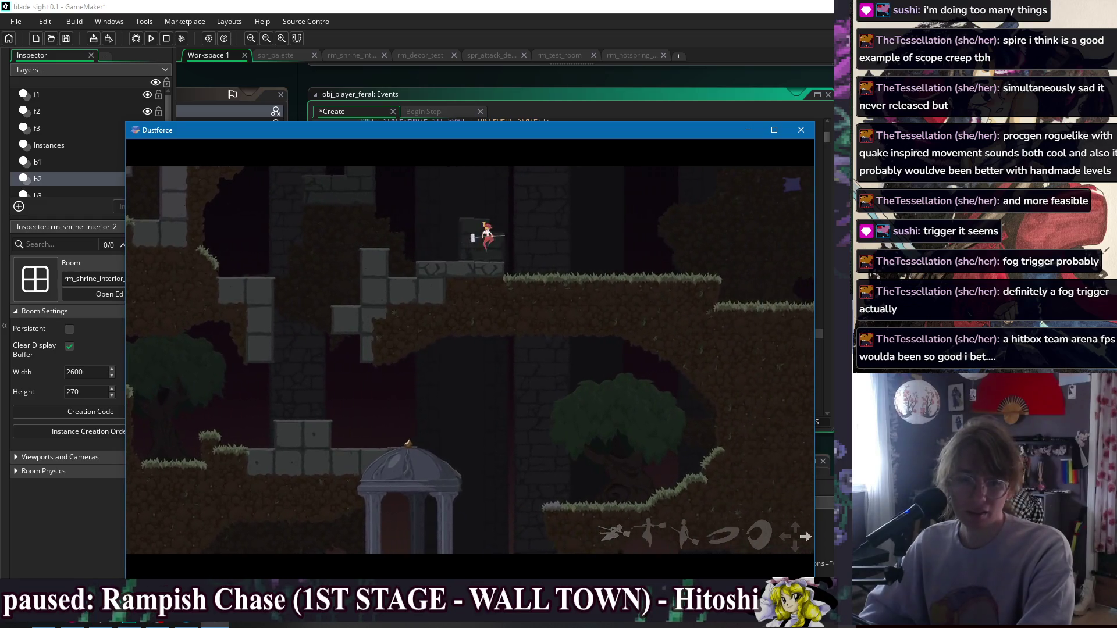
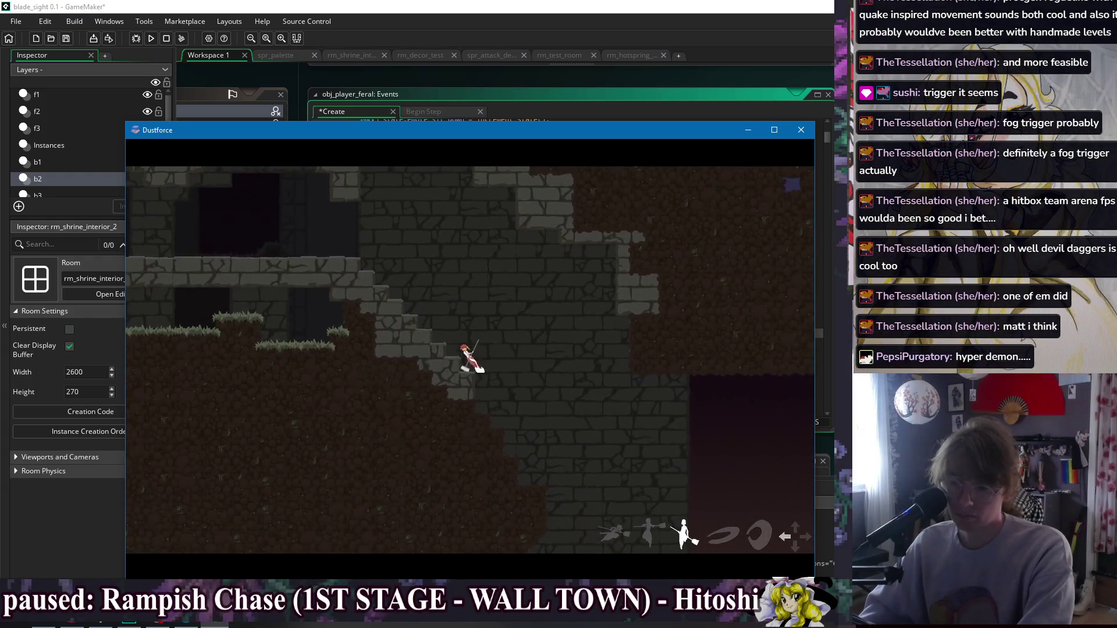
In Dustforce's level editor, zoom around to survey walls, platforms and dust, then close the game.
key("Escape")
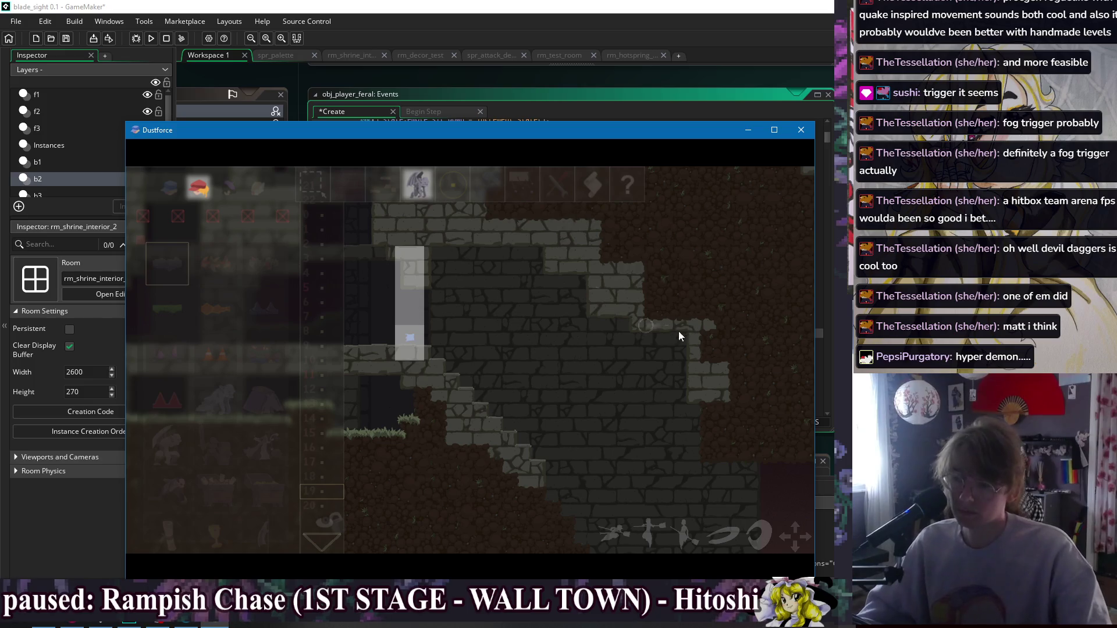
scroll(536, 317, "down", 3)
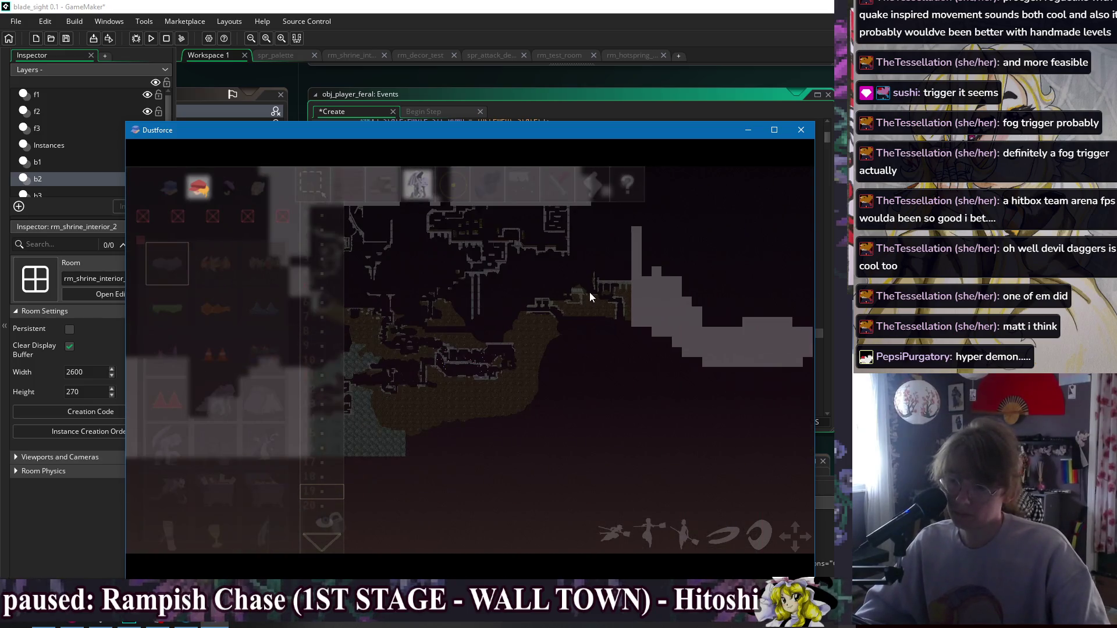
scroll(536, 305, "up", 2)
scroll(532, 343, "up", 3)
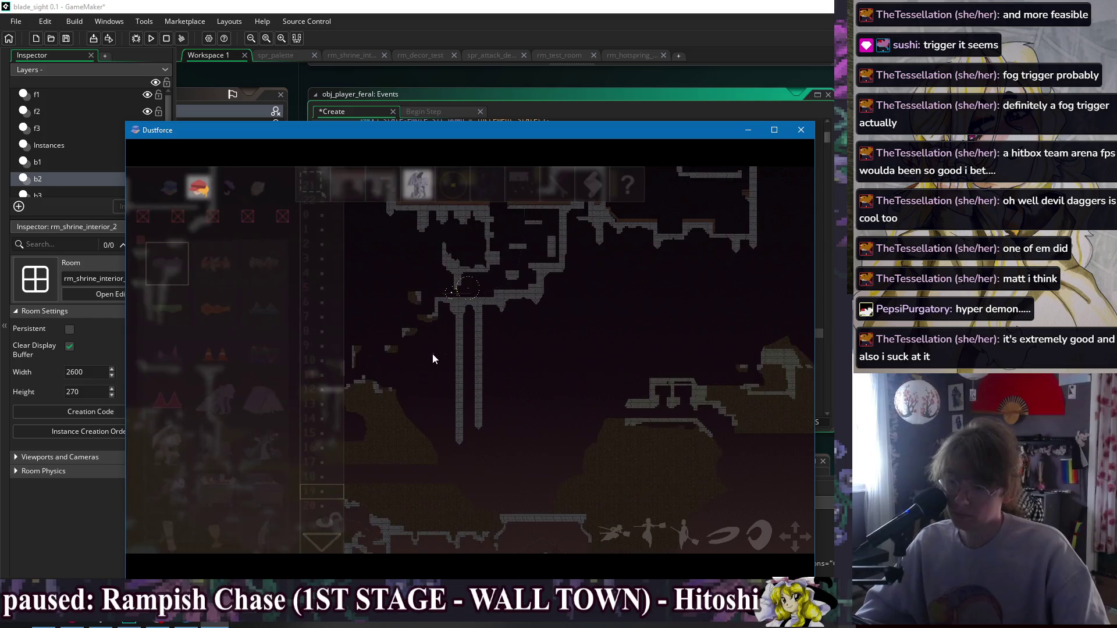
scroll(587, 301, "down", 2)
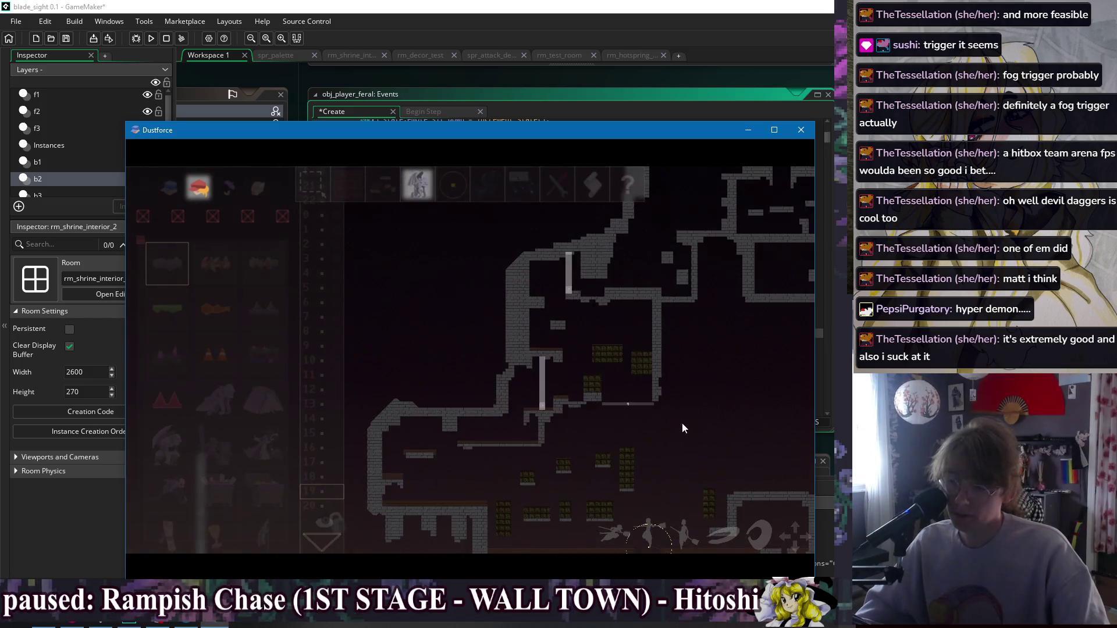
scroll(640, 384, "up", 2)
scroll(605, 350, "down", 3)
scroll(542, 289, "up", 4)
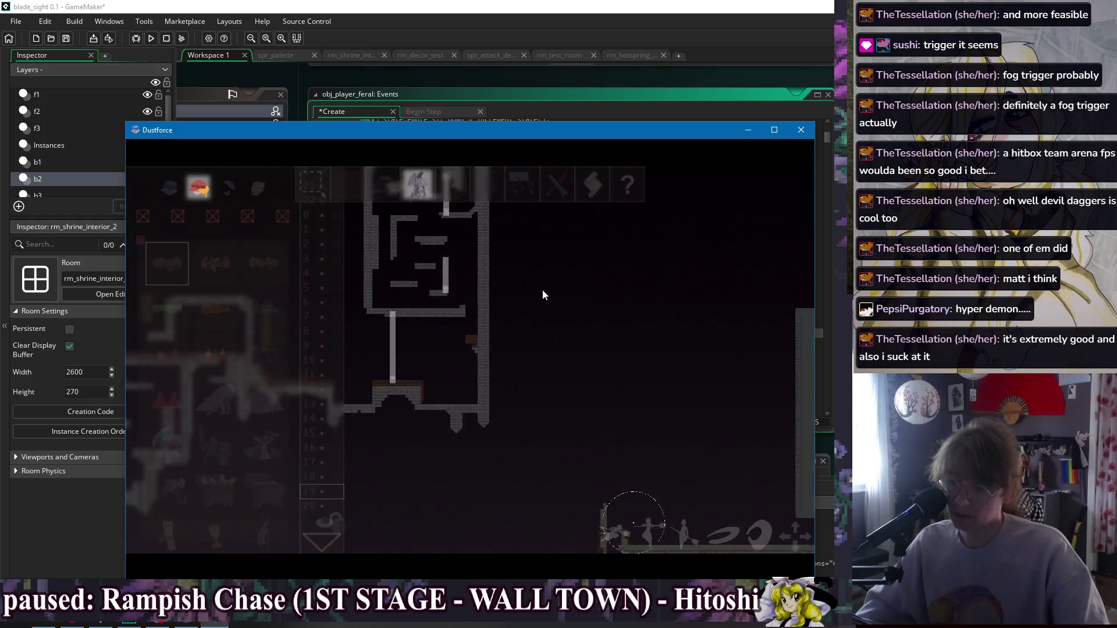
scroll(524, 309, "down", 3)
scroll(628, 334, "up", 4)
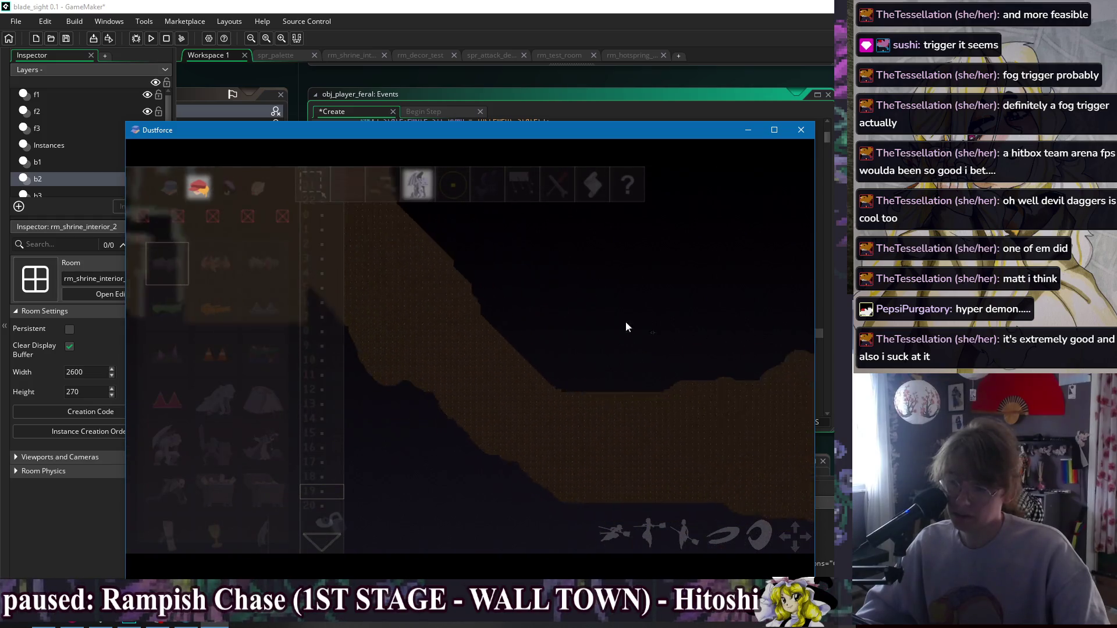
scroll(698, 350, "down", 4)
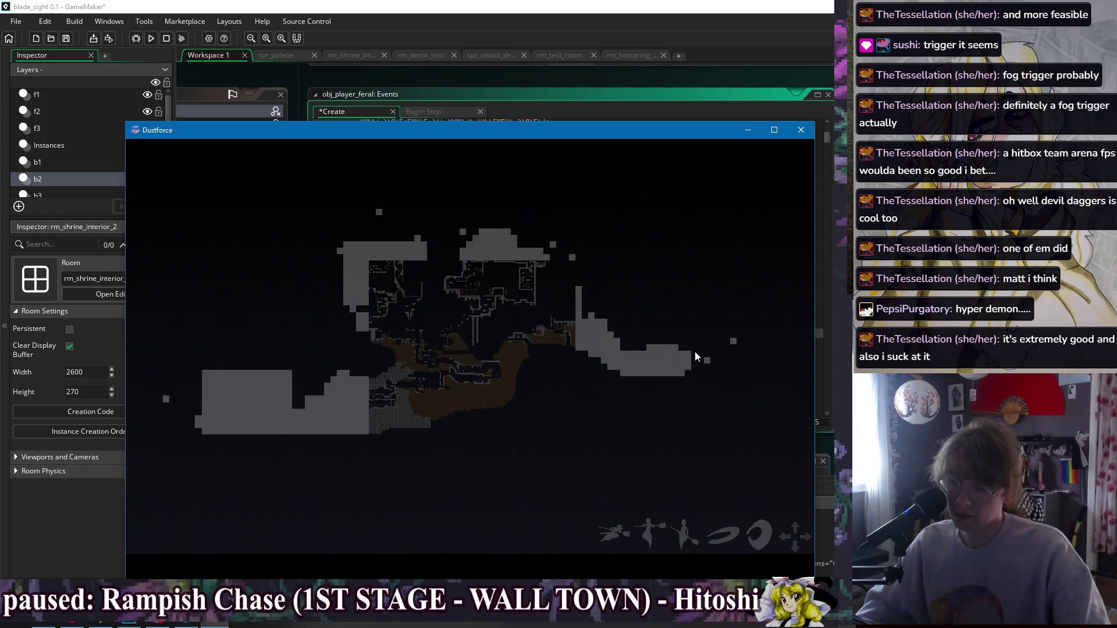
scroll(614, 355, "up", 5)
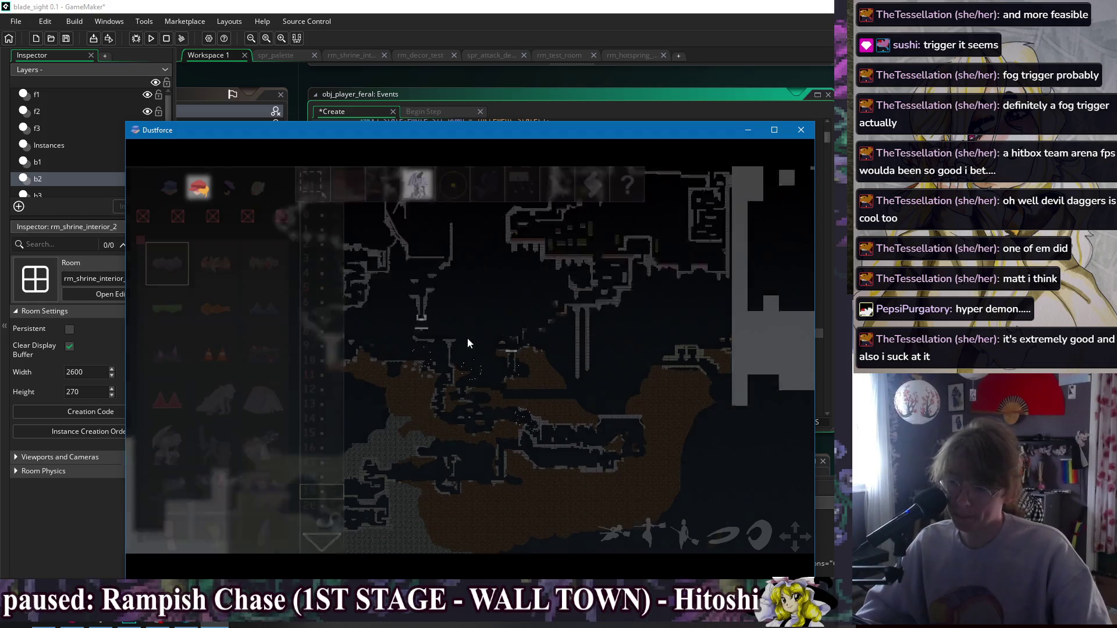
scroll(459, 361, "up", 3)
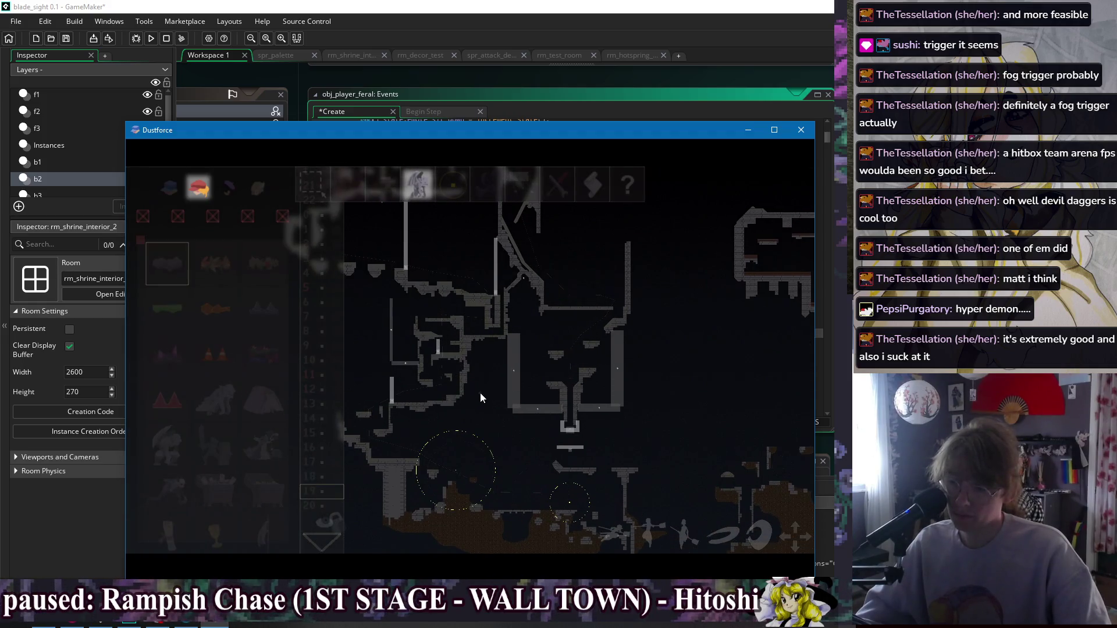
scroll(585, 316, "up", 4)
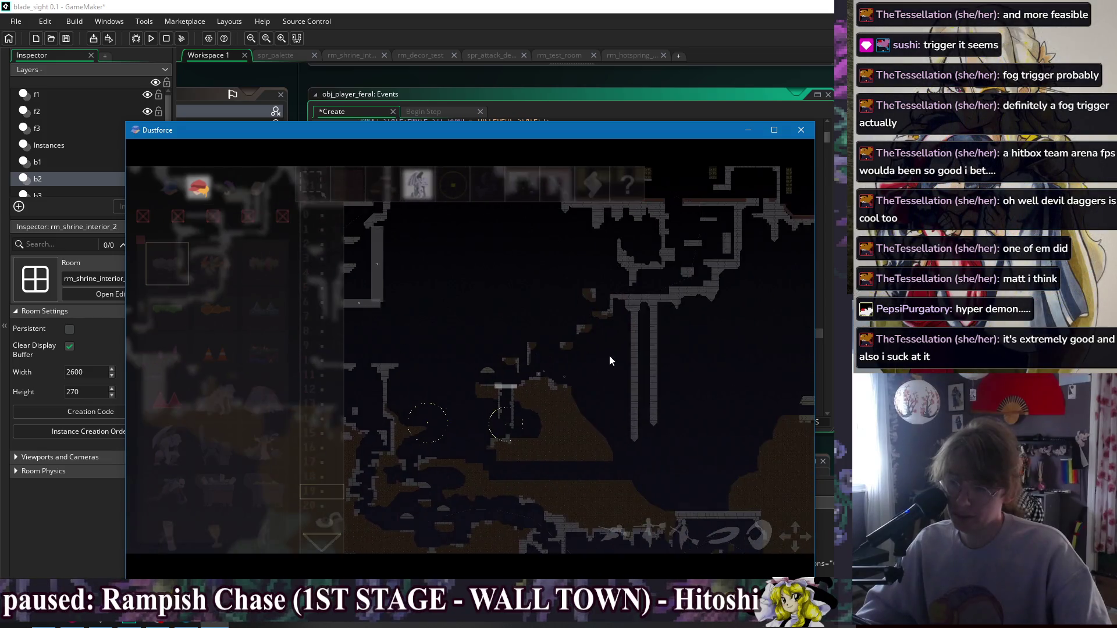
scroll(538, 488, "up", 2)
scroll(488, 429, "down", 2)
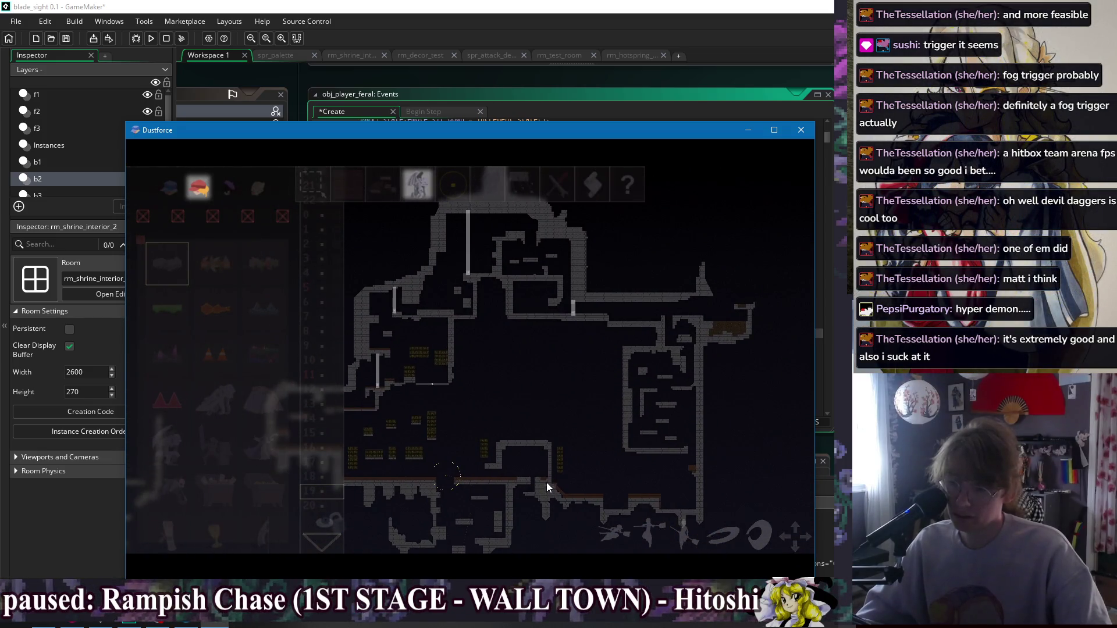
scroll(493, 476, "up", 3)
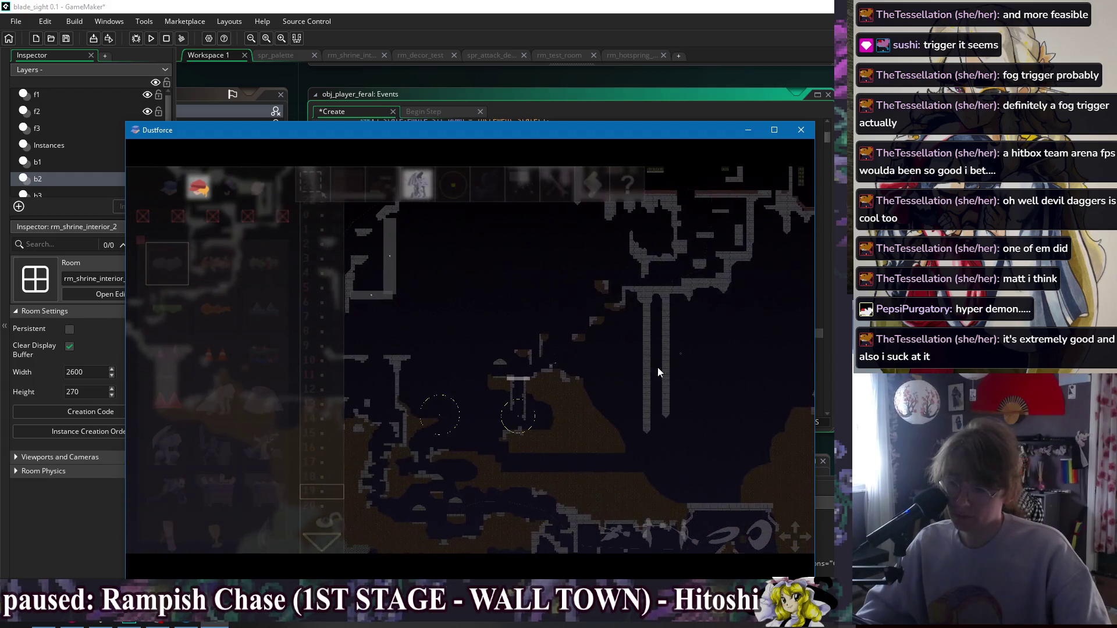
scroll(556, 353, "down", 2)
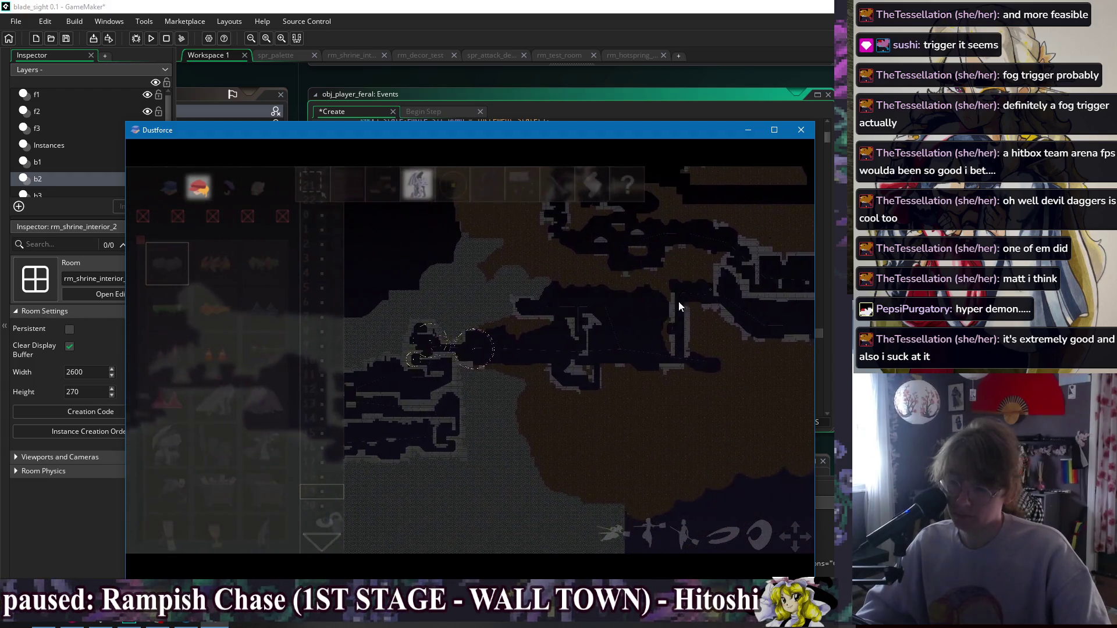
scroll(481, 388, "up", 2)
scroll(621, 431, "down", 2)
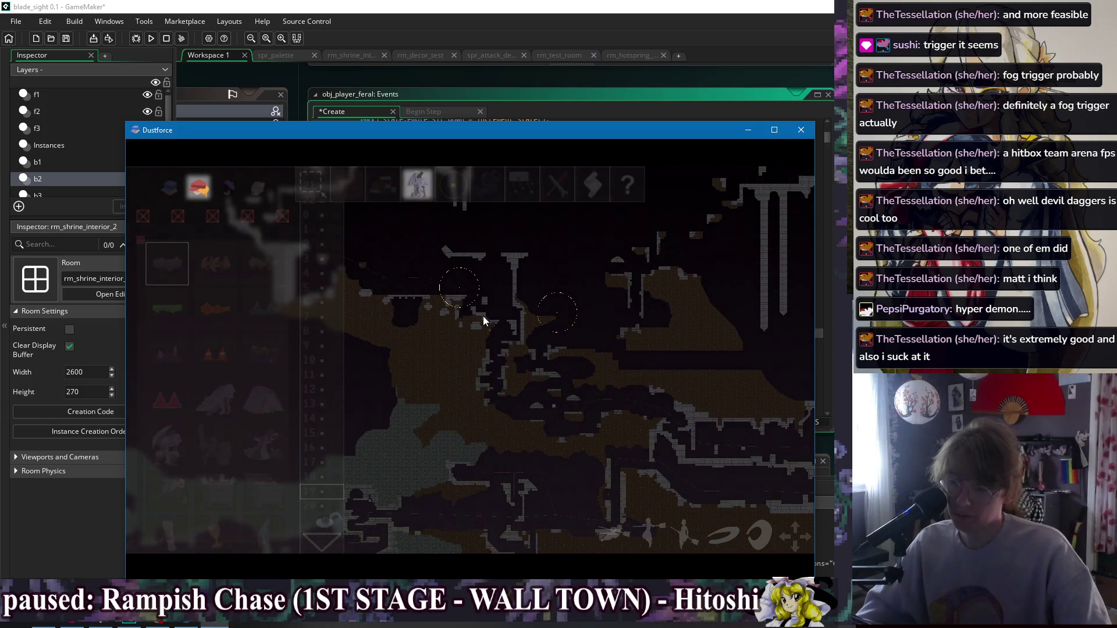
scroll(509, 327, "down", 2)
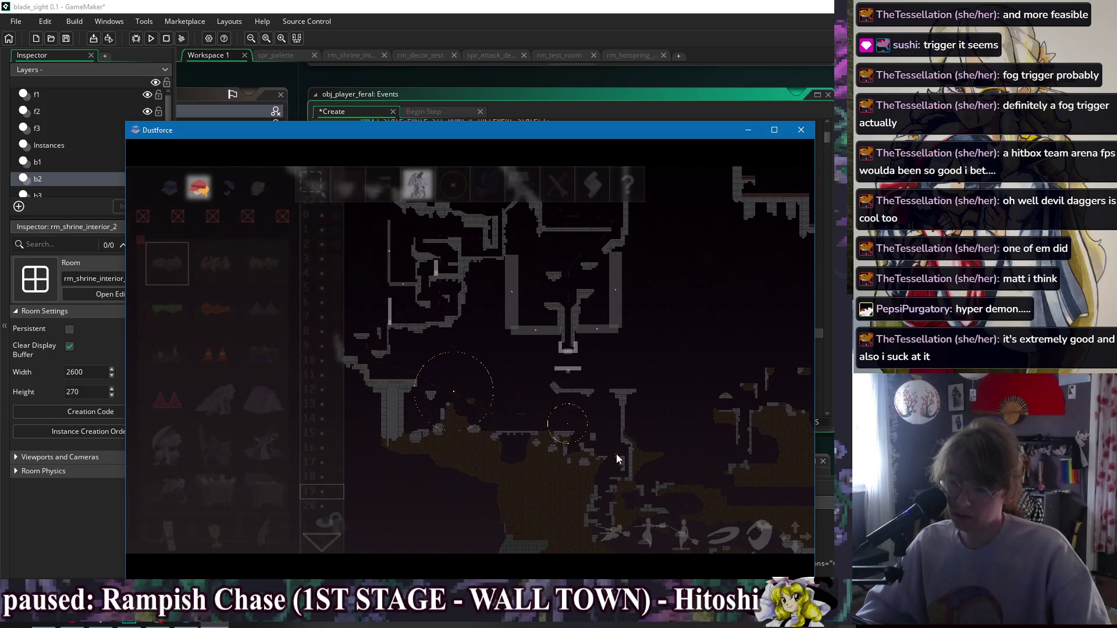
scroll(616, 455, "up", 2)
scroll(576, 352, "up", 2)
scroll(536, 363, "down", 2)
scroll(539, 345, "up", 2)
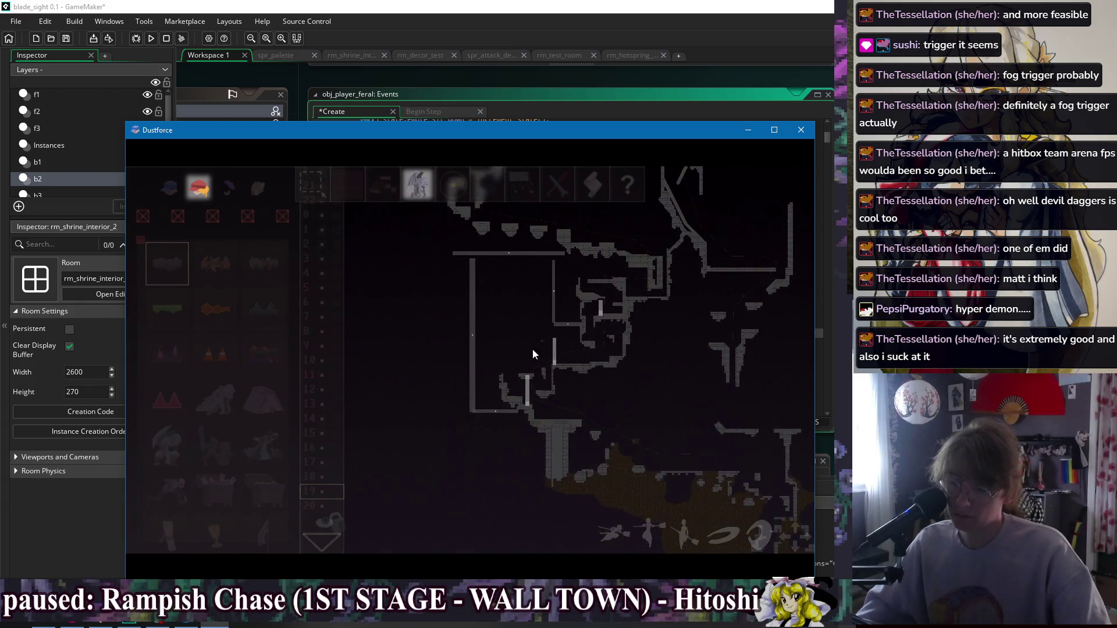
scroll(521, 372, "up", 2)
scroll(588, 465, "down", 2)
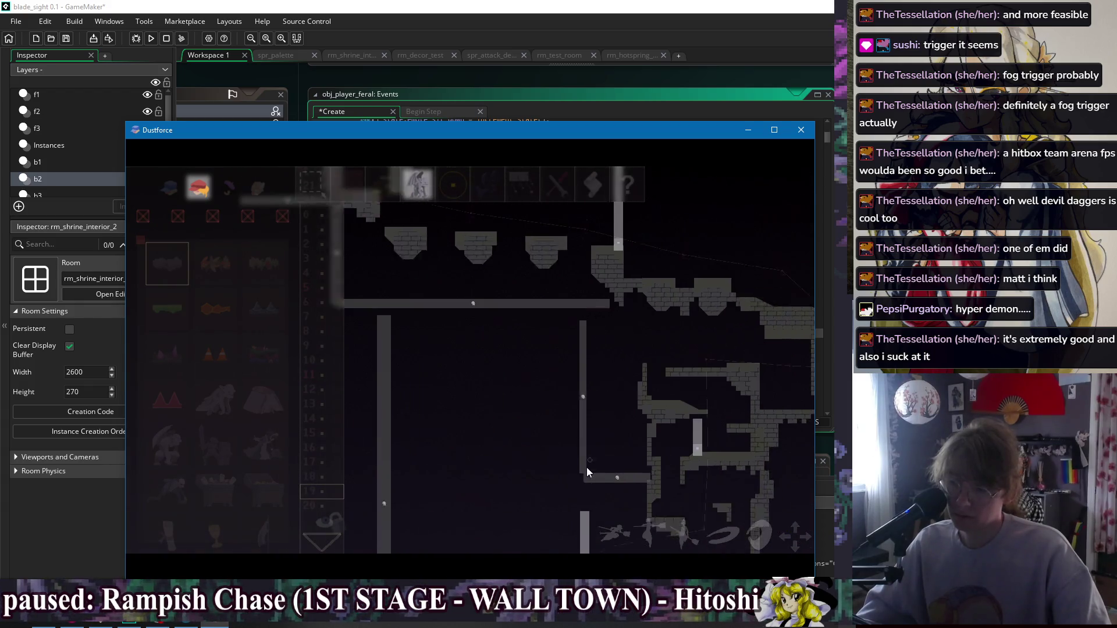
scroll(609, 414, "down", 5)
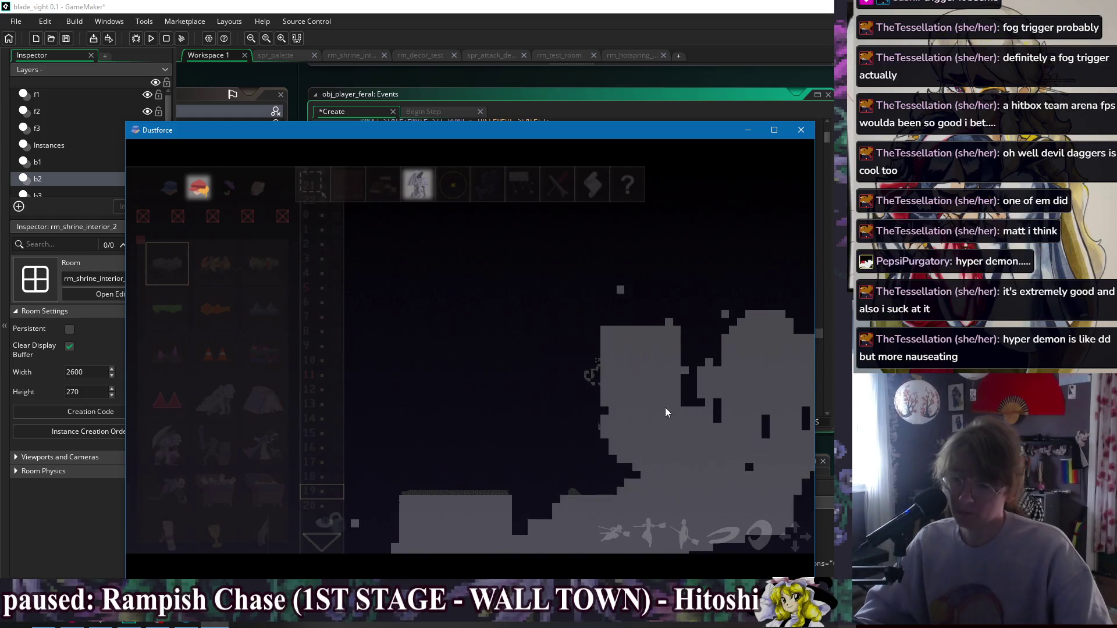
left_click(802, 131)
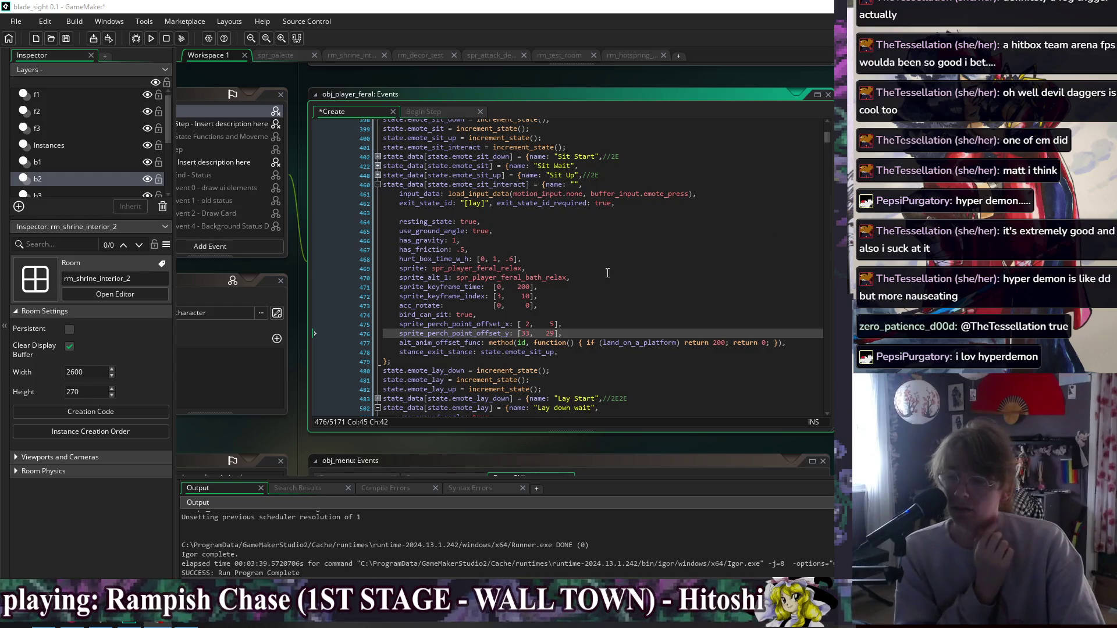
Review the bird_can_sit and use_ground_angle settings in obj_player_feral's sit-interact emote code.
left_click(623, 314)
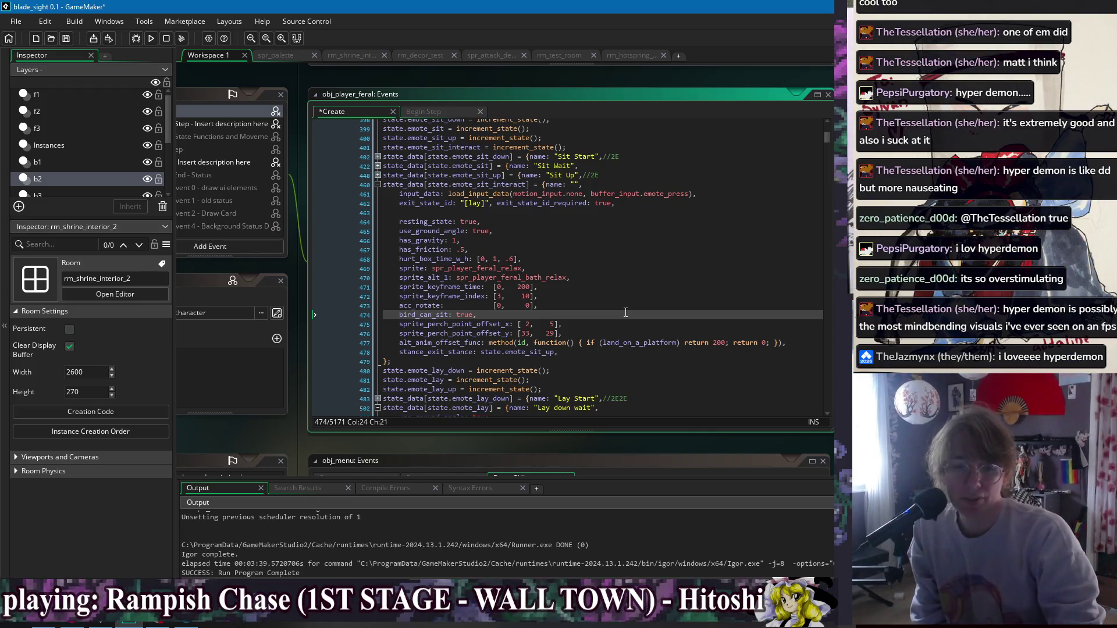
left_click(570, 231)
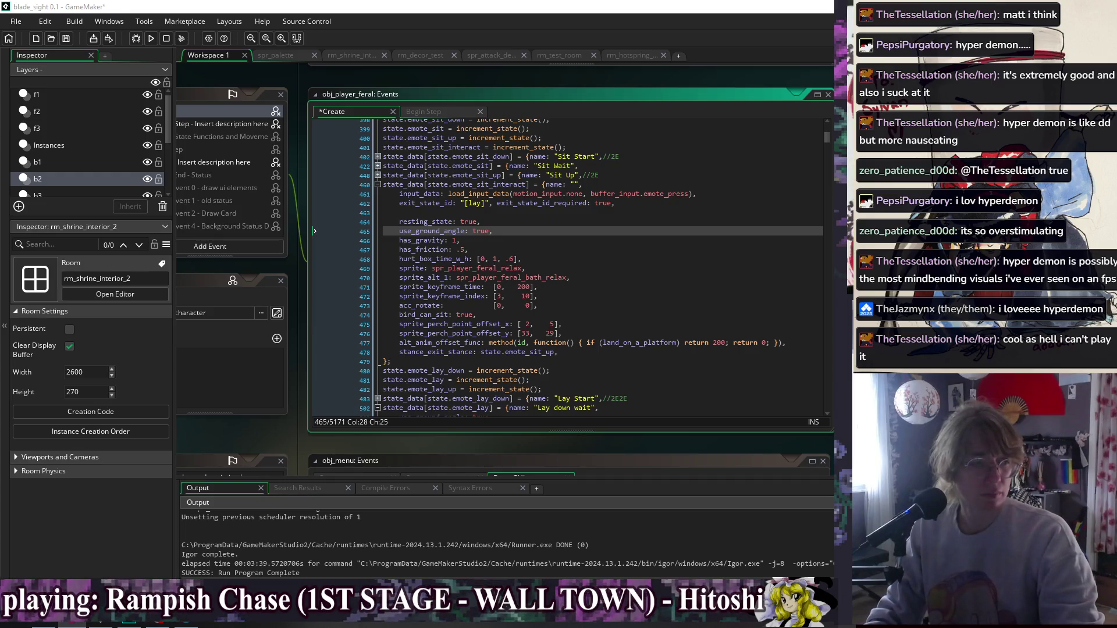
key("alt+Tab")
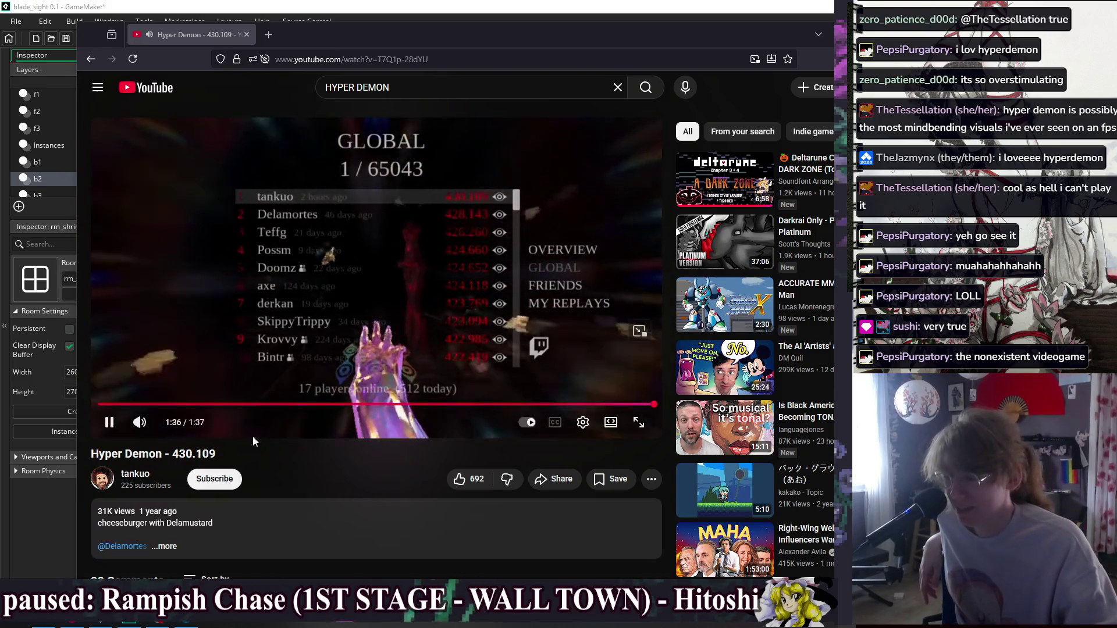
Watch the Hyper Demon 430.109 run to about 1:36, then return to GameMaker.
key("alt+Tab")
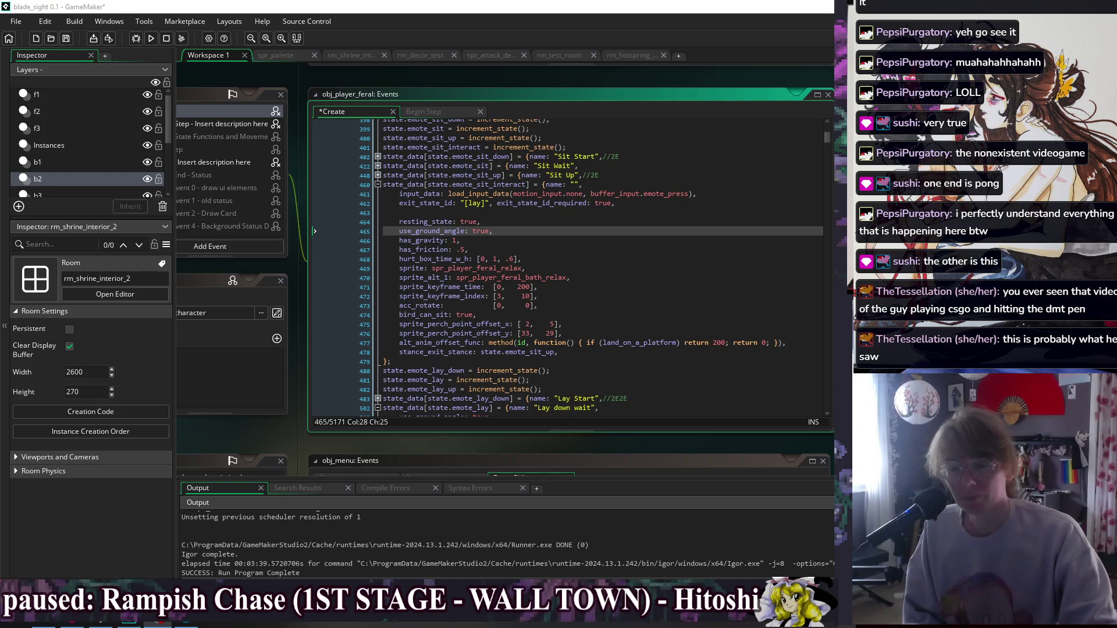
Inspect the land_on_a_platform check in alt_anim_offset_func.
left_click(675, 344)
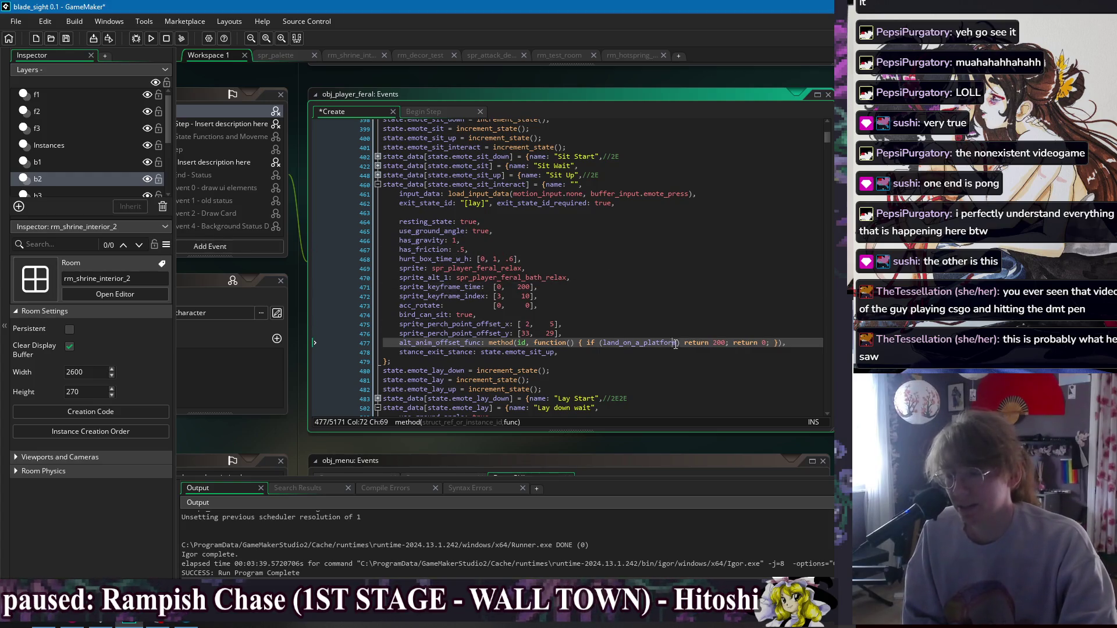
Review the emote state's sprite, has_friction, sprite_keyframe_index and use_ground_angle settings.
left_click(593, 213)
left_click(607, 263)
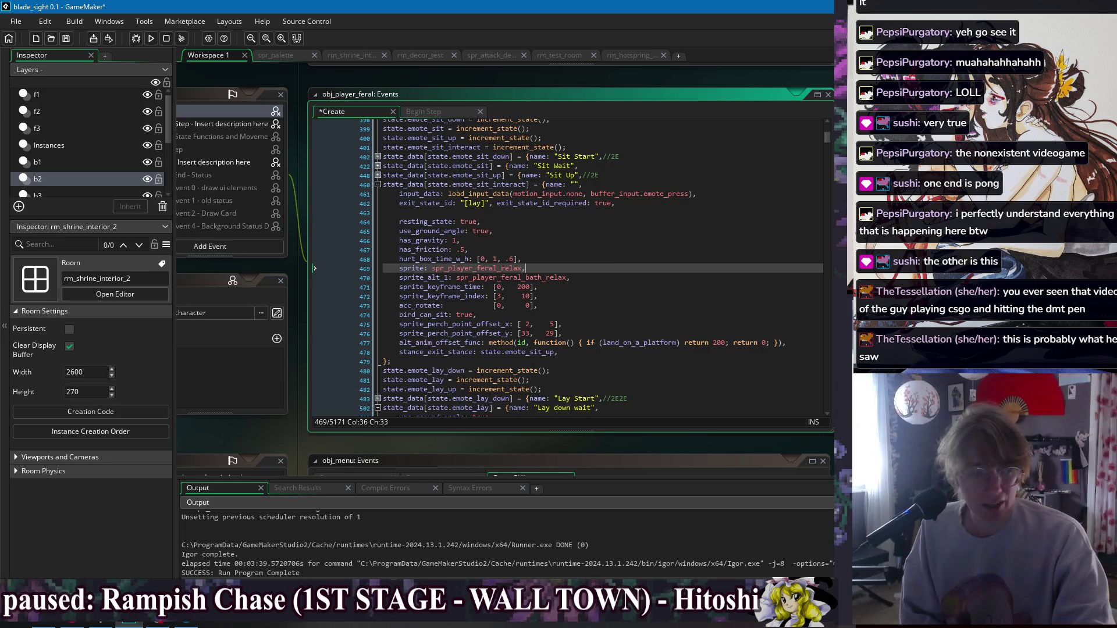
key("alt+Tab")
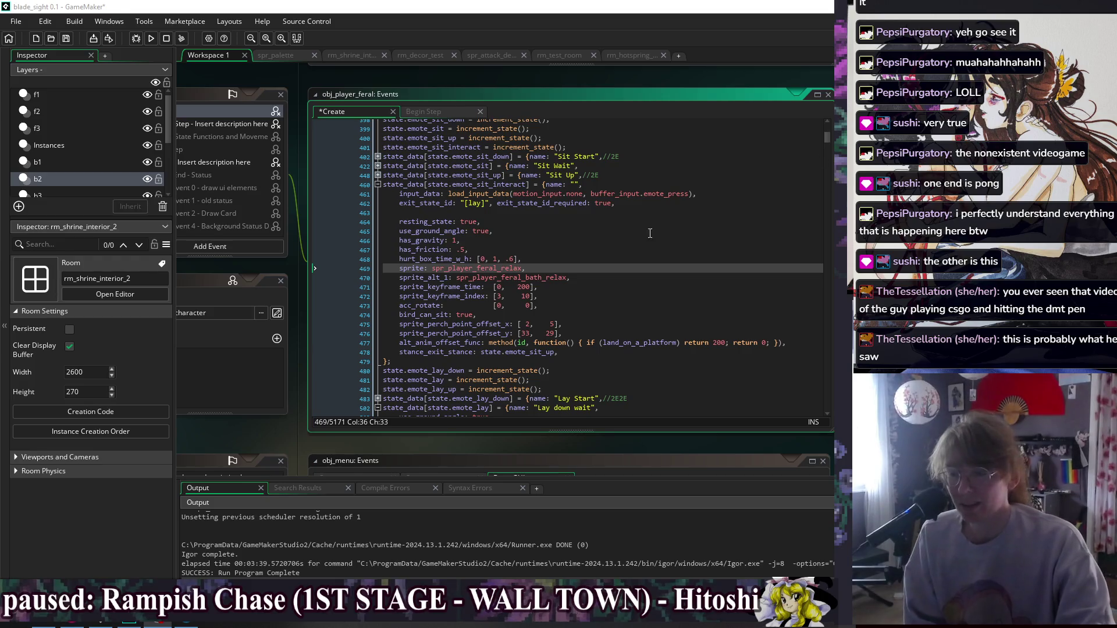
left_click(653, 251)
left_click(653, 297)
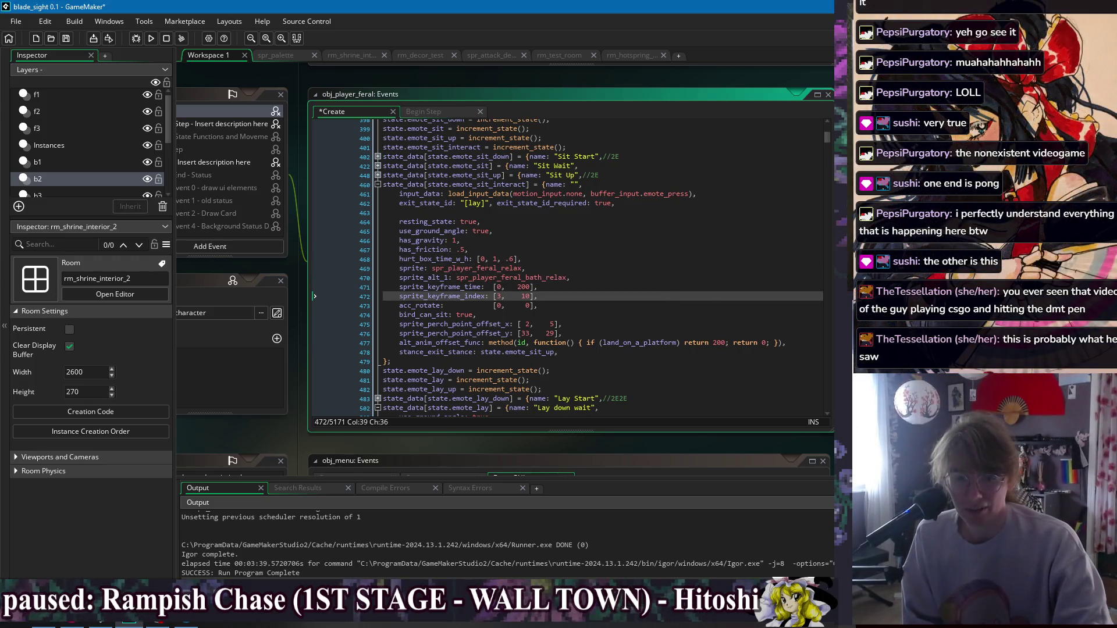
key("alt+Tab")
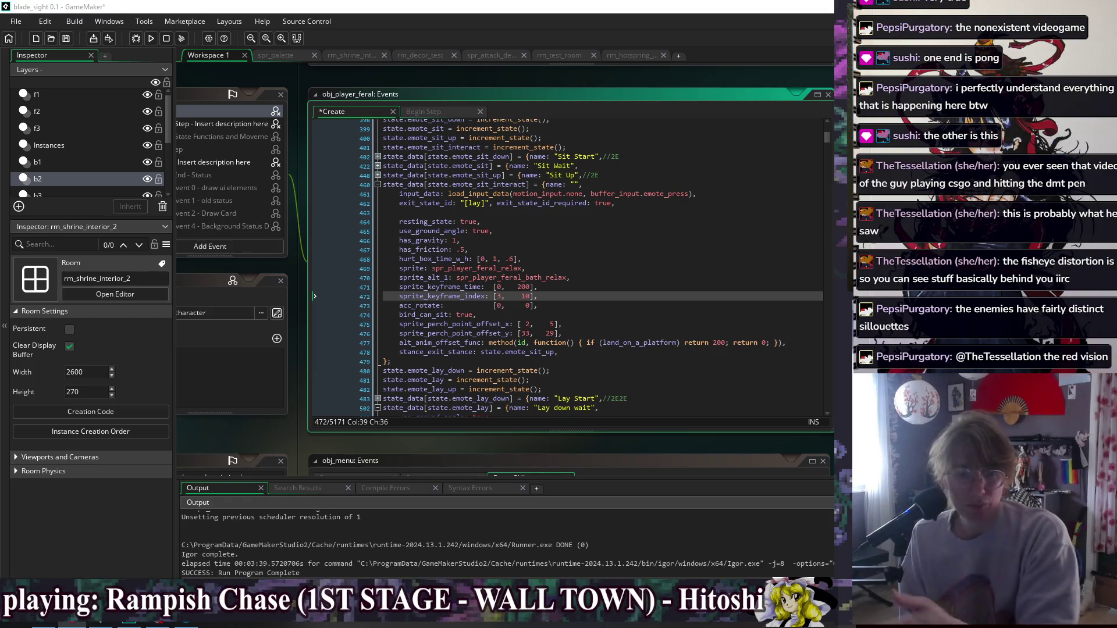
left_click(536, 232)
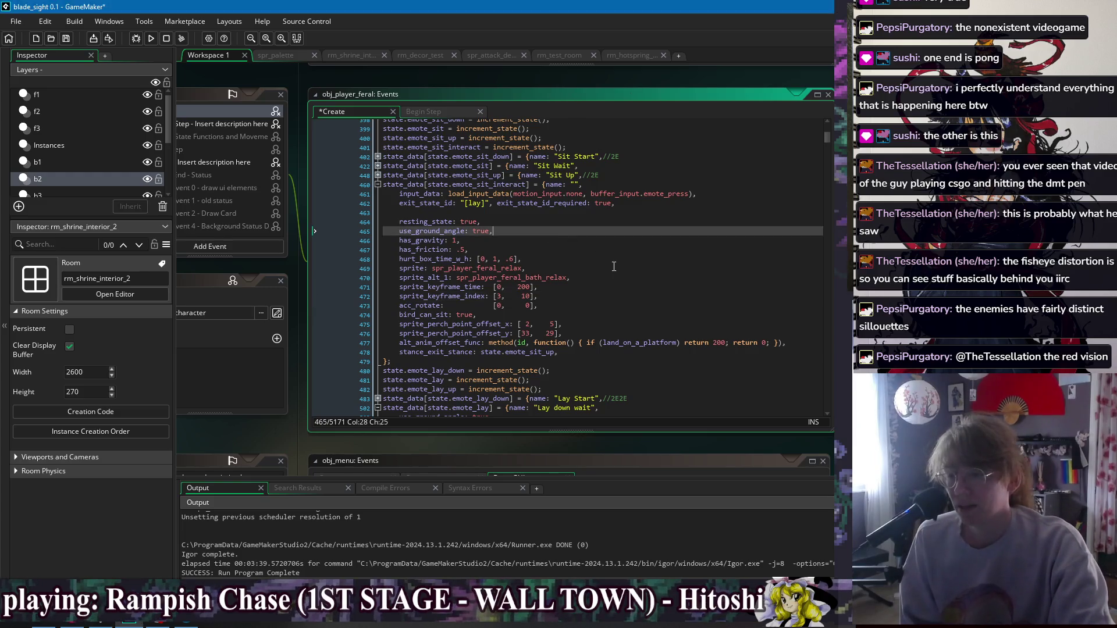
left_click(614, 266)
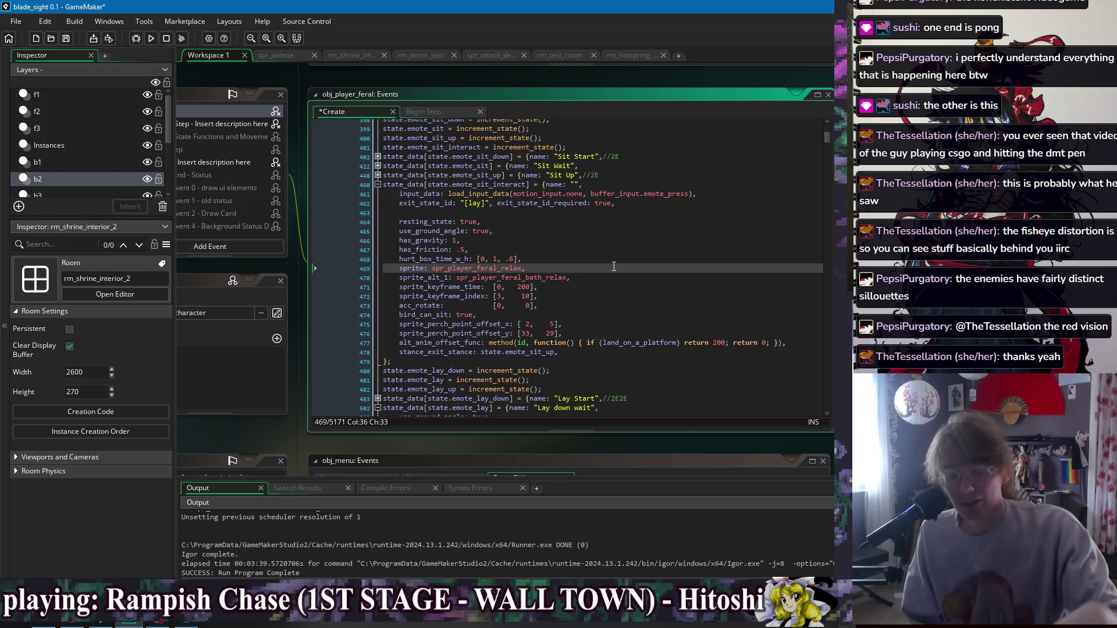
key("Down")
key("Down")
key("Down")
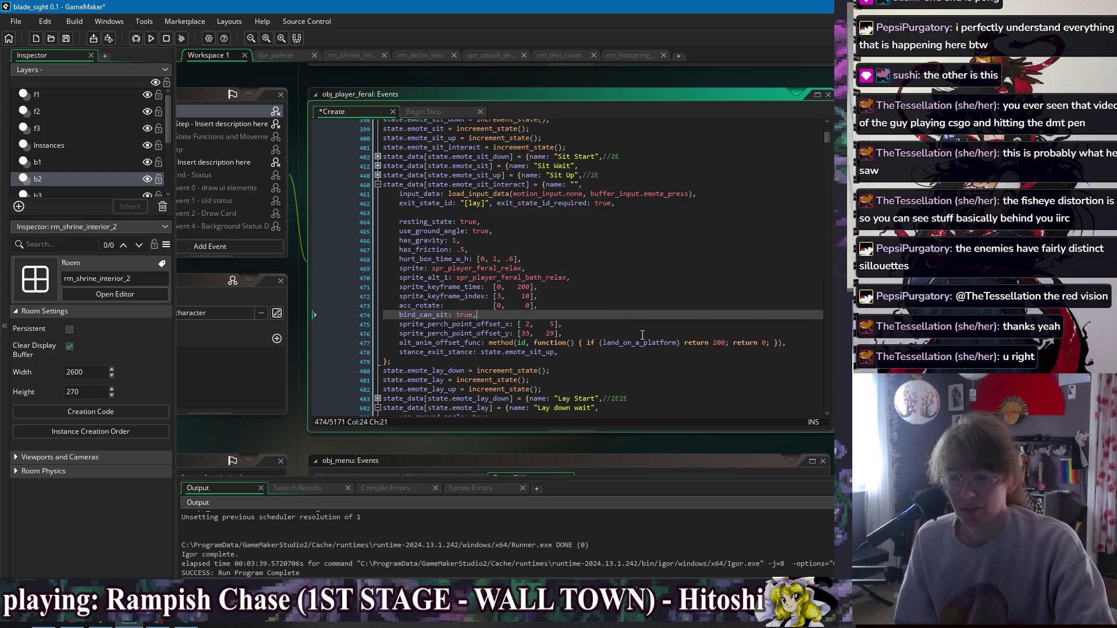
key("Down")
key("Down")
key("Down")
key("Up")
key("Up")
key("Up")
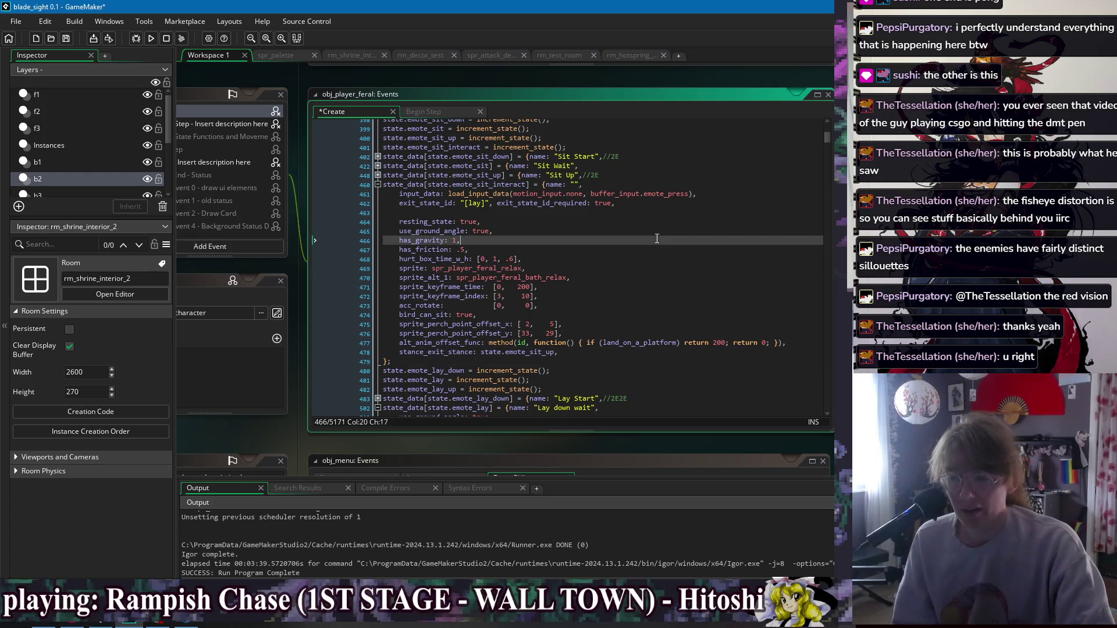
left_click(617, 235)
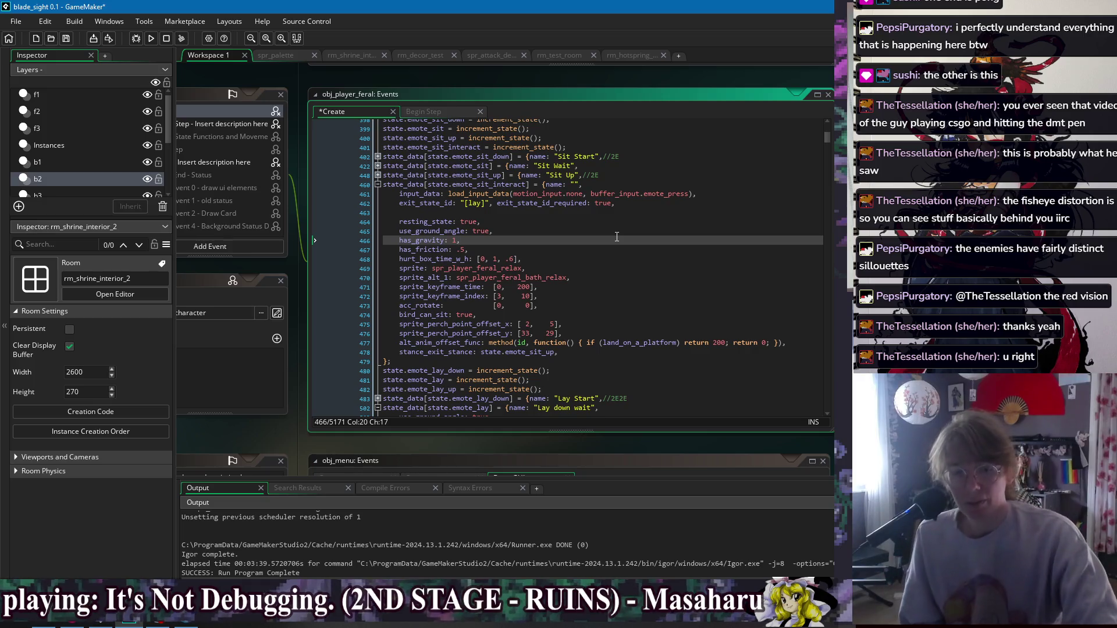
Inspect the stance exit, exit_state_id and alt_anim_offset_func lines, launching a quick test run.
left_click(559, 215)
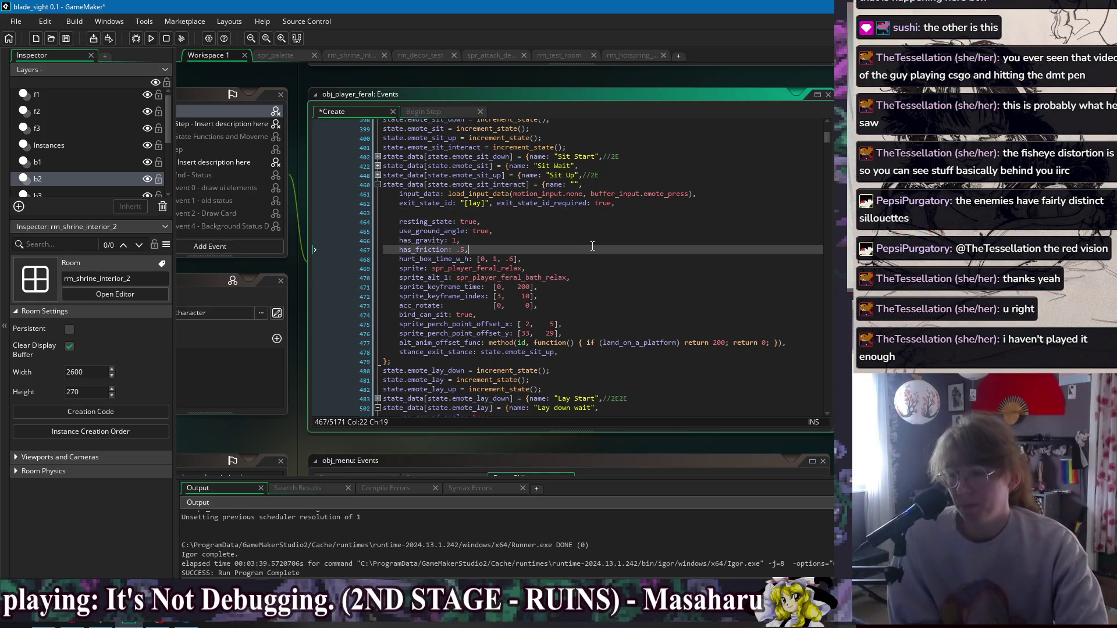
left_click(645, 258)
left_click(663, 315)
left_click(685, 353)
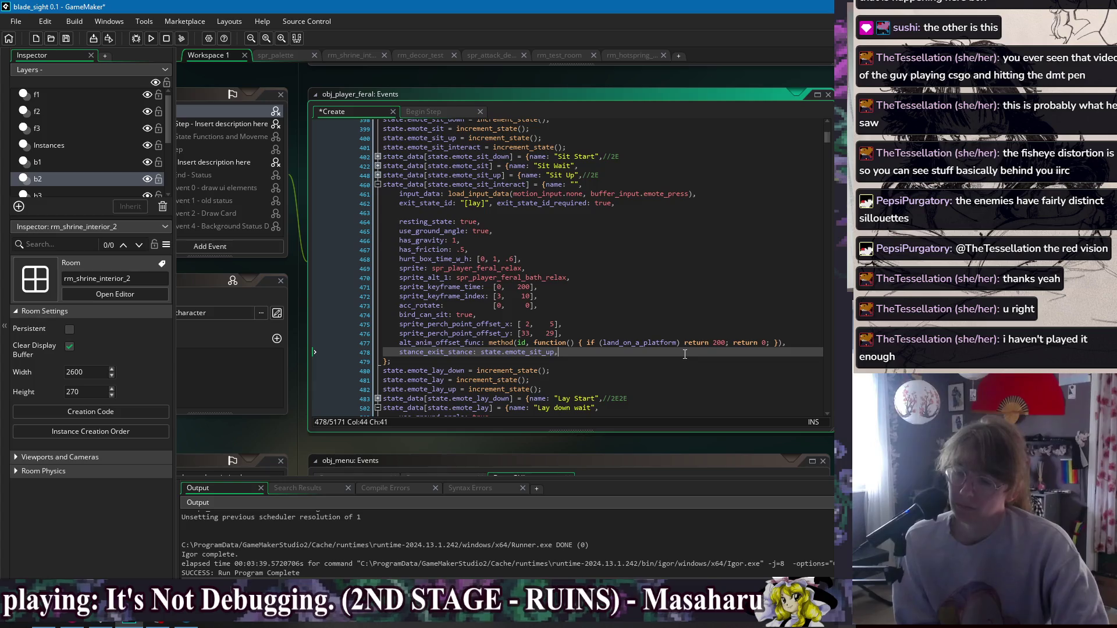
left_click(685, 292)
key("Down")
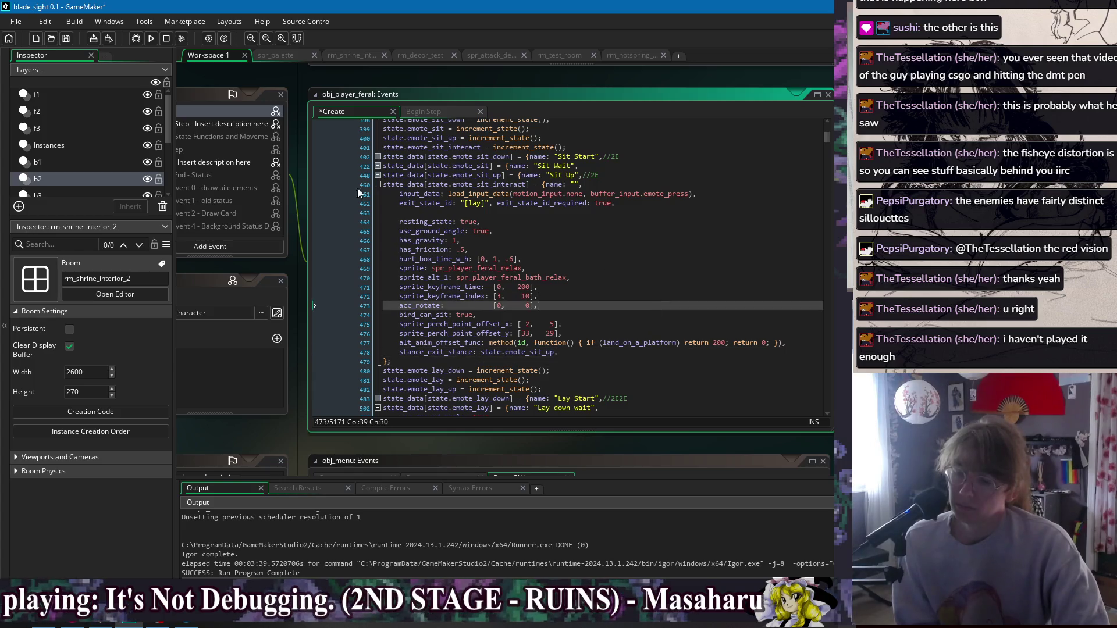
left_click(329, 82)
left_click(600, 222)
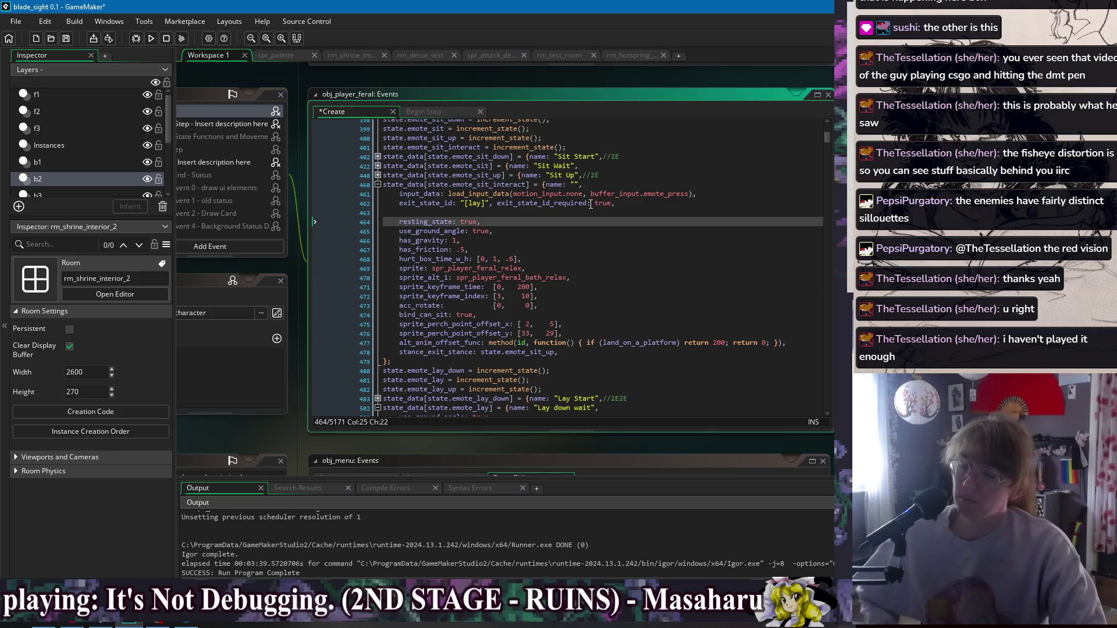
left_click(152, 39)
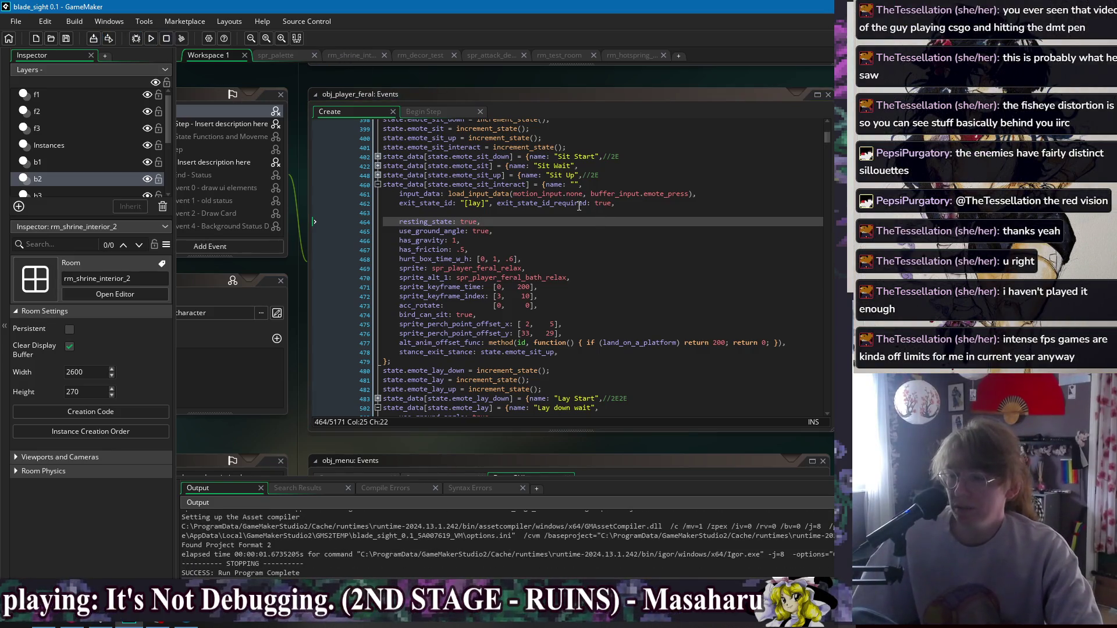
left_click(582, 315)
left_click(622, 343)
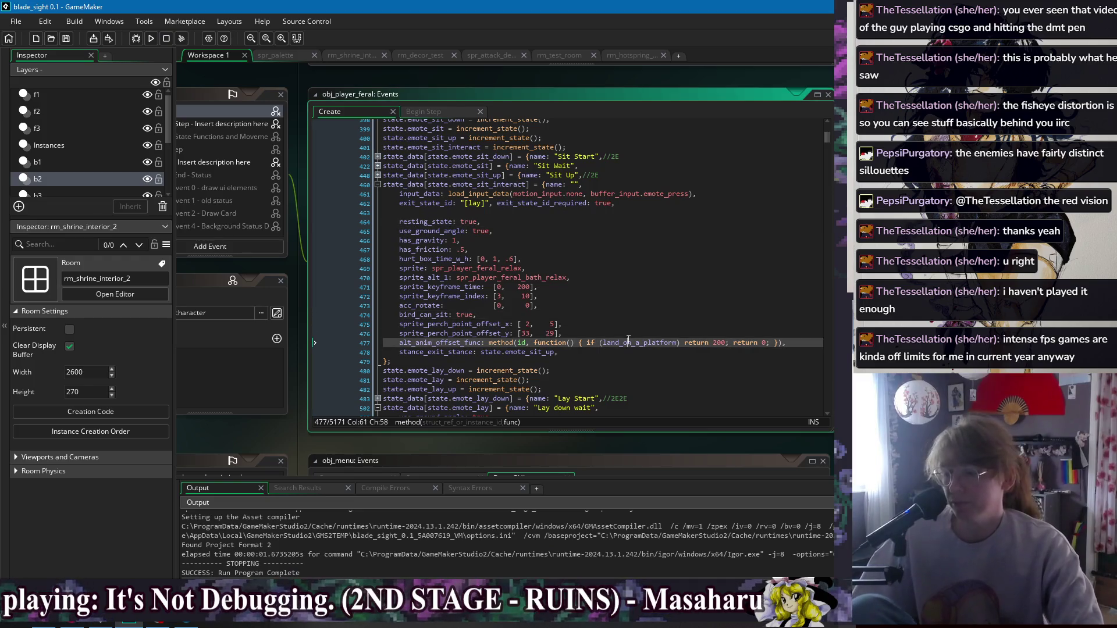
Replace the stance exit line with auto_cancel_time_state: [5, state.emote_sit].
left_click(628, 351)
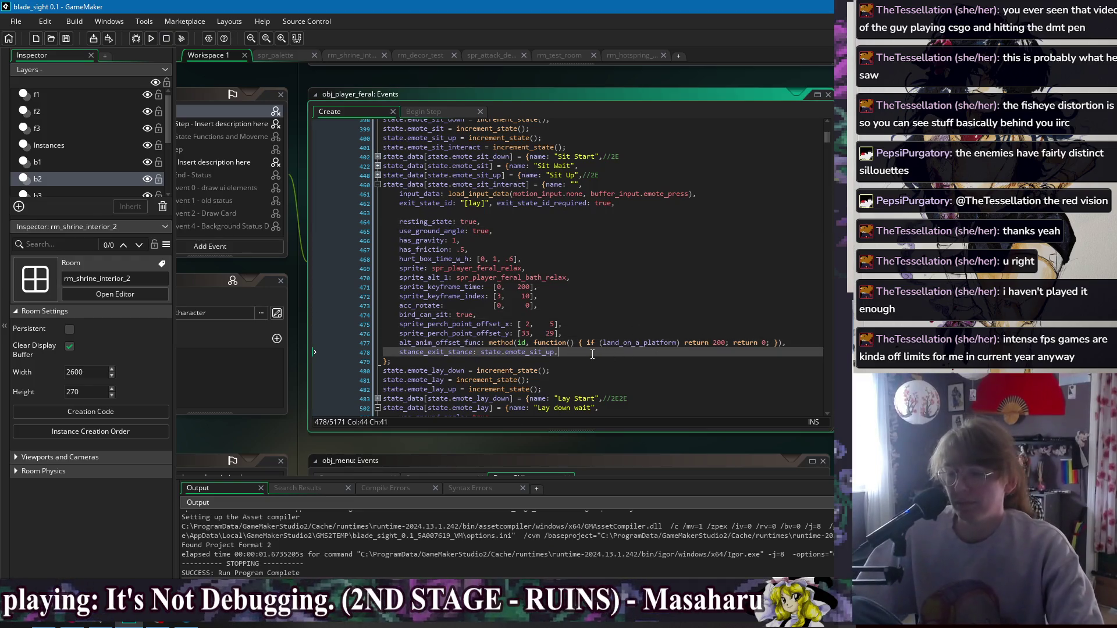
left_click(438, 353, "shift")
key("shift+Home")
type("stat")
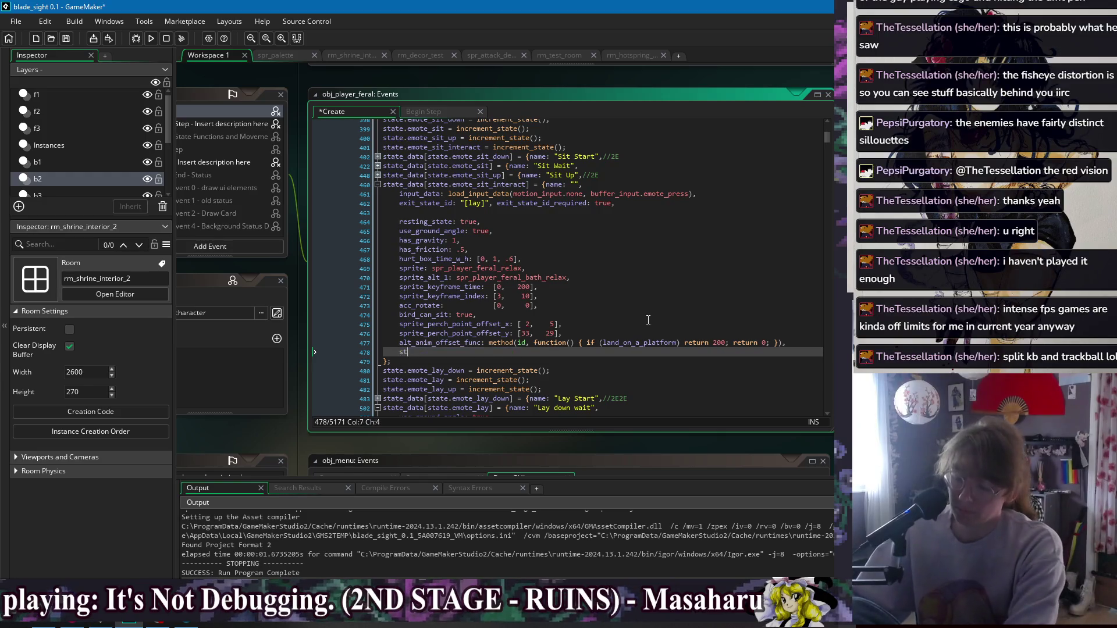
key("BackSpace")
key("BackSpace")
key("BackSpace")
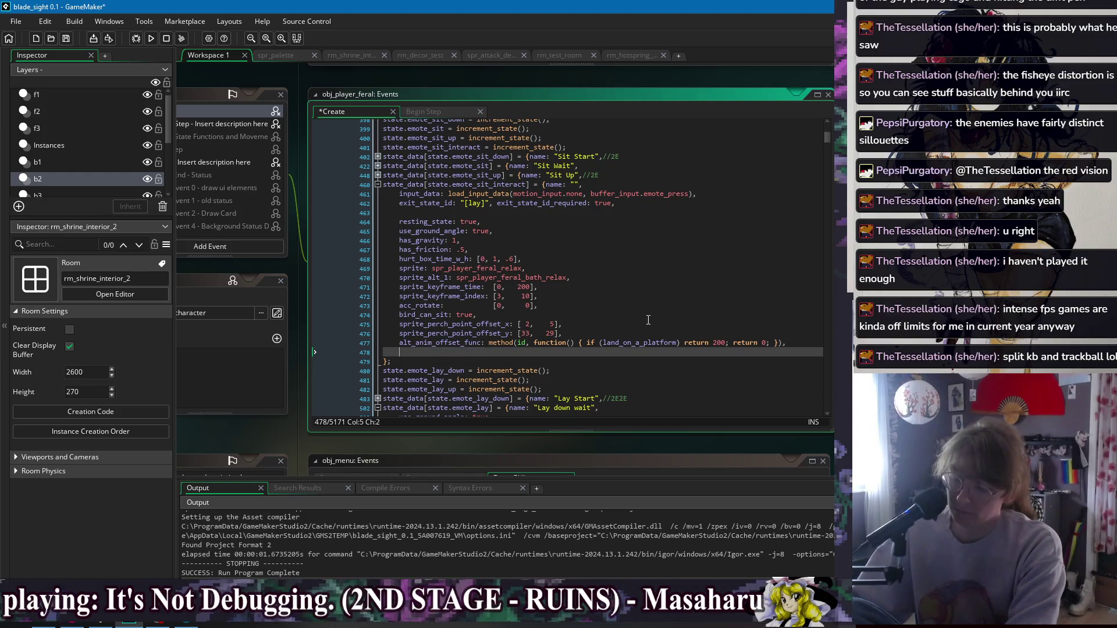
type("end_")
key("BackSpace")
key("BackSpace")
key("BackSpace")
type("au")
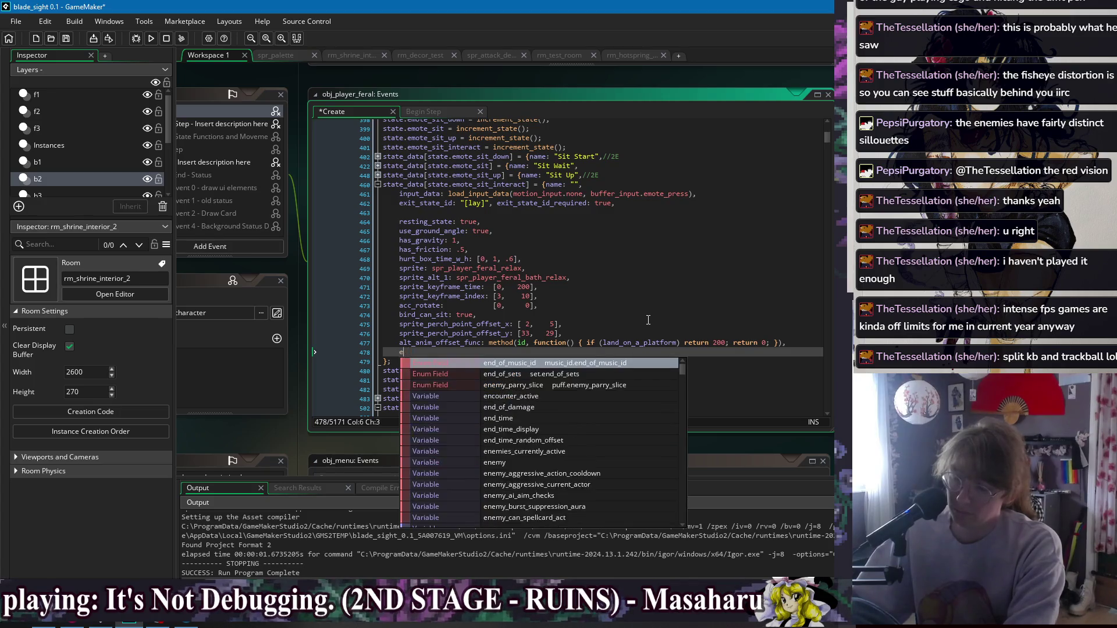
type("to_cancel")
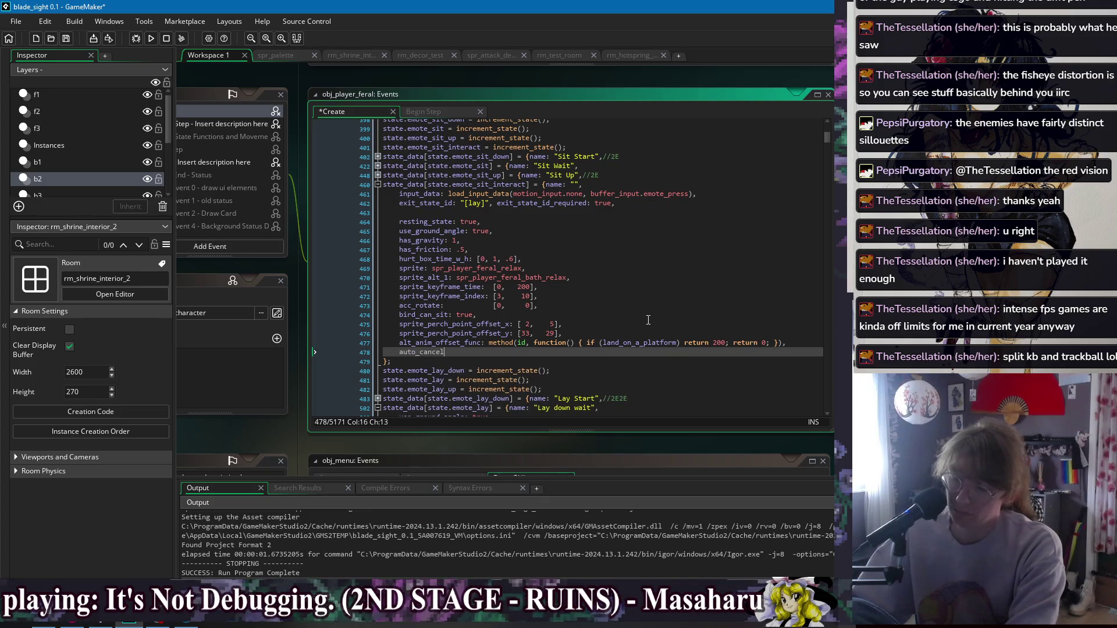
type("_sta")
key("BackSpace")
key("BackSpace")
type("s")
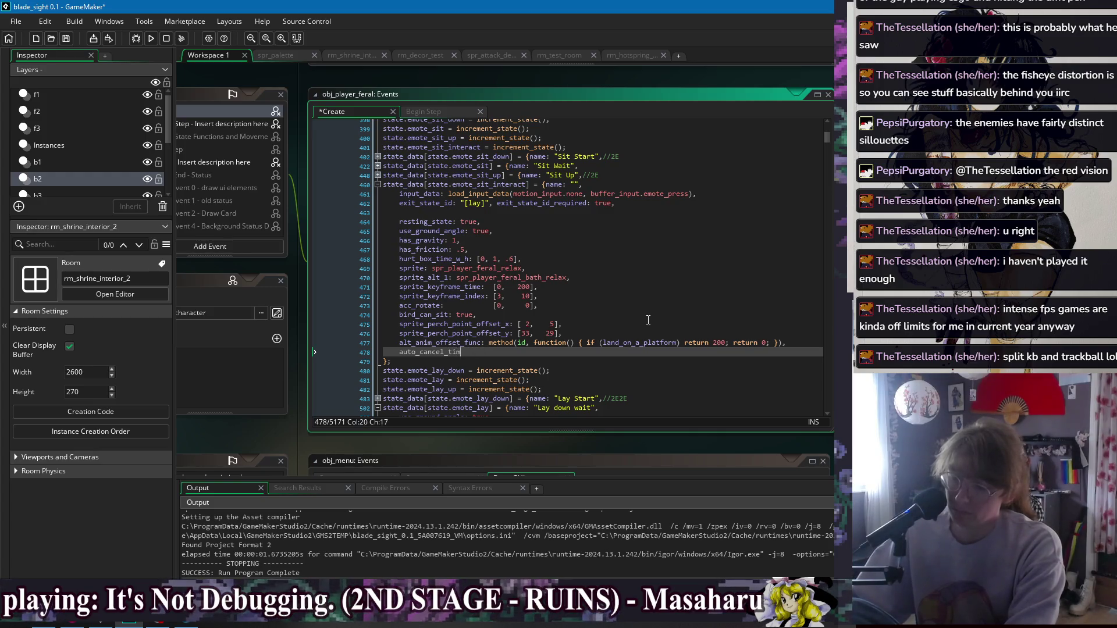
type("state: ")
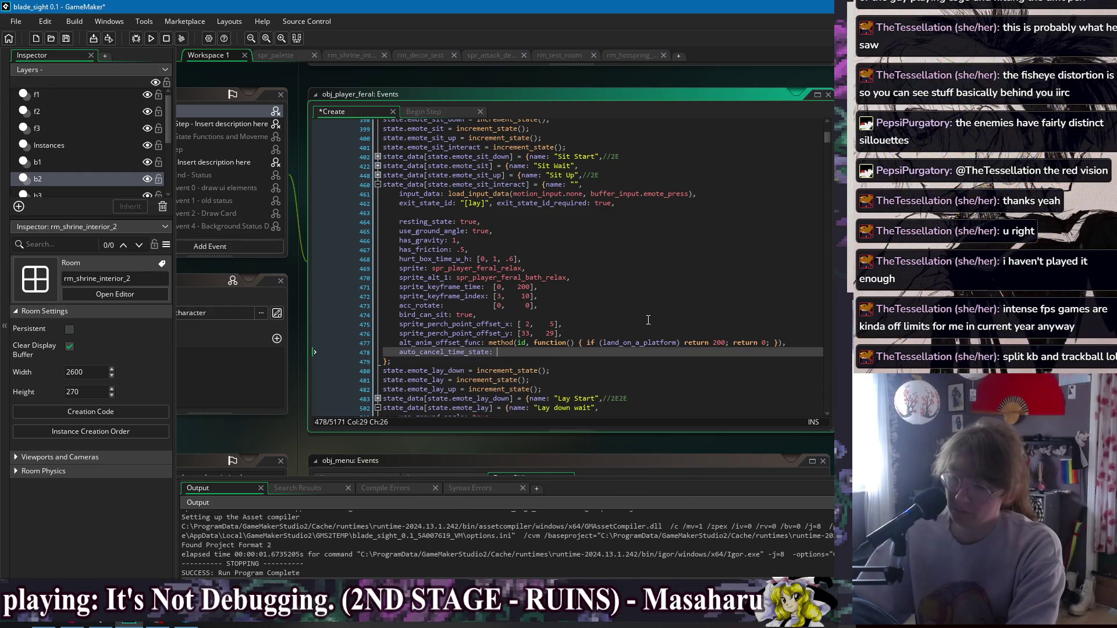
type("[5, s],")
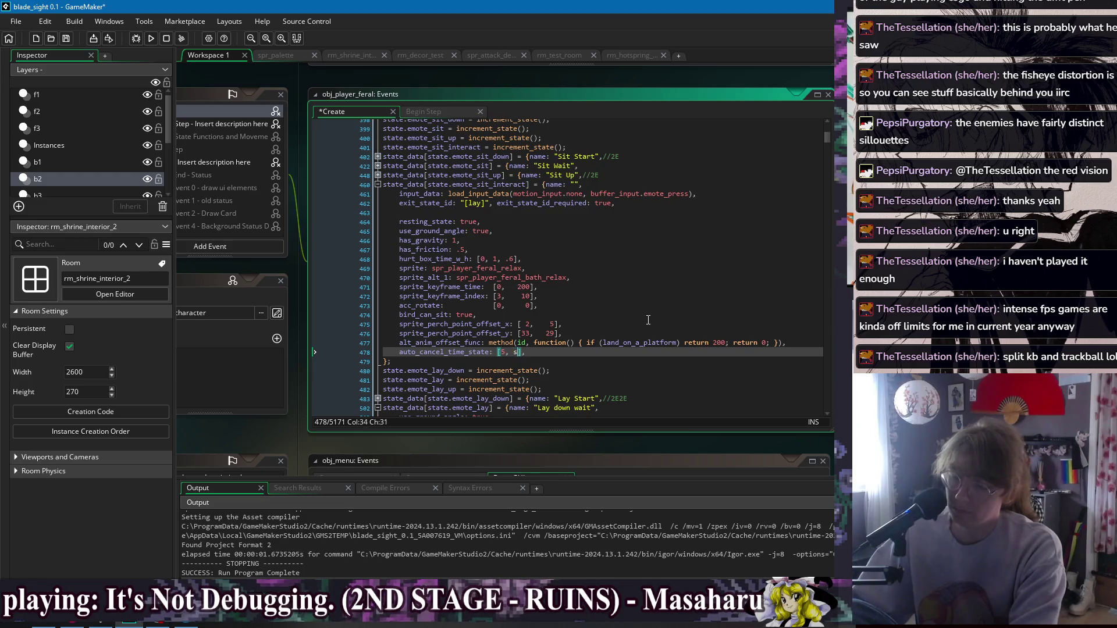
type("state")
type("emote")
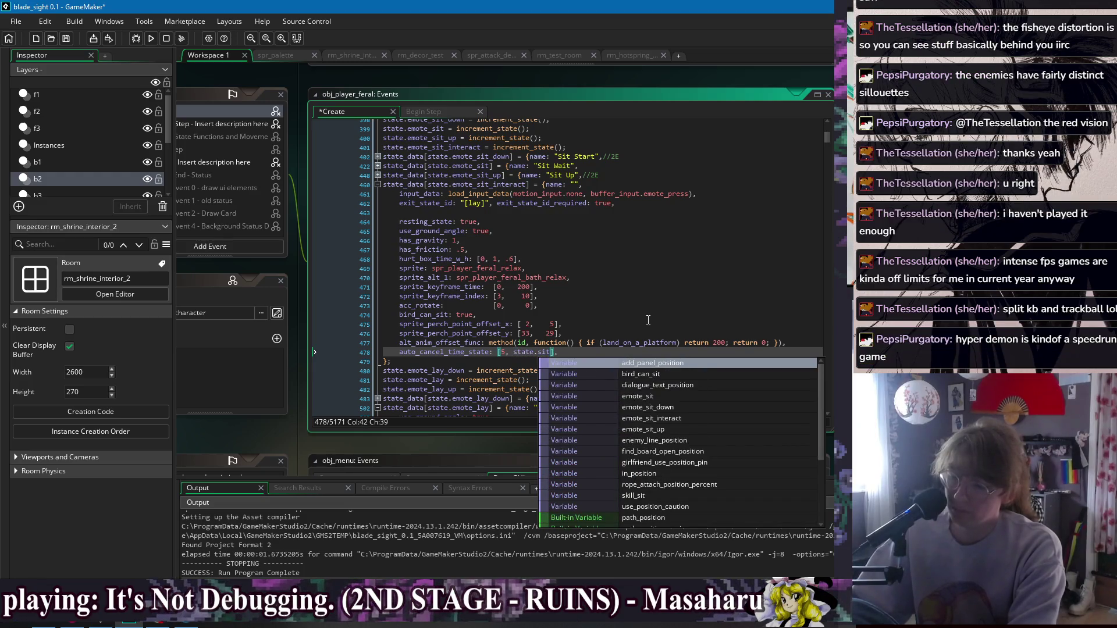
type("sit")
key("BackSpace")
key("BackSpace")
key("BackSpace")
type("emote_")
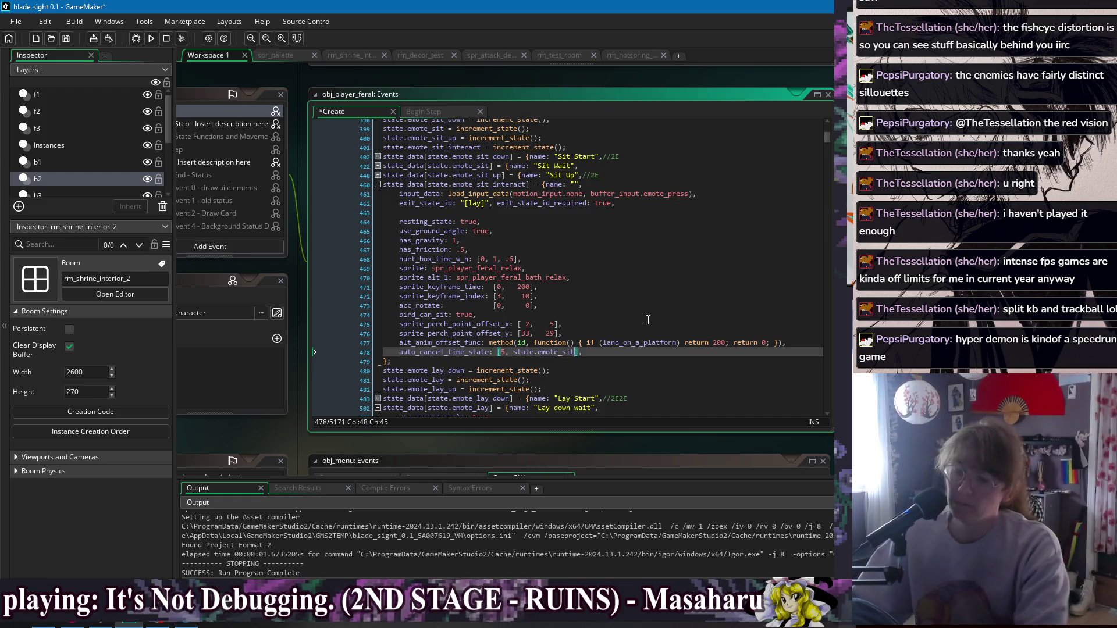
left_click(648, 316)
Run the game, talk to the shrine NPC, pick a reply, sit beside her, then quit.
left_click(151, 38)
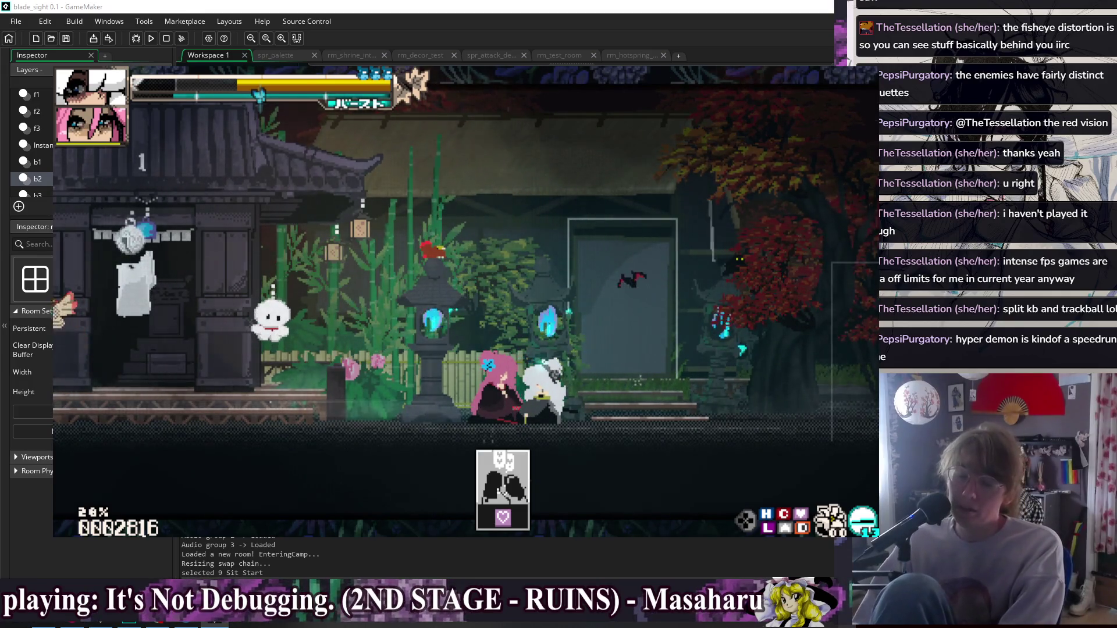
key("z")
key("z")
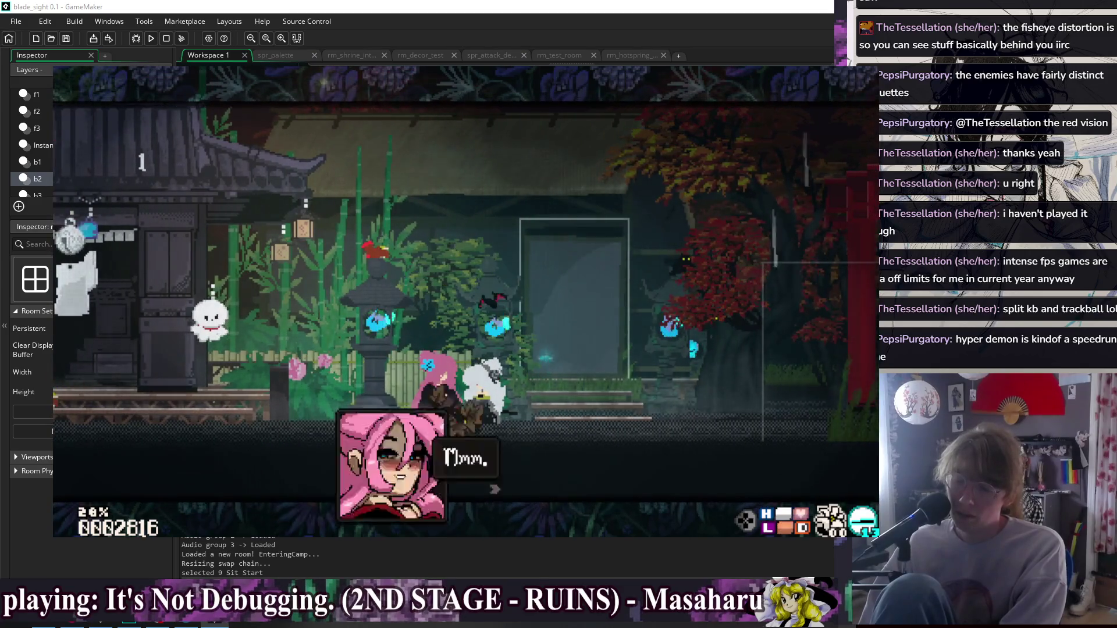
key("z")
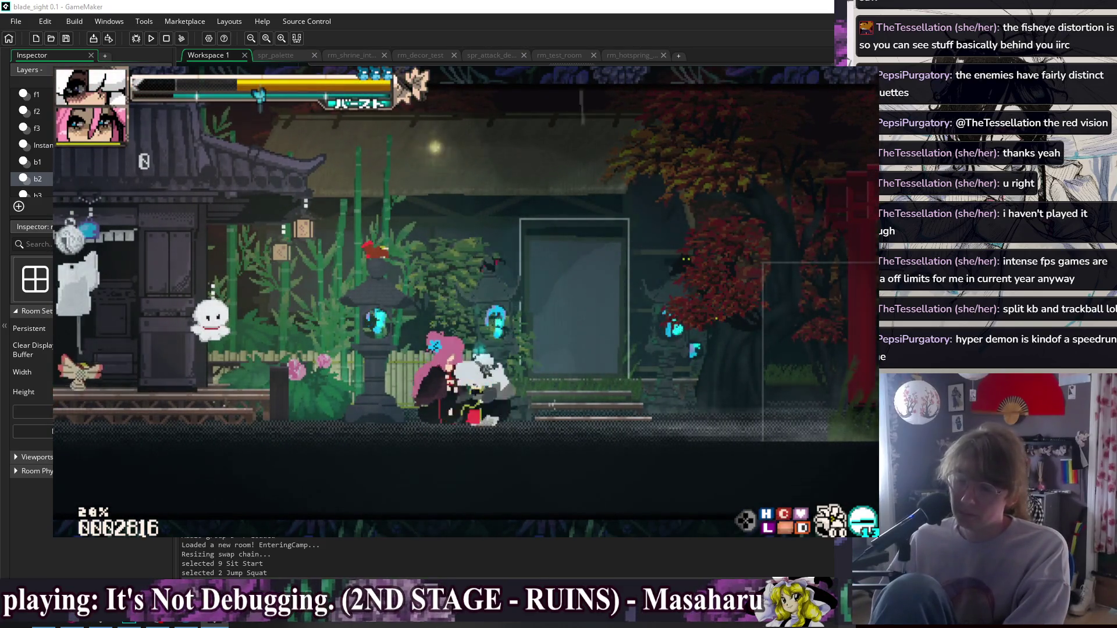
key("Right")
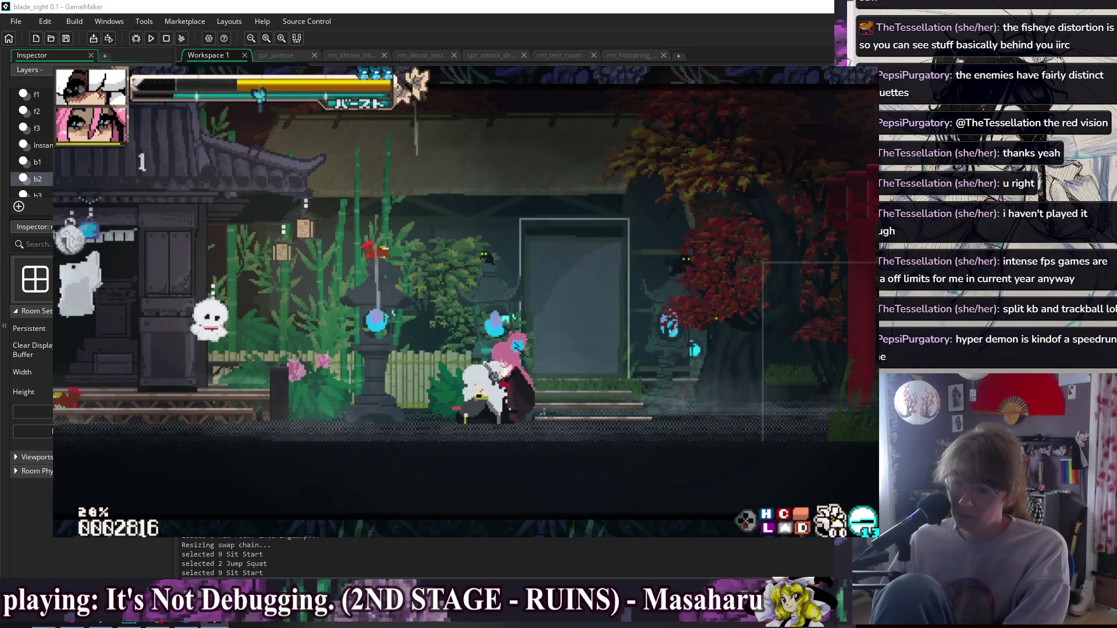
key("Escape")
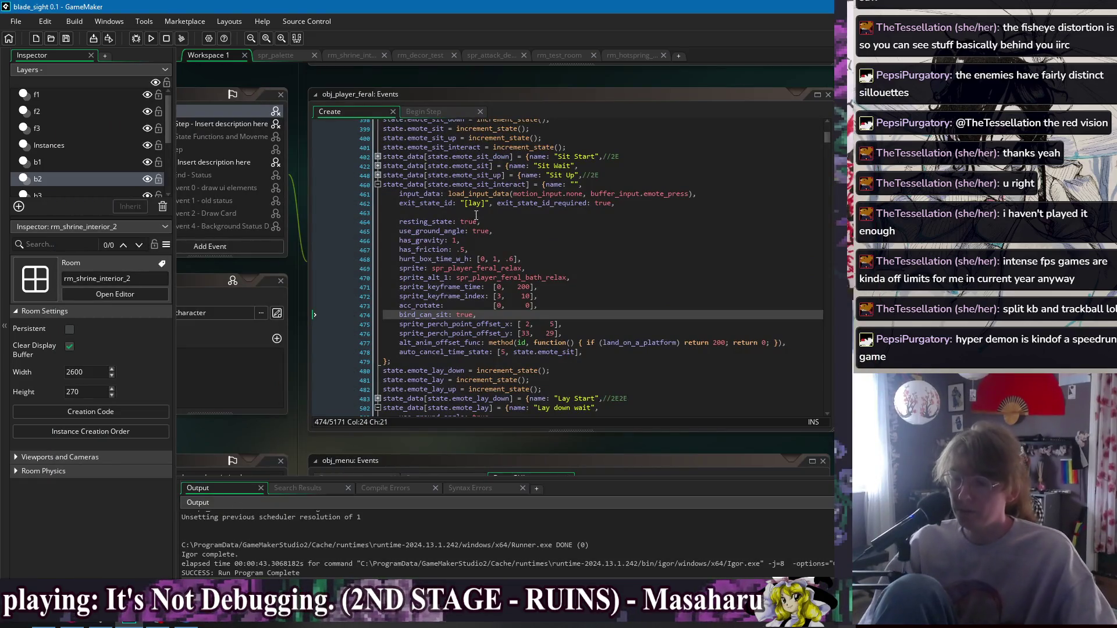
Select lines 460–479 holding the emote_sit_interact state_data block and delete them.
left_click(476, 217)
left_click(618, 343)
mouse_move(432, 368)
left_mouse_down()
mouse_move(436, 185)
mouse_move(442, 305)
mouse_move(431, 365)
mouse_move(437, 186)
mouse_move(425, 358)
mouse_move(368, 191)
mouse_move(390, 236)
mouse_move(407, 343)
mouse_move(391, 362)
left_mouse_up()
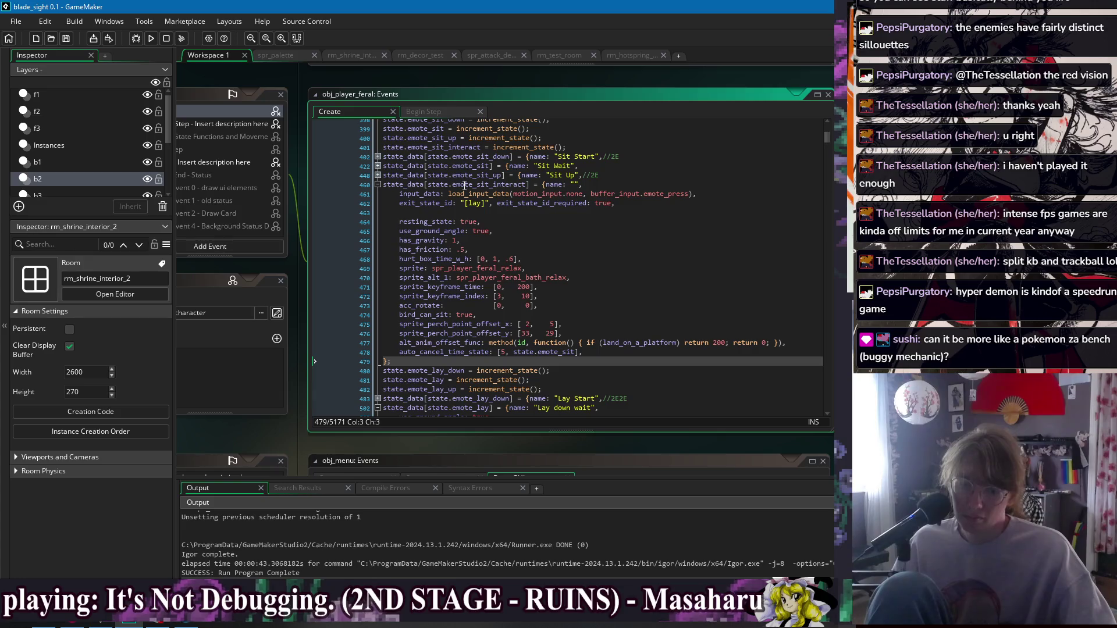
mouse_move(408, 363)
left_mouse_down()
mouse_move(393, 190)
mouse_move(377, 185)
left_mouse_up()
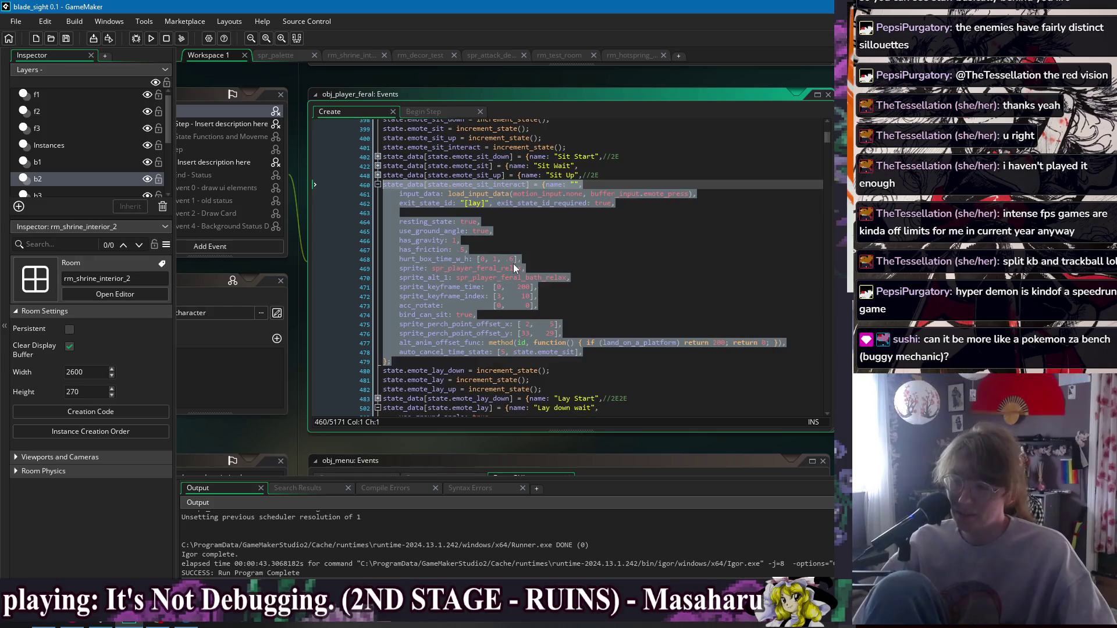
scroll(513, 264, "up", 2)
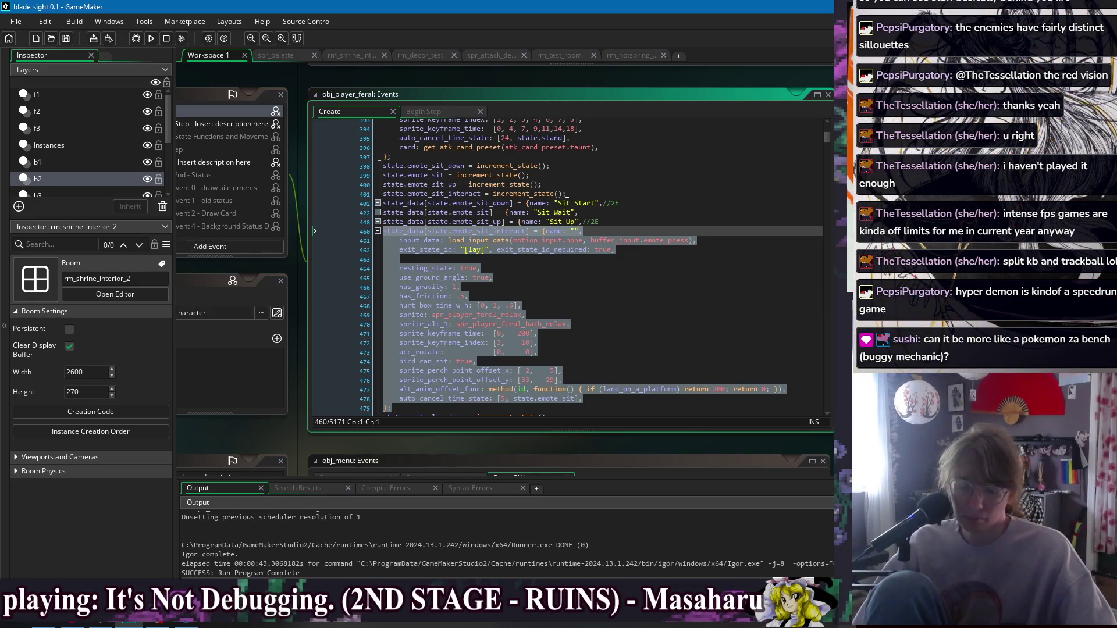
key("Delete")
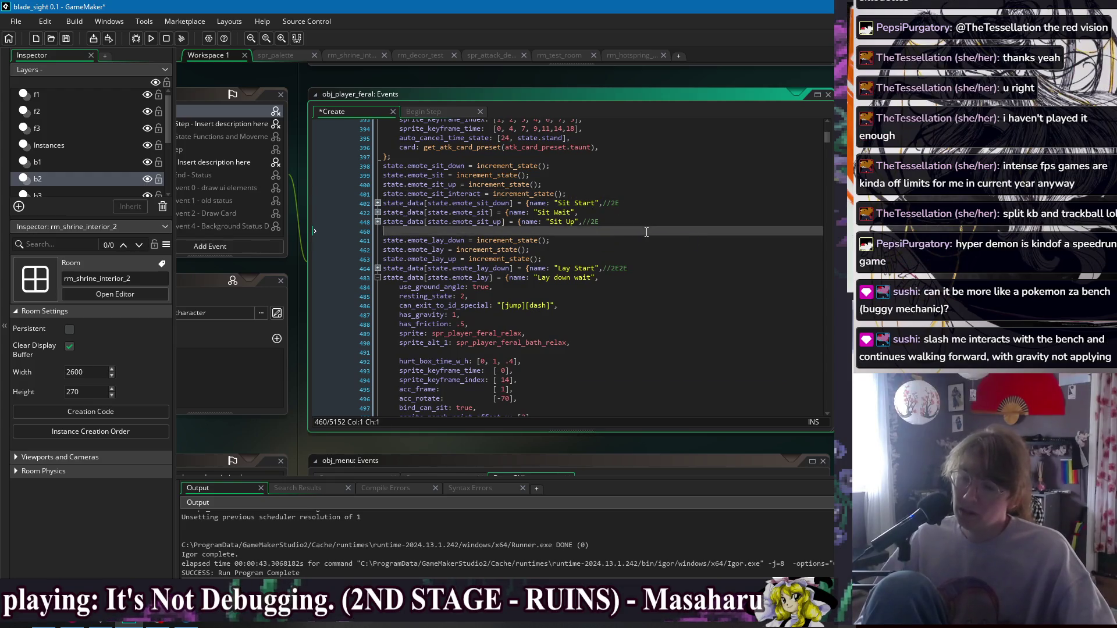
Undo the deletion to bring back the emote_sit_interact block.
key("ctrl+z")
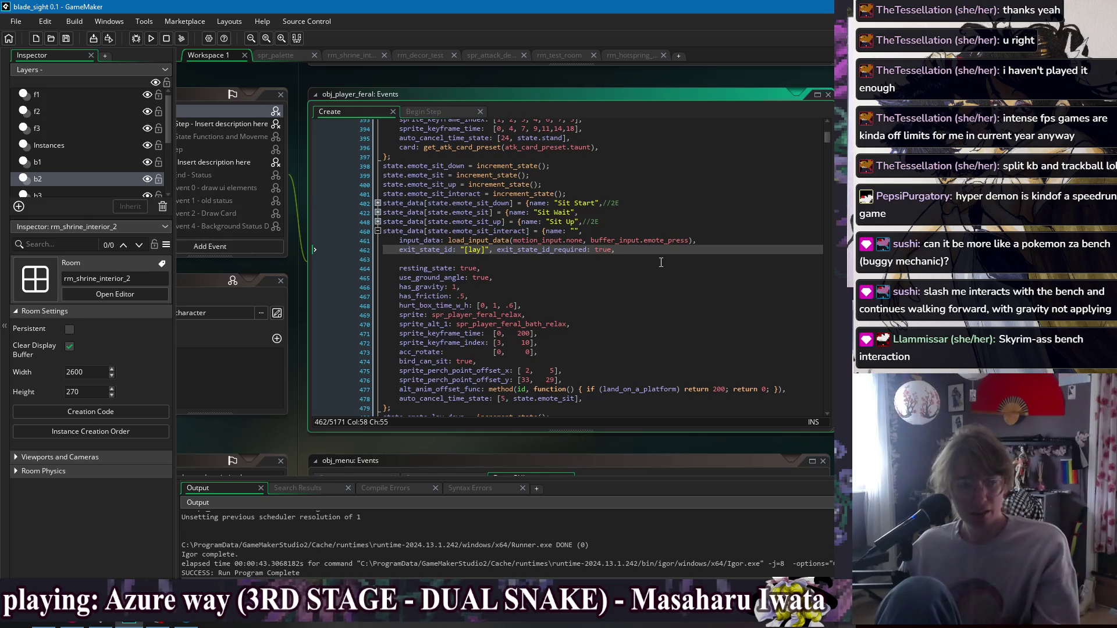
Look through the sit-interact state data and the neighbouring Sit Wait block.
left_click(611, 353)
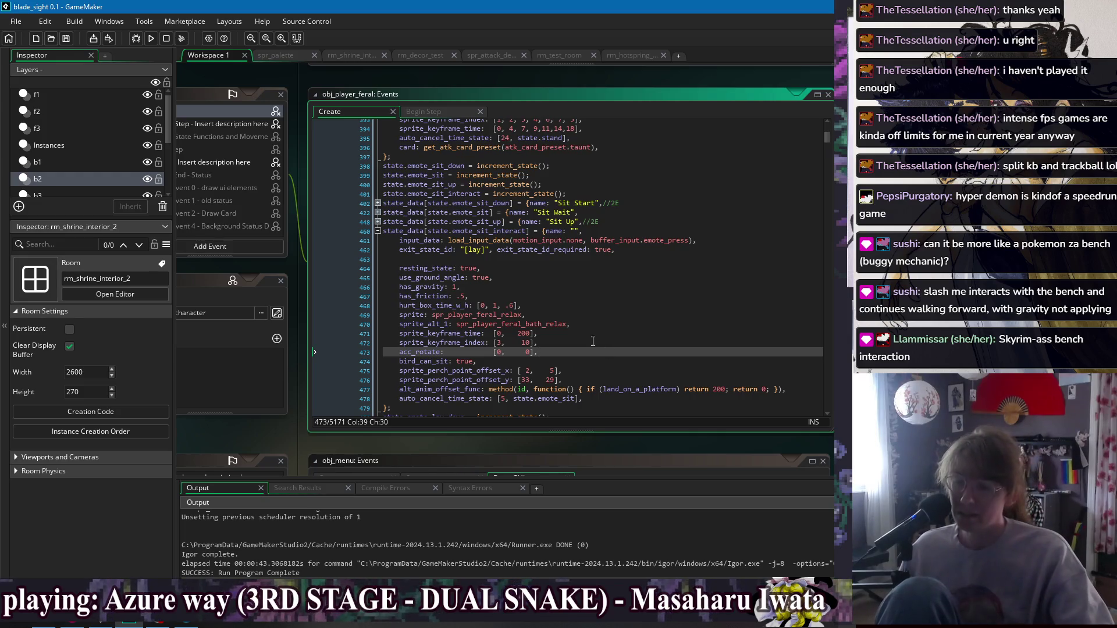
left_click(579, 277)
left_click(564, 258)
left_click(701, 231)
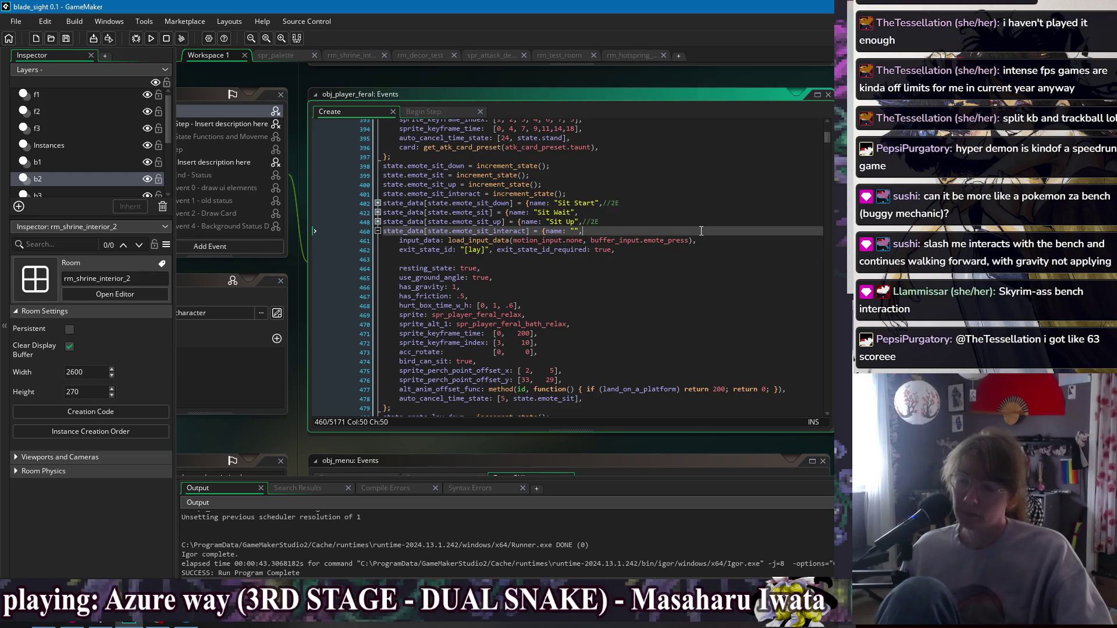
left_click(378, 213)
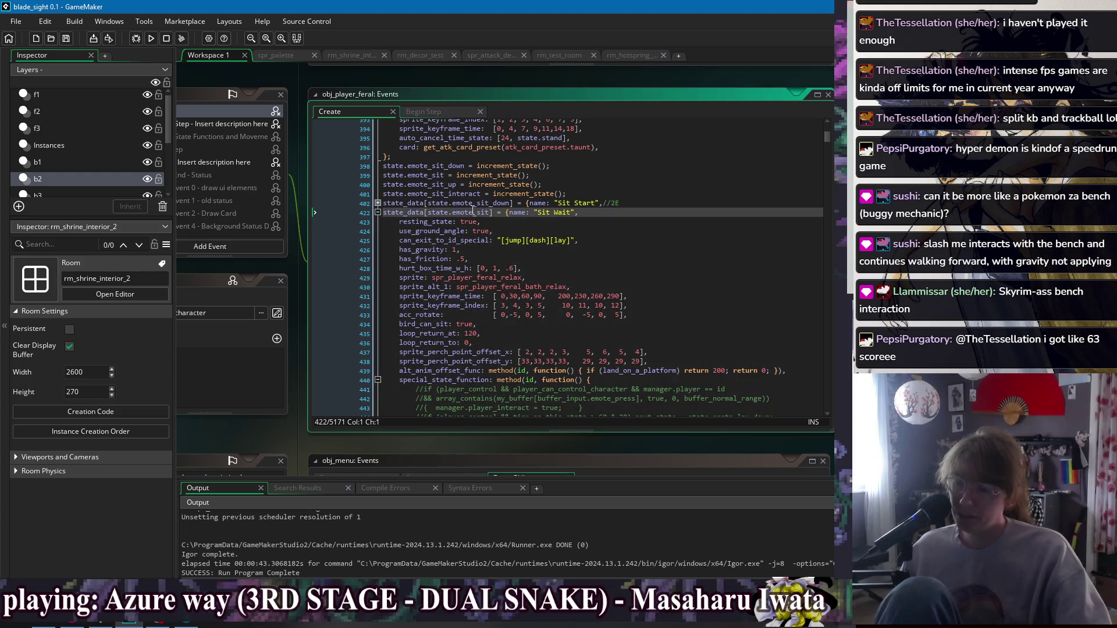
scroll(473, 209, "down", 3)
left_click_drag(399, 296, 742, 343)
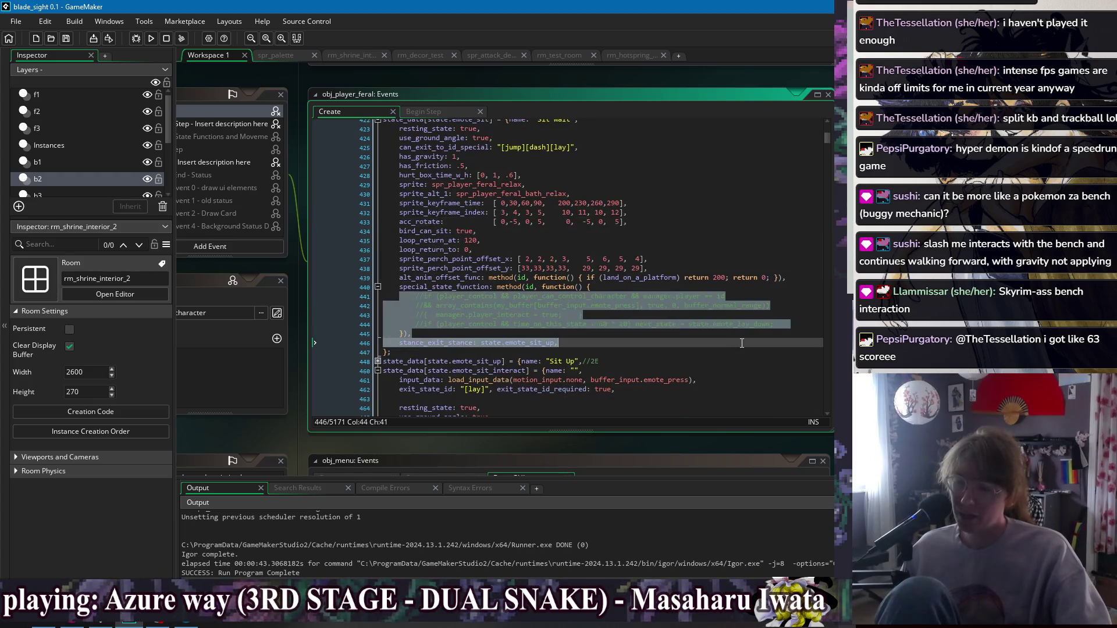
scroll(570, 262, "up", 7)
left_click(378, 166)
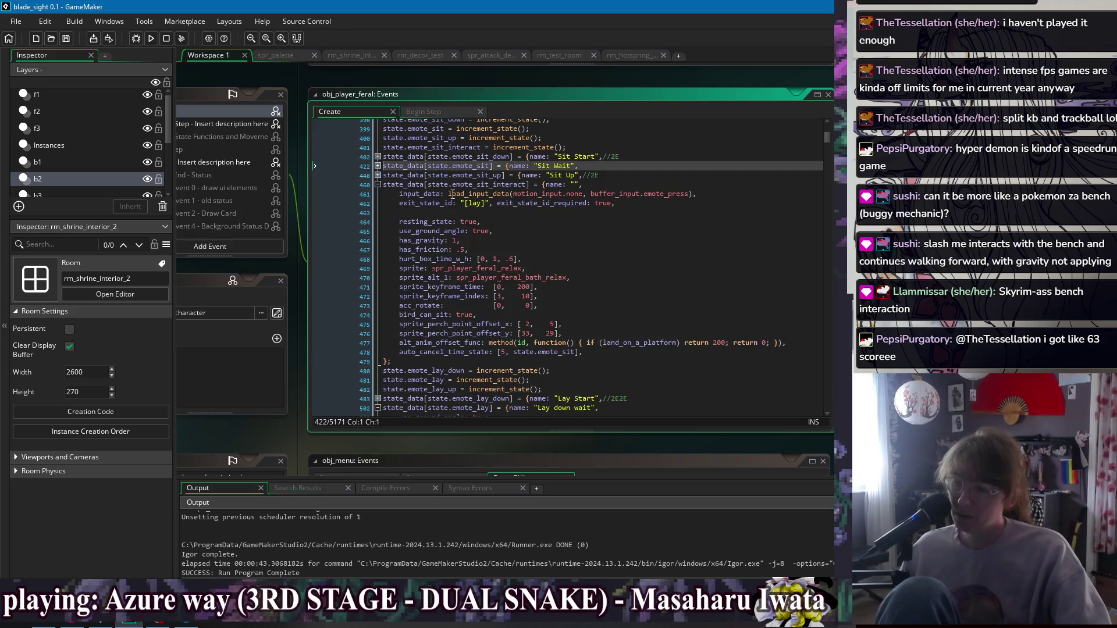
Cut the emote_sit_interact state_data block and its declaration line, then save with Ctrl+S.
left_click(649, 353)
mouse_move(407, 363)
left_mouse_down()
mouse_move(408, 184)
mouse_move(412, 359)
mouse_move(408, 230)
mouse_move(378, 186)
left_mouse_up()
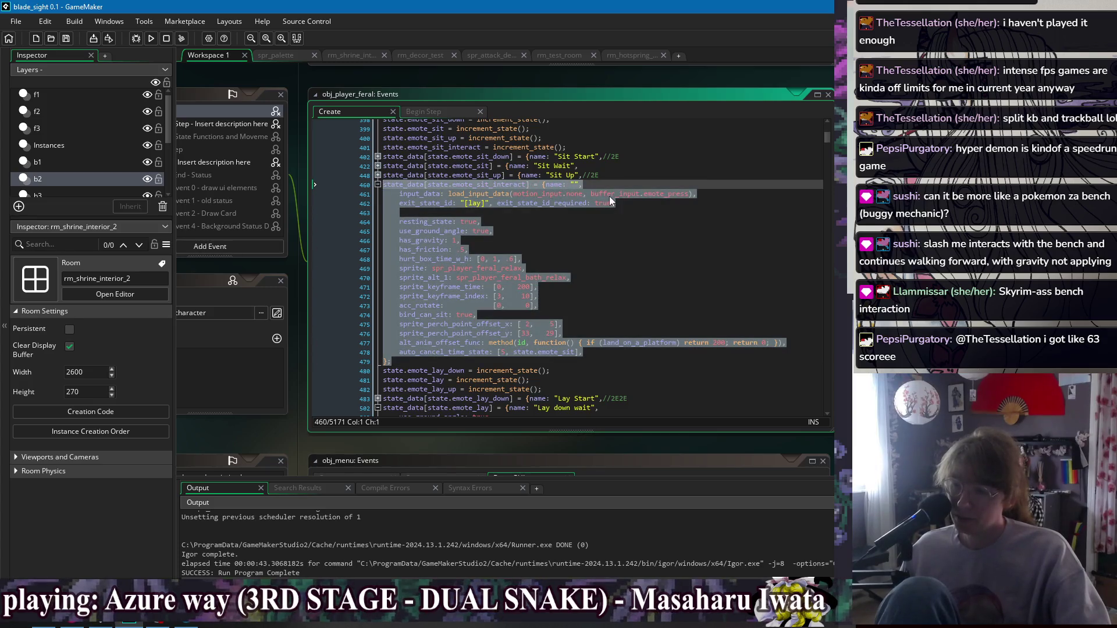
key("ctrl+x")
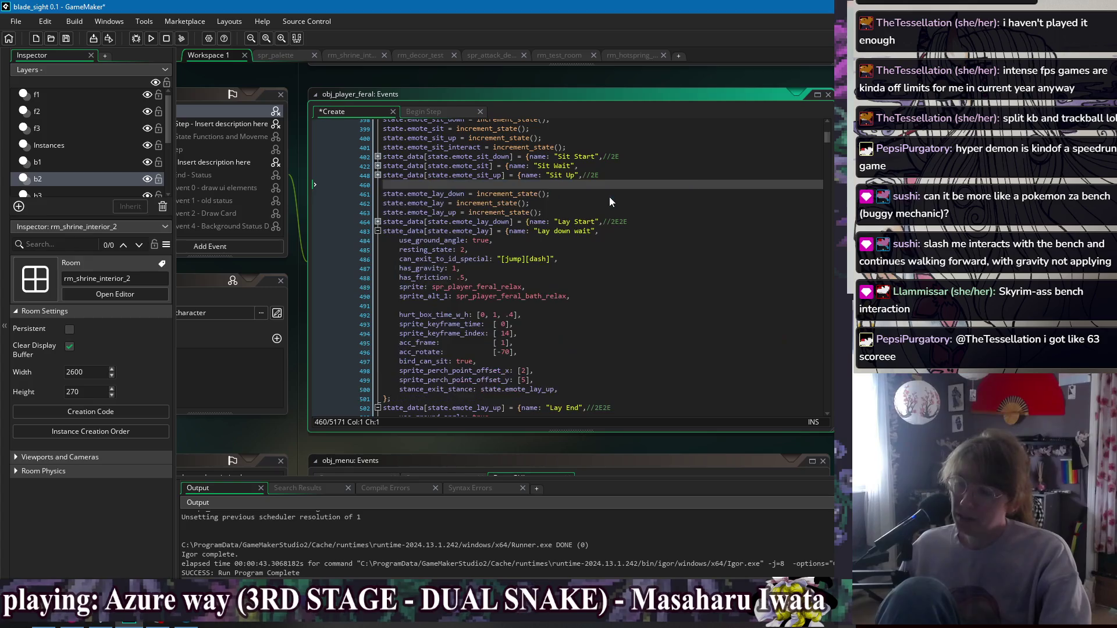
scroll(574, 216, "up", 2)
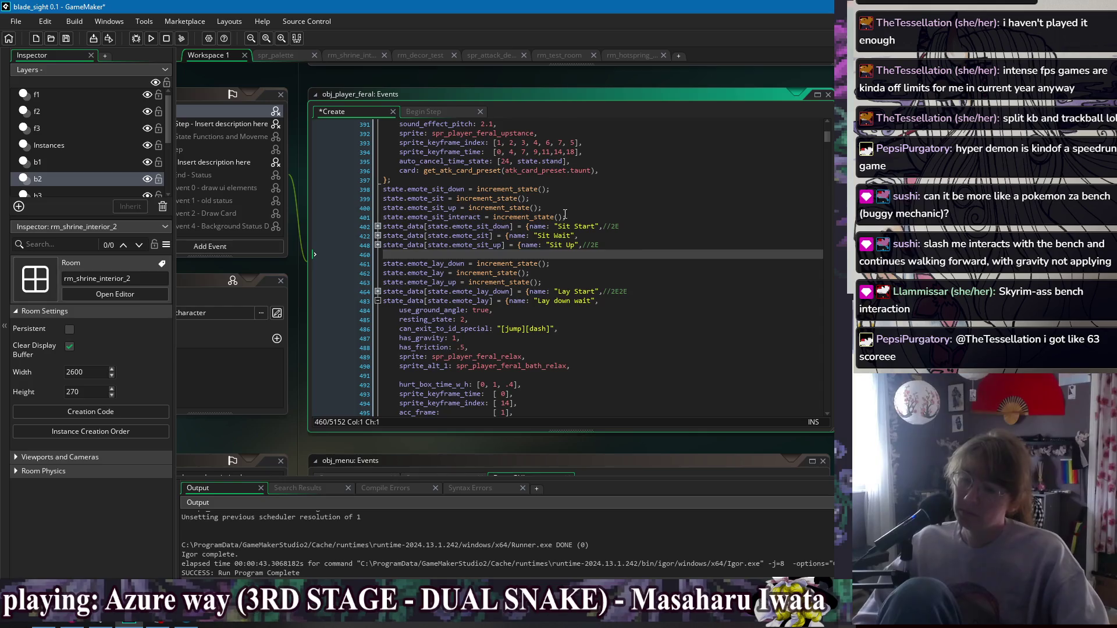
left_click(563, 217)
key("ctrl+x")
left_click(506, 254)
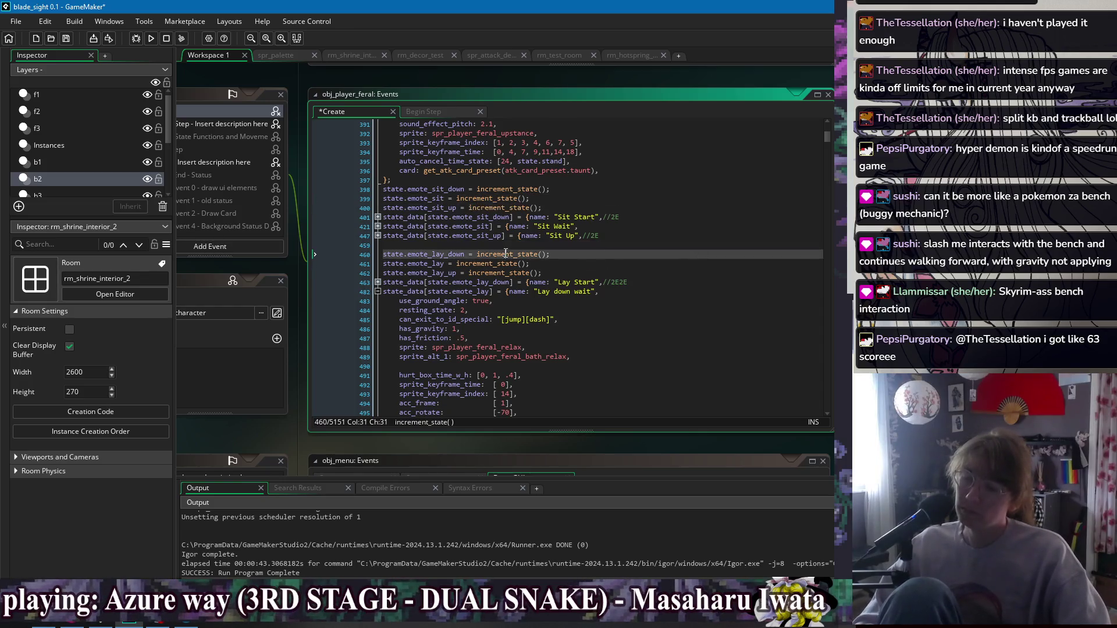
left_click(707, 271)
key("ctrl+s")
left_click(699, 258)
left_click(648, 247)
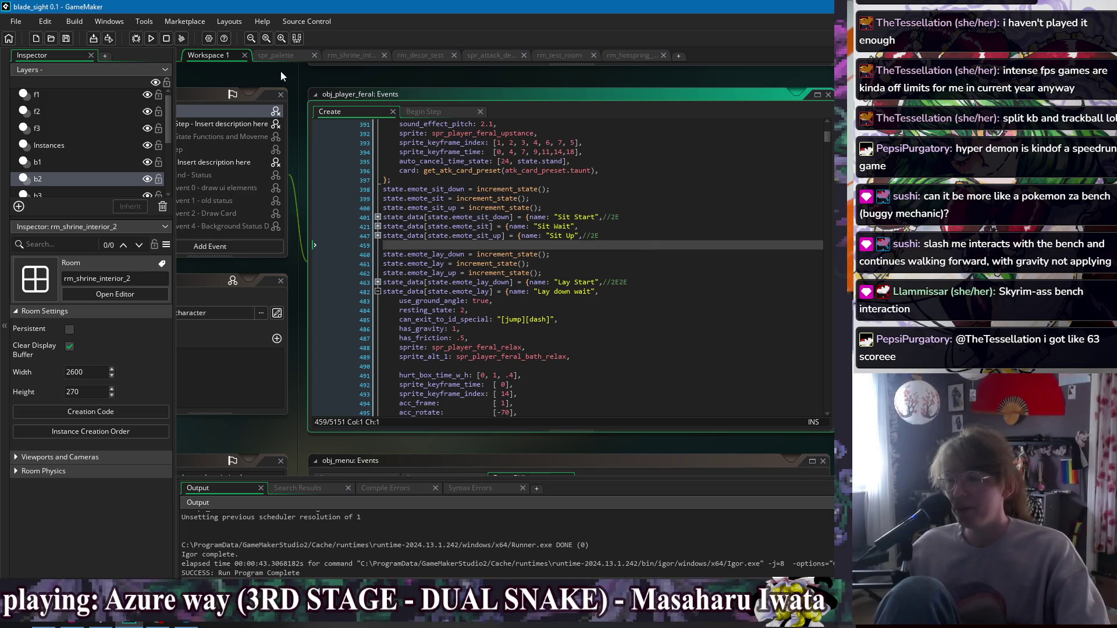
Run the game and sit on the garden bench, then stand with a jump, taunt and slash.
left_click(152, 38)
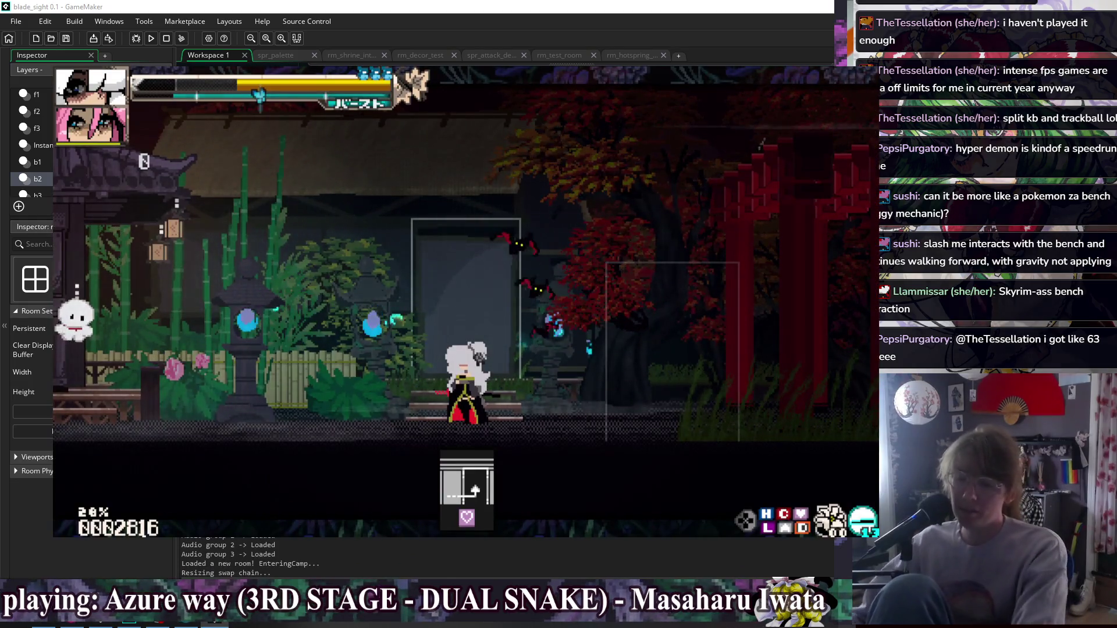
key("Left")
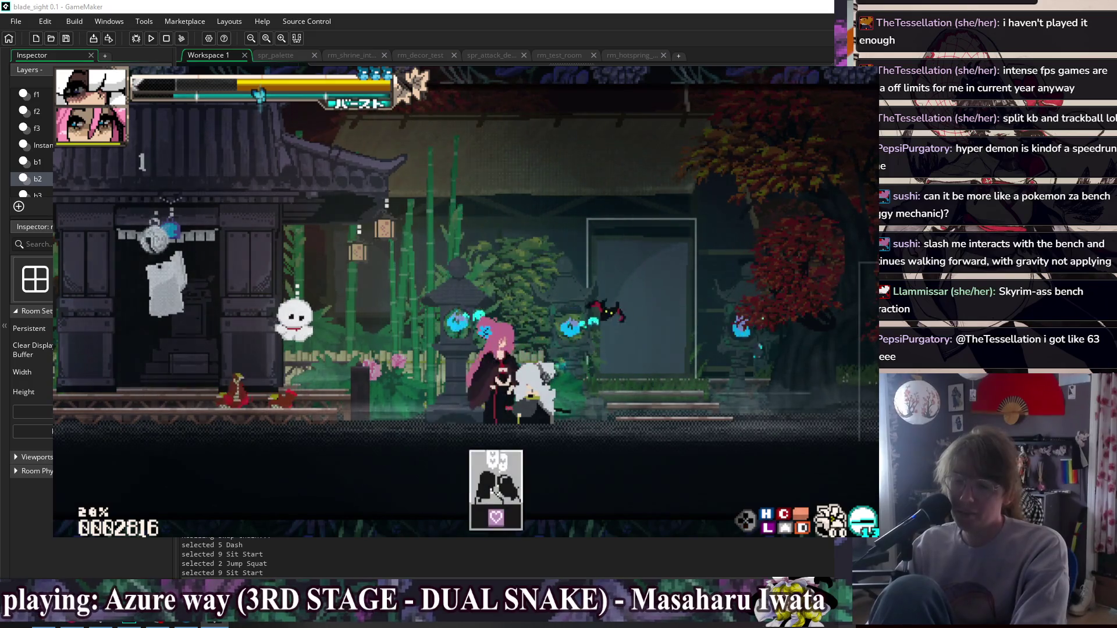
key("space")
key("t")
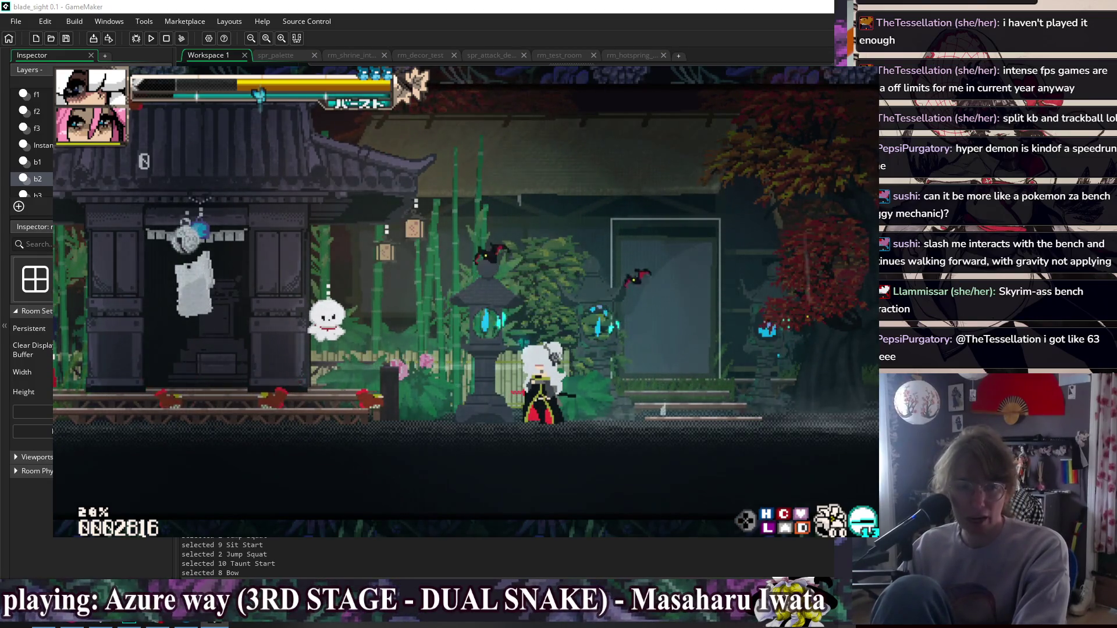
key("Left")
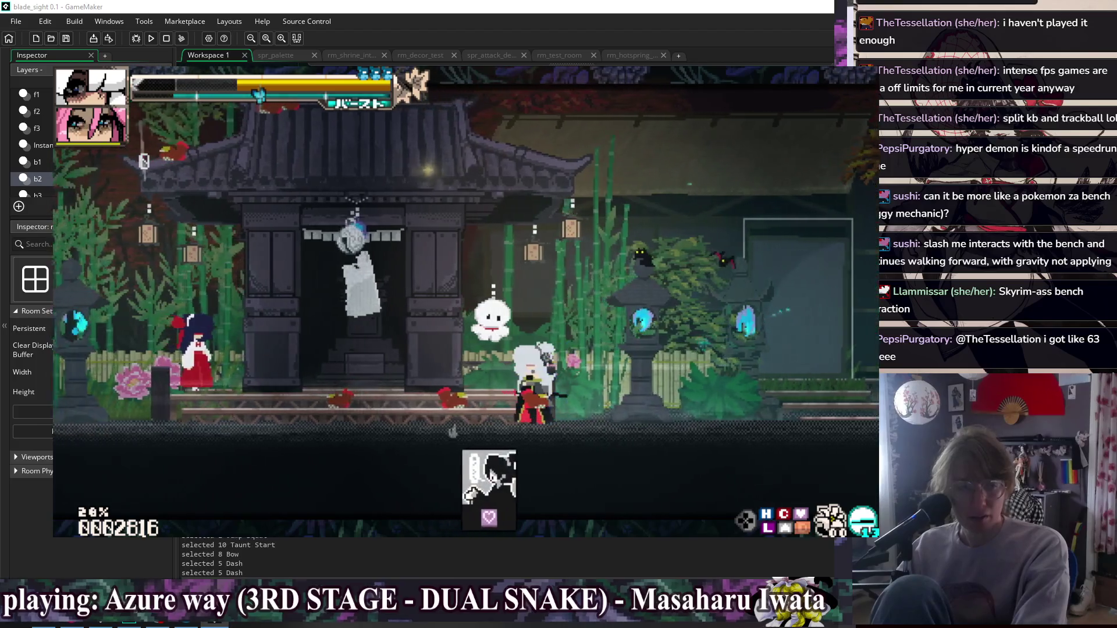
key("x")
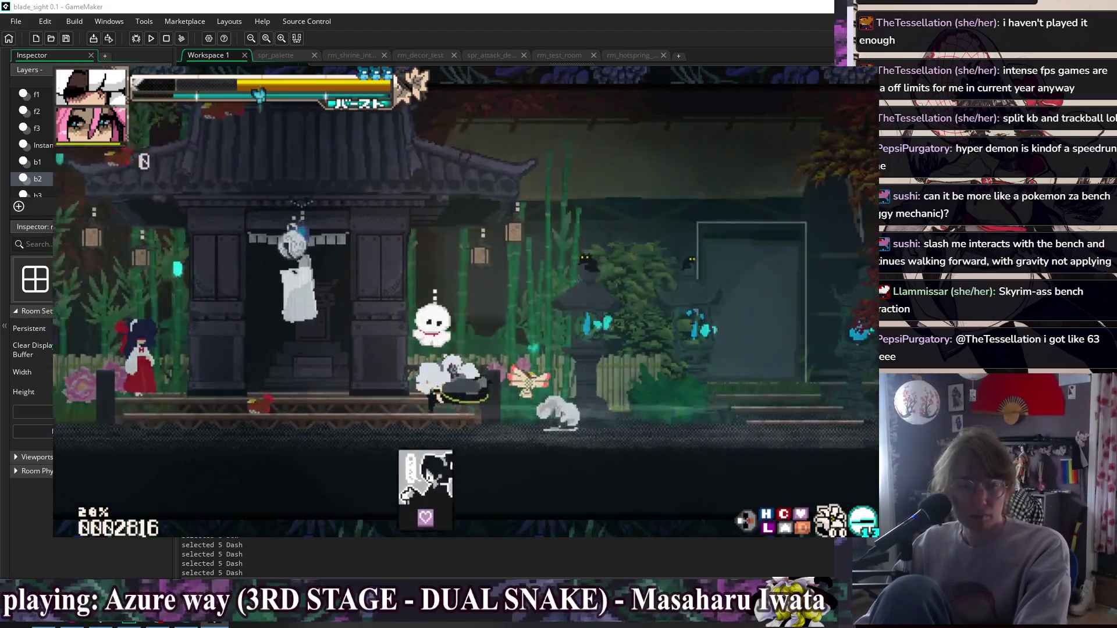
key("Right")
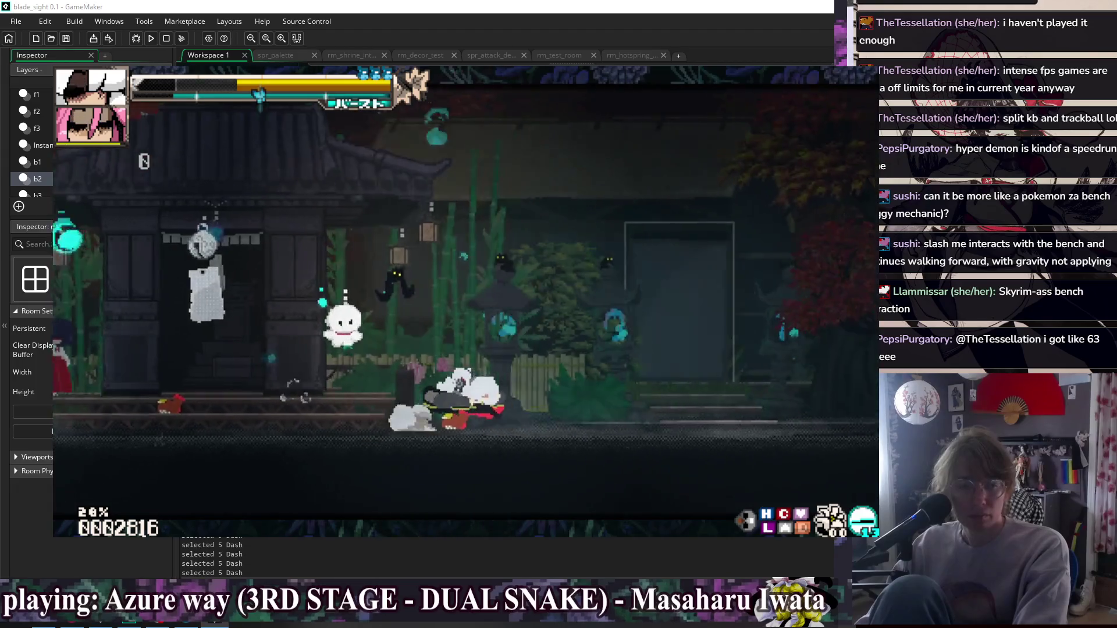
In the Bell Shrine room, sit down, stand up with dashes and jumps, and sit again.
key("Up")
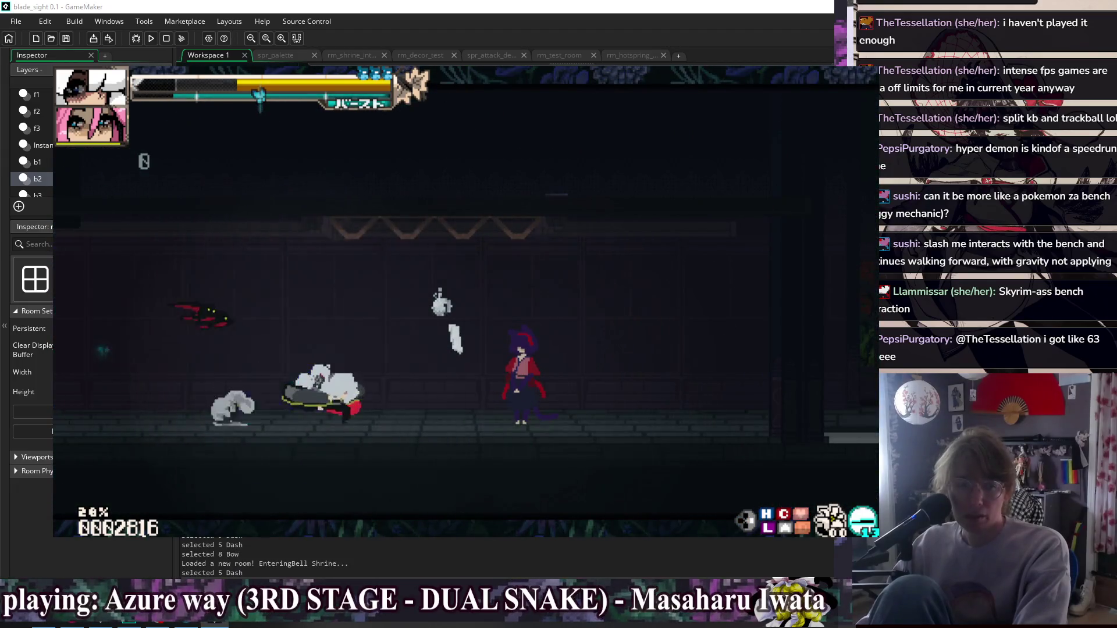
key("z")
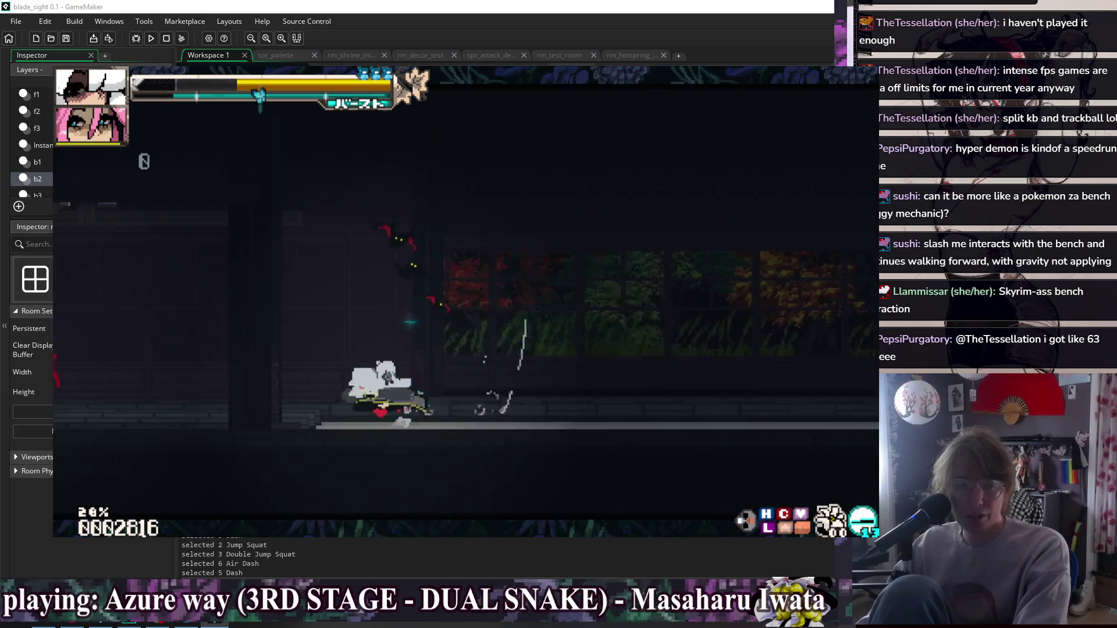
key("z")
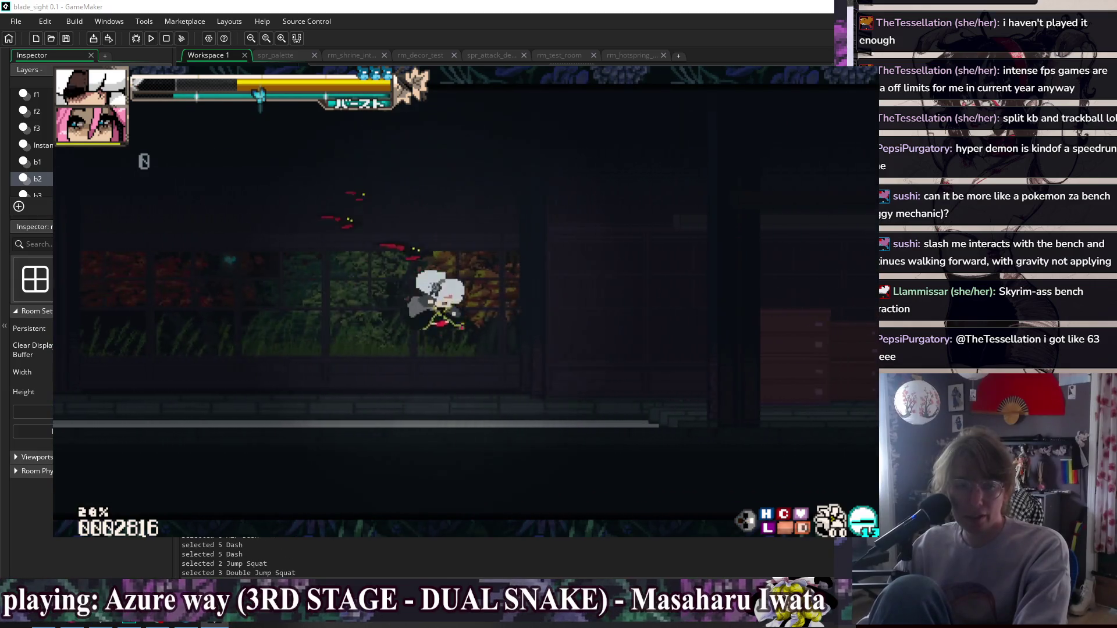
key("x")
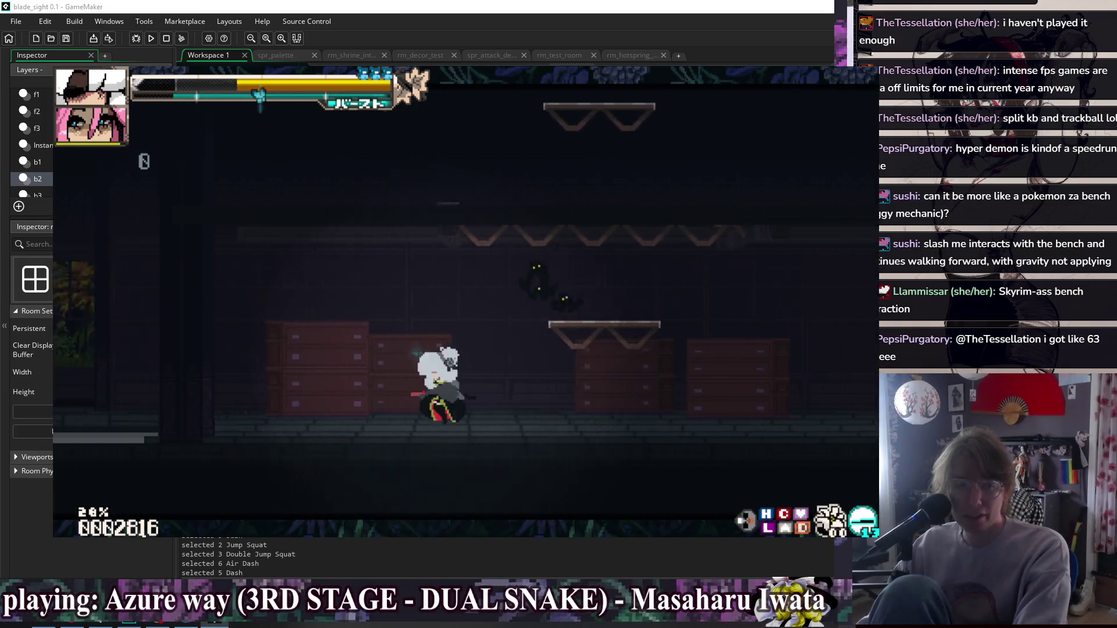
key("Right")
key("Down")
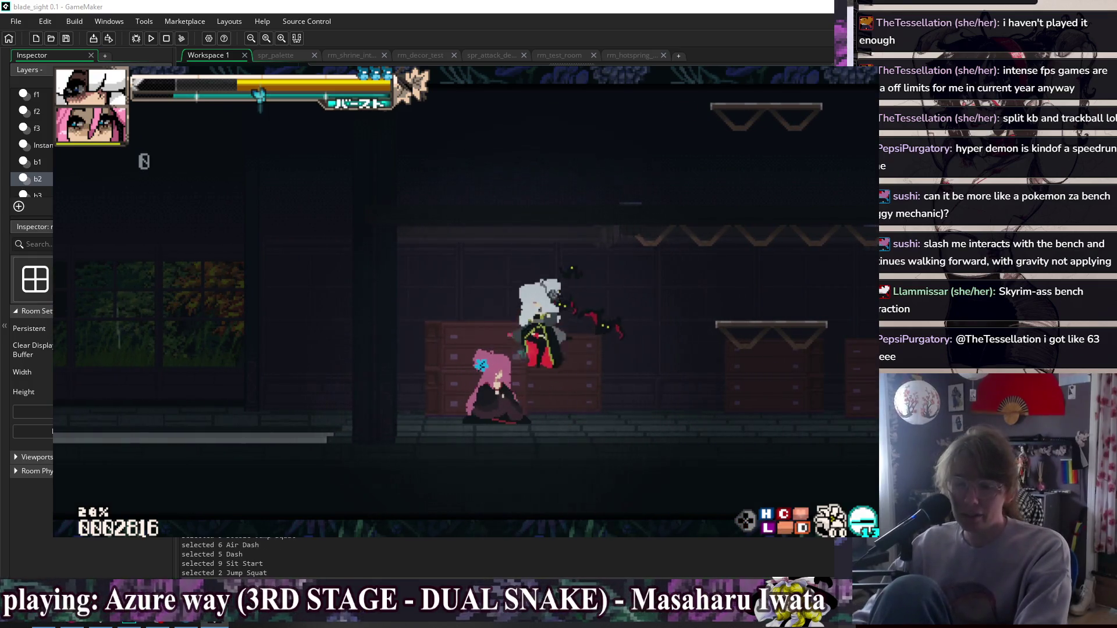
key("x")
key("x")
key("z")
key("z")
key("Left")
key("x")
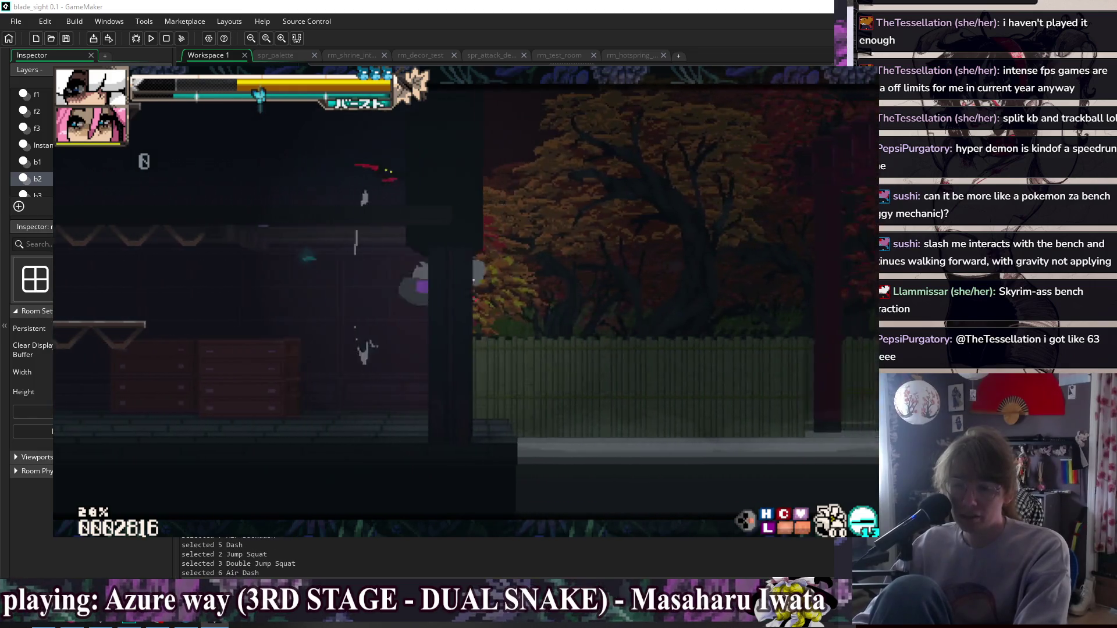
key("x")
key("Down")
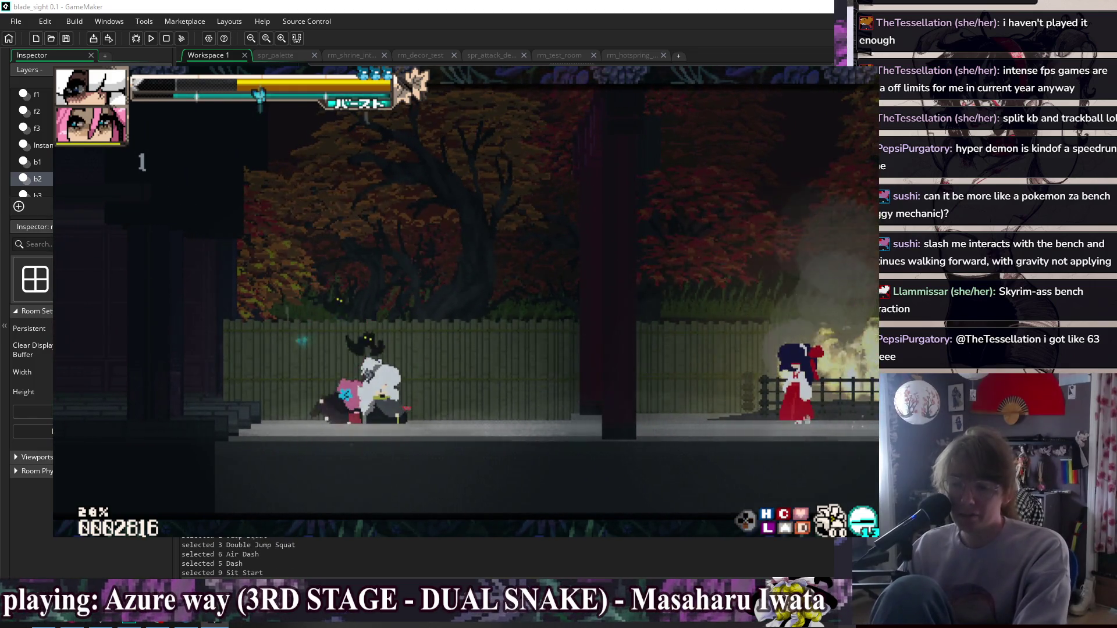
key("z")
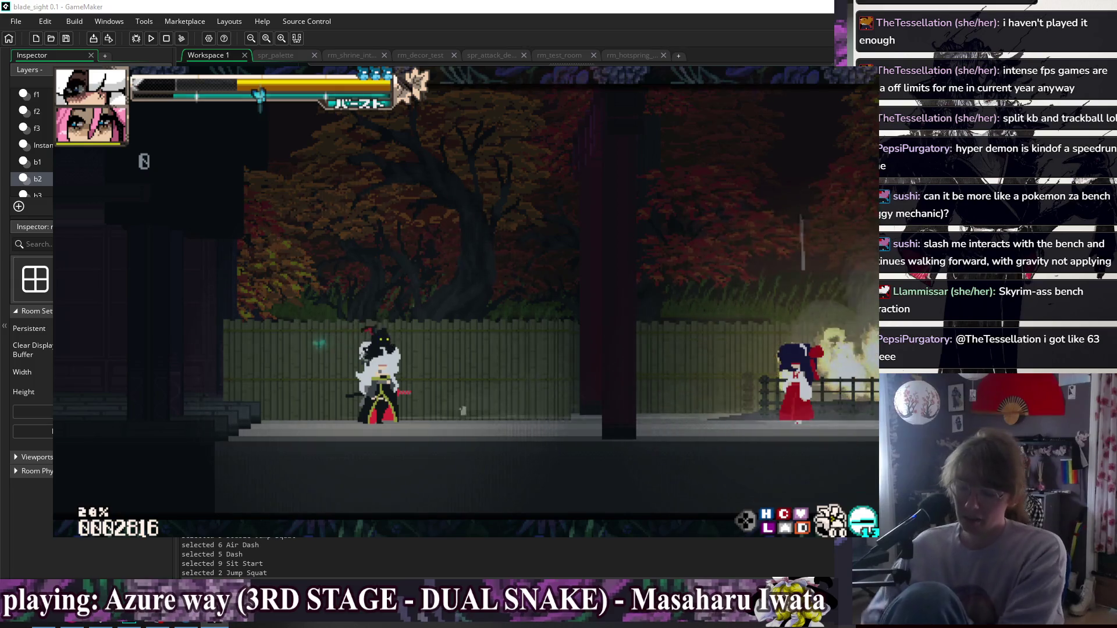
Jump and double-jump while running left across the shrine courtyard.
key("space")
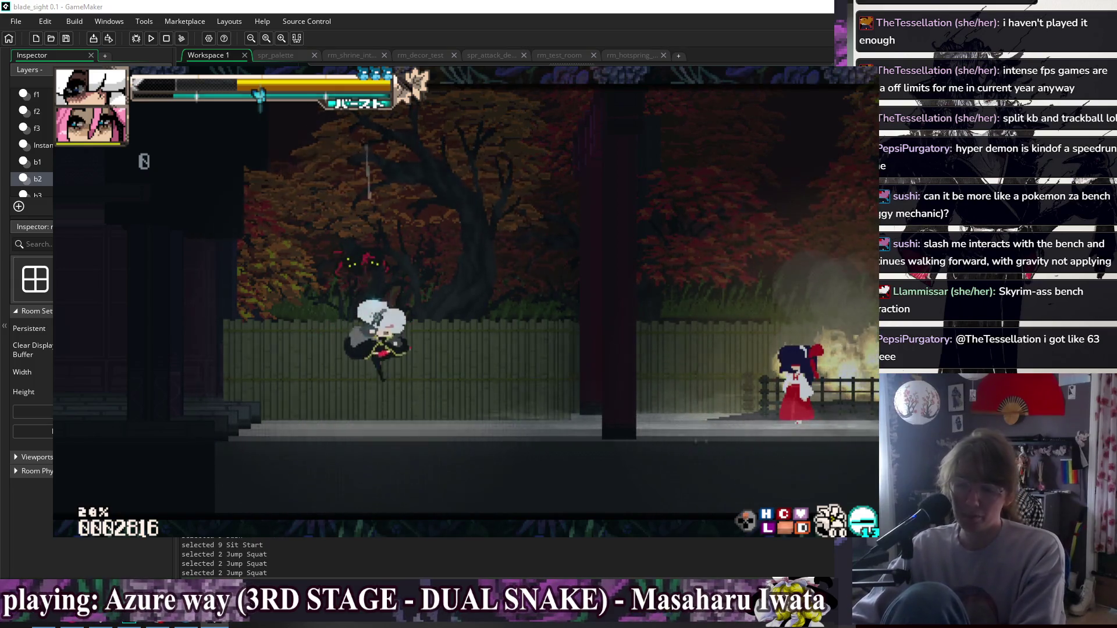
key("space")
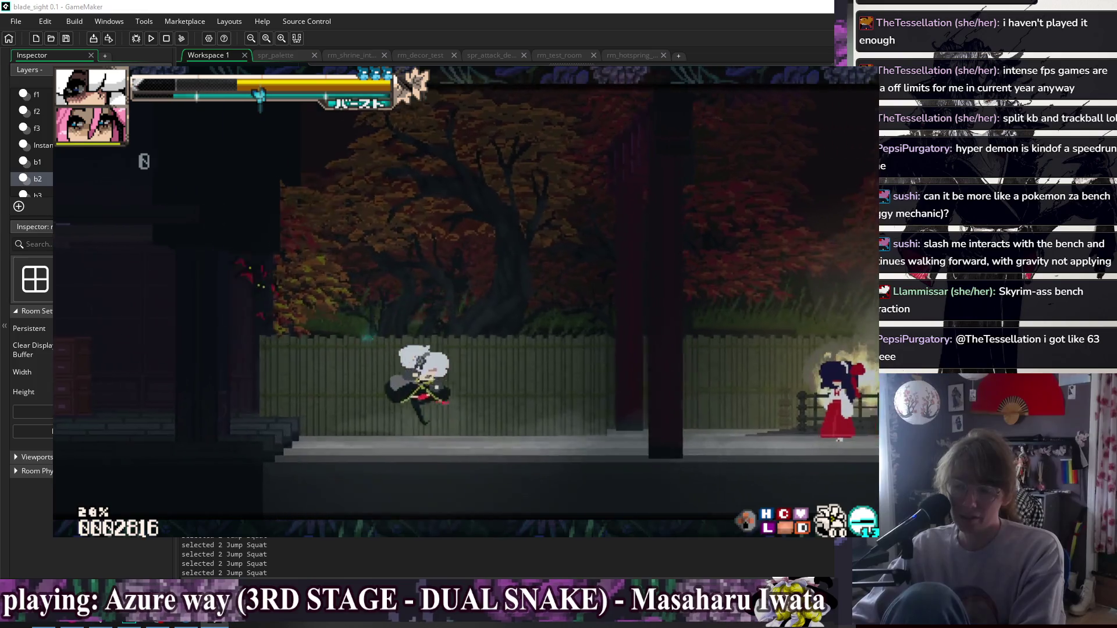
key("Left")
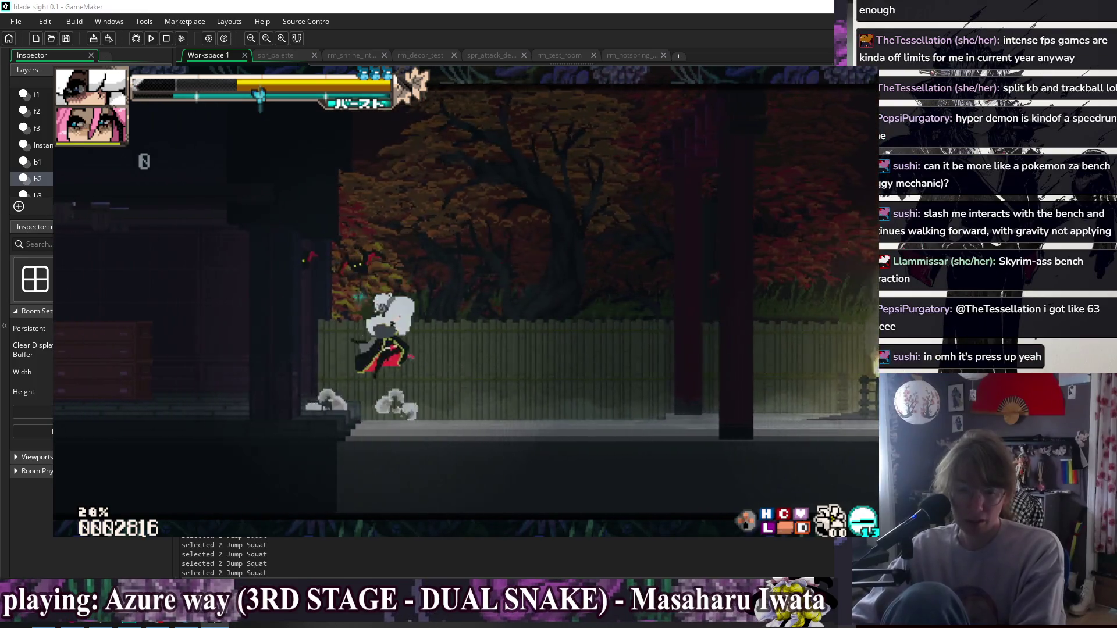
key("space")
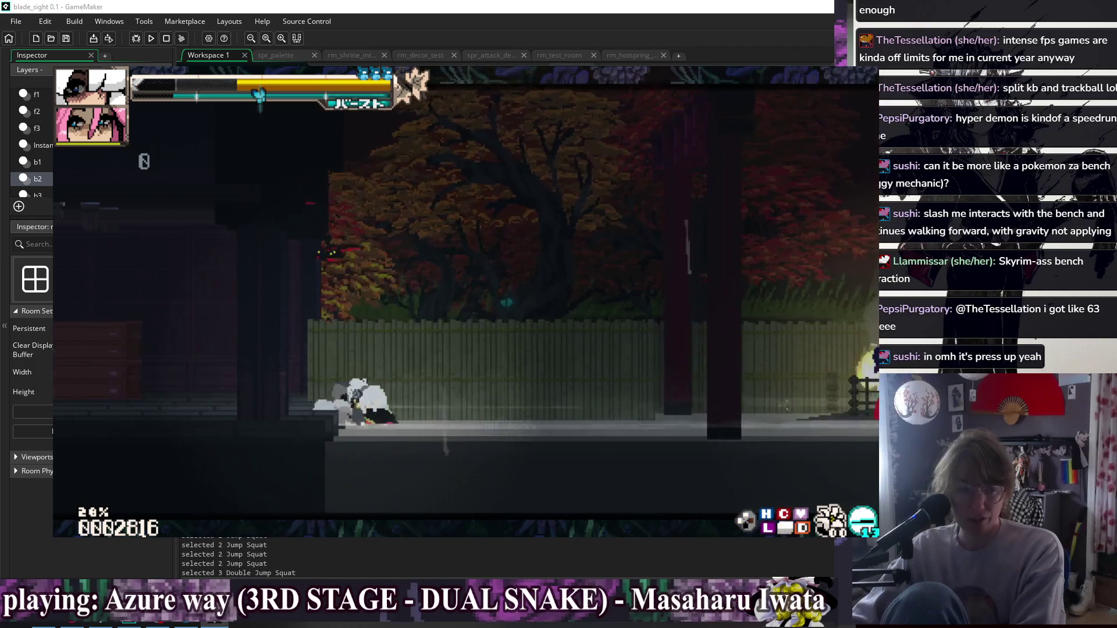
key("Left")
key("space")
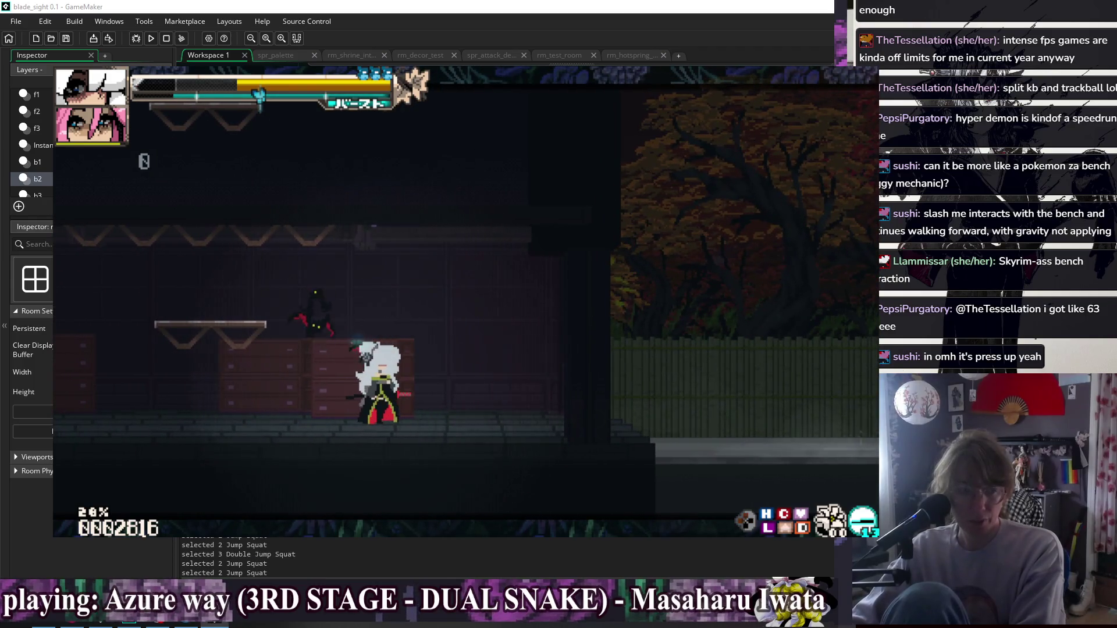
key("space")
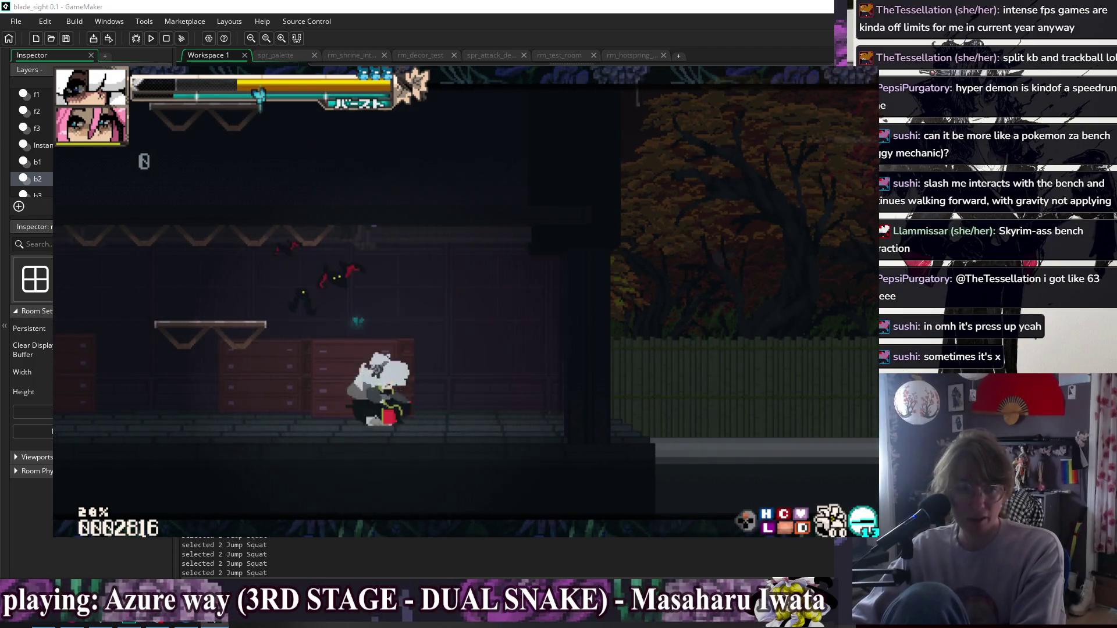
Walk right, jump, and dash toward the shrine maiden to log a Dash state.
key("Right")
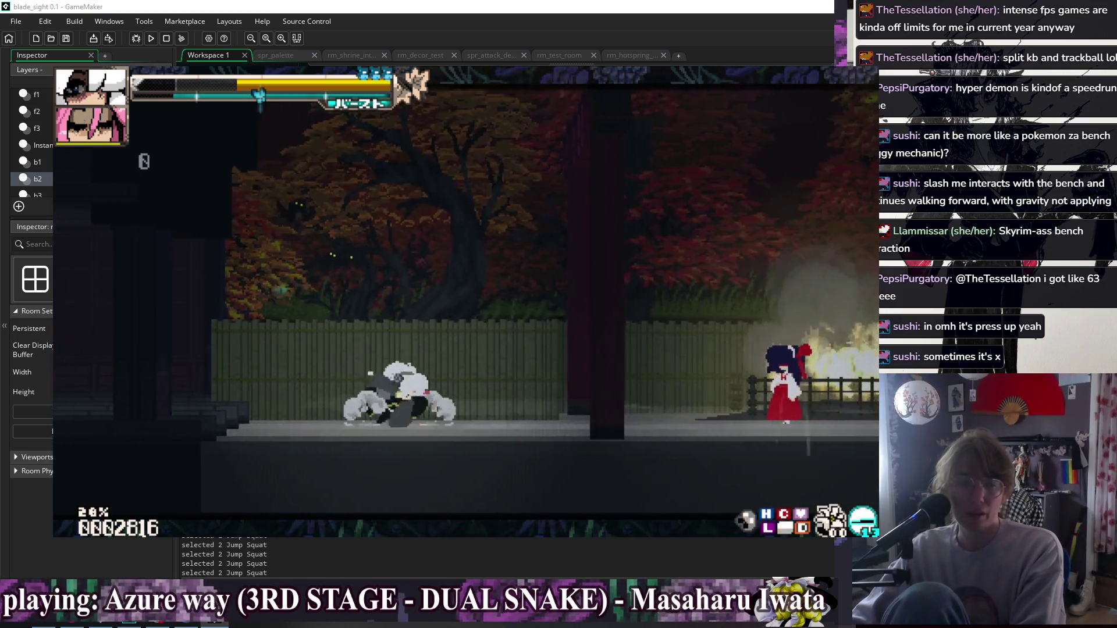
key("space")
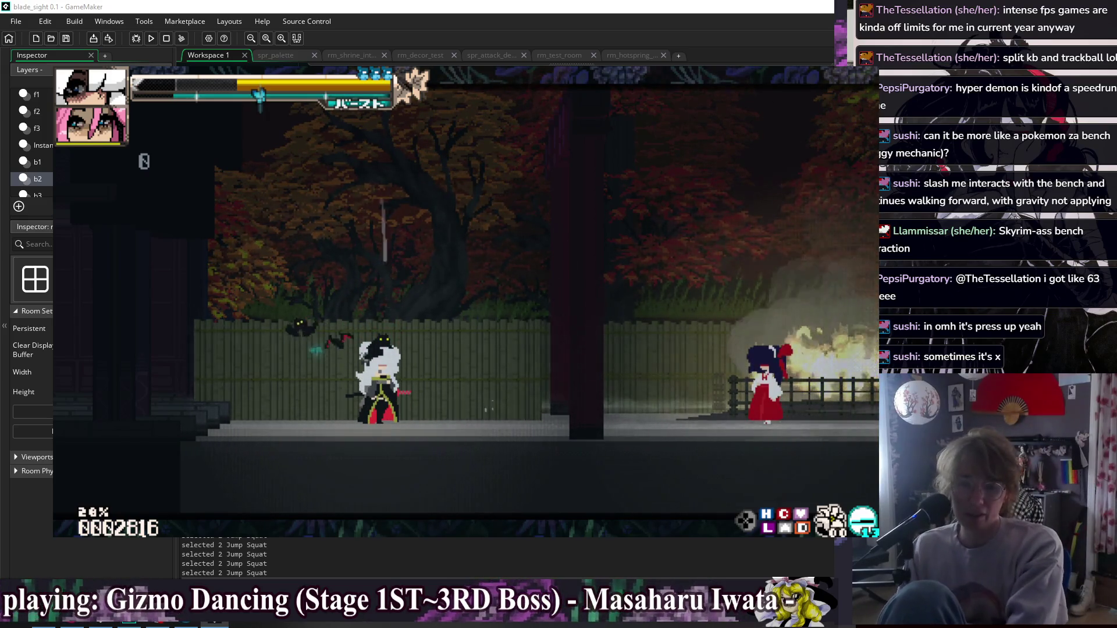
key("shift")
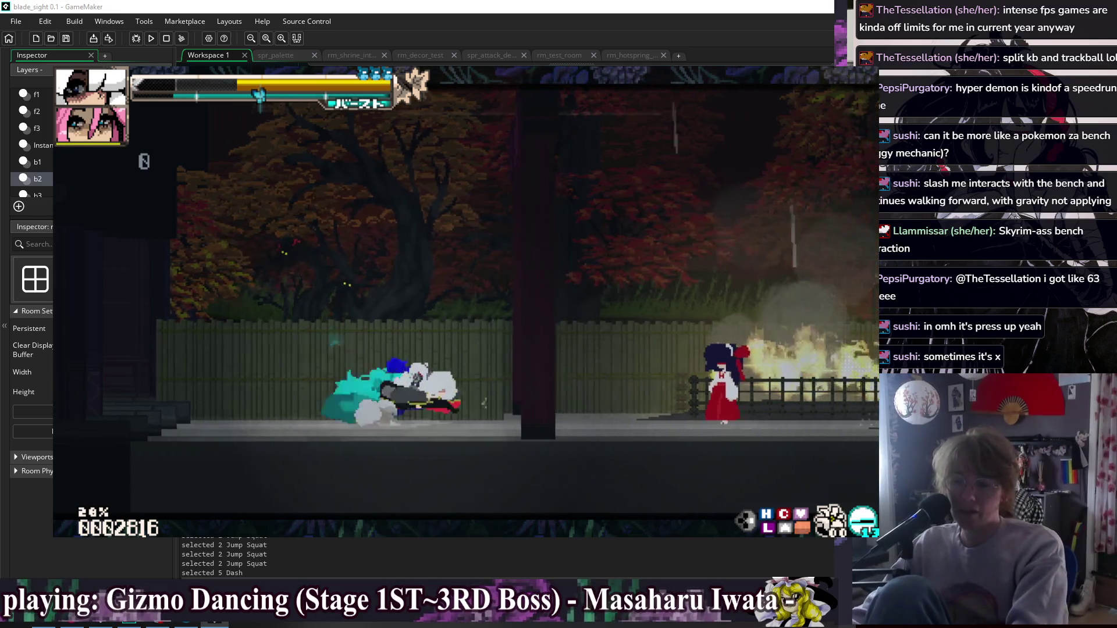
Step up beside the shrine maiden and trigger the interaction to start talking.
key("c")
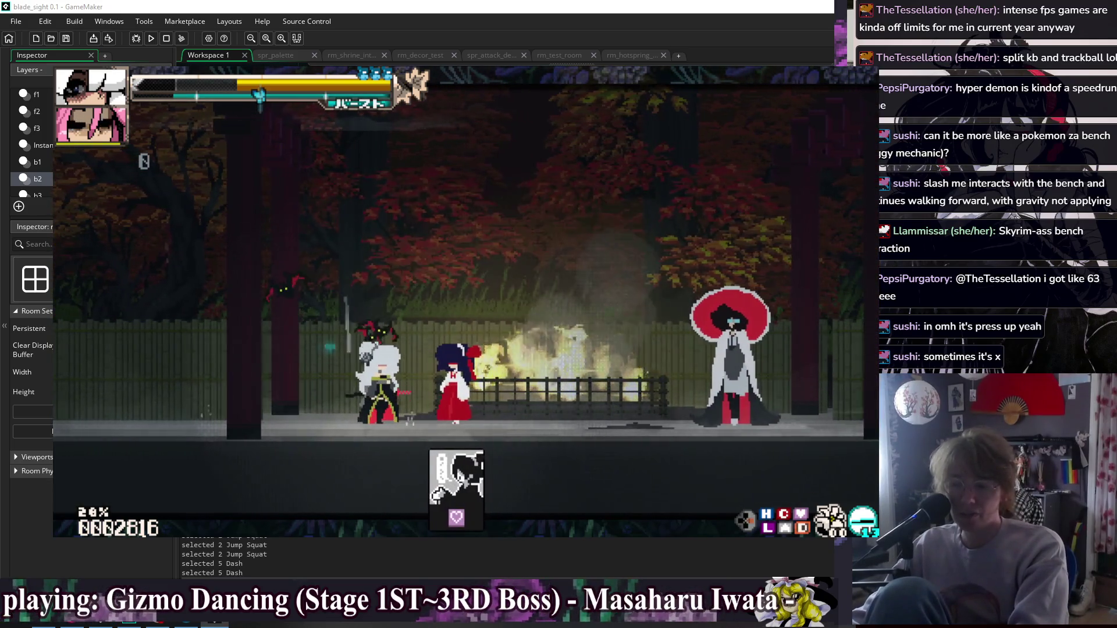
key("Up")
key("z")
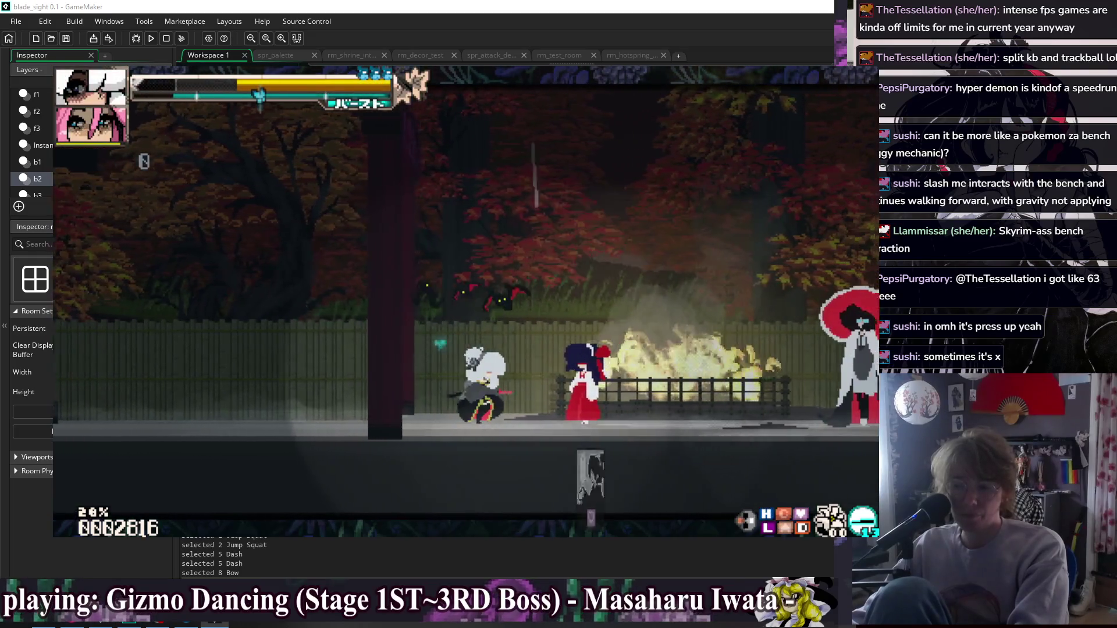
key("Up")
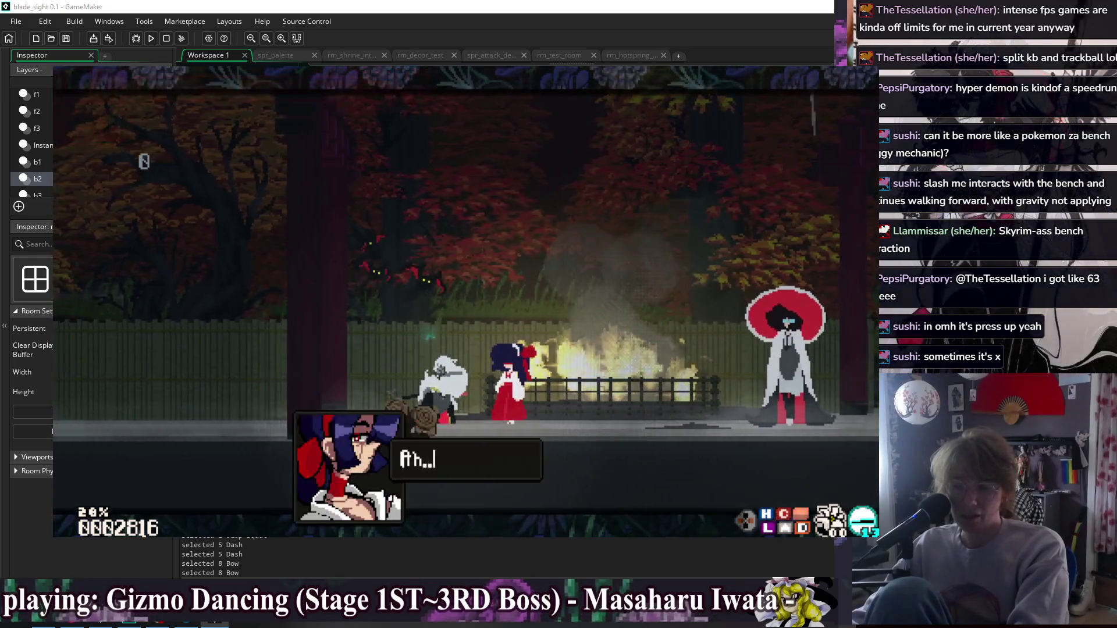
Pick a dialogue answer and advance to 'Did you have business here? Or just saying hello?'.
key("z")
key("c")
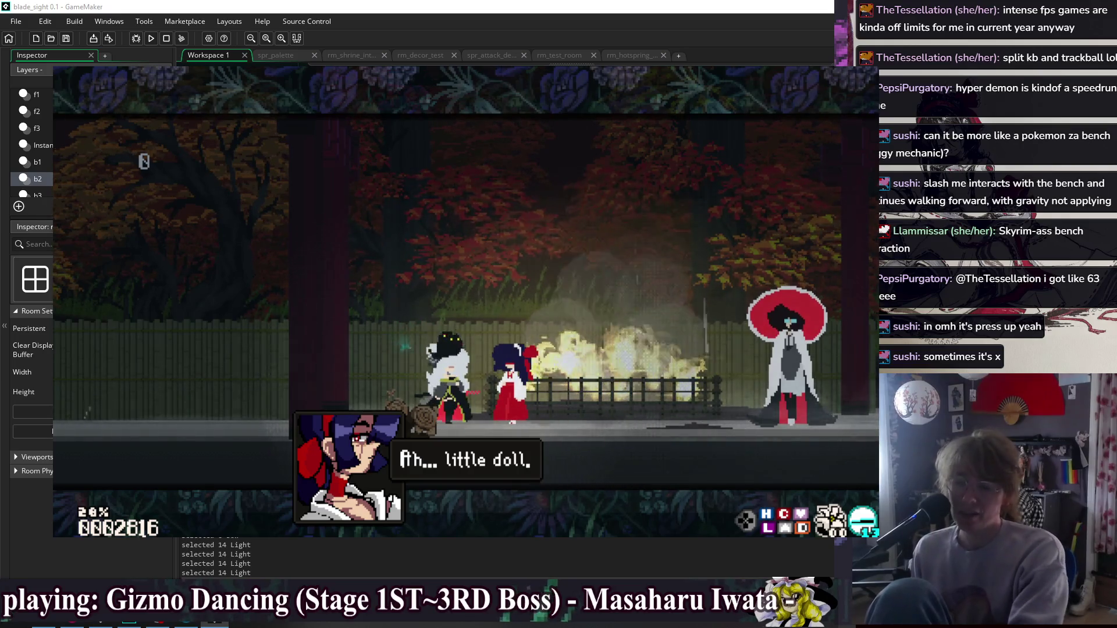
key("z")
key("z")
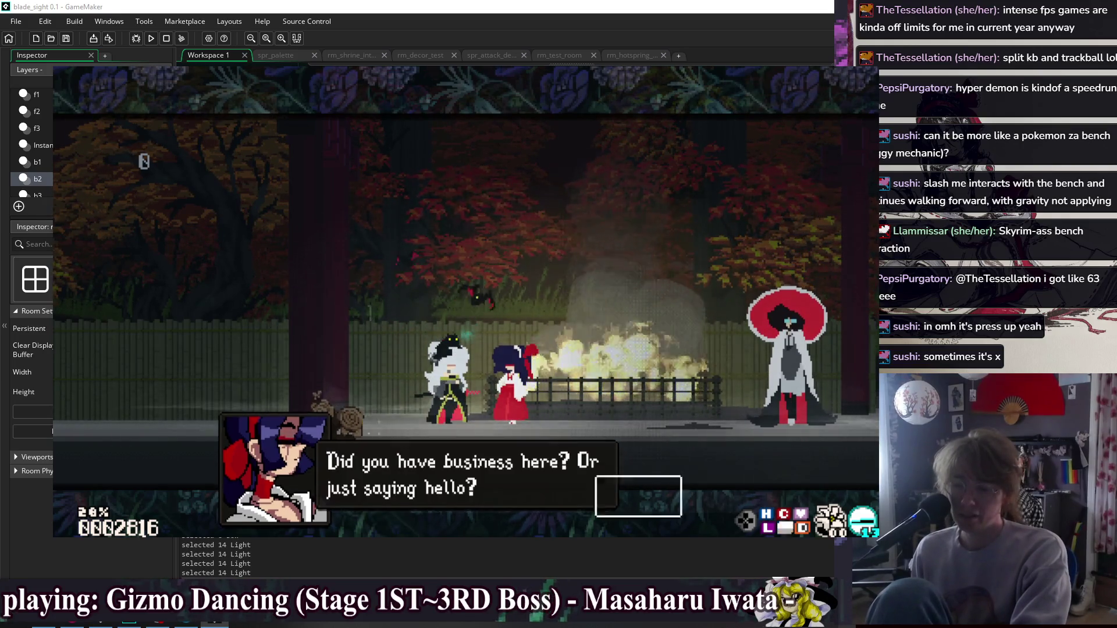
key("z")
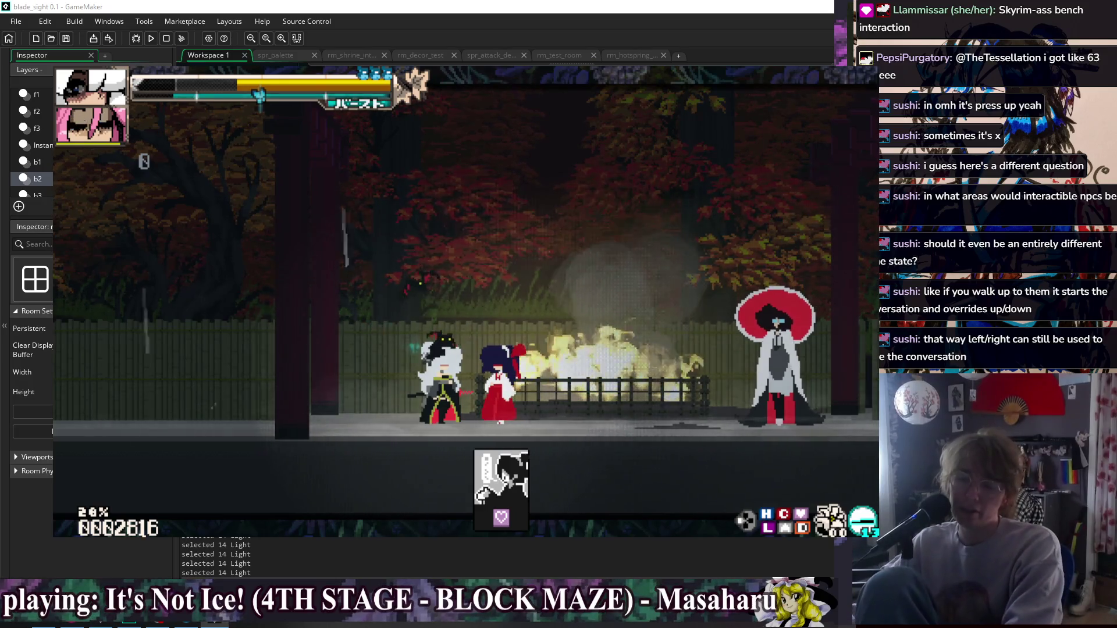
Dash away from the shrine maiden after the talk and sit down via Sit Start.
key("shift")
Trigger the sit and taunt emotes, then turn and dash right toward the NPCs.
key("Down")
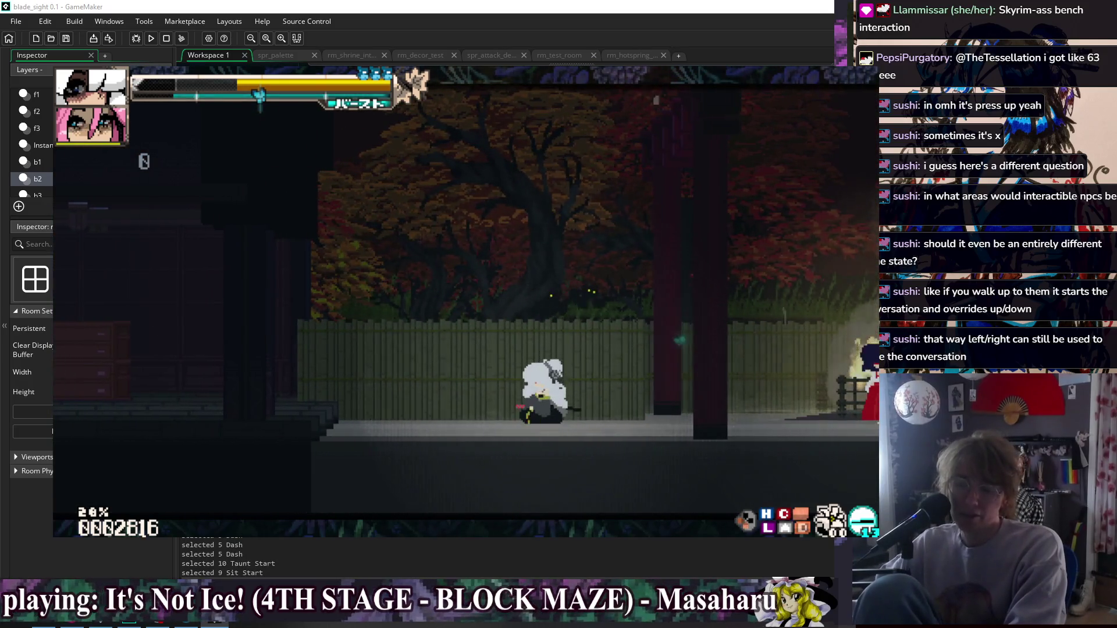
key("t")
key("t")
key("t")
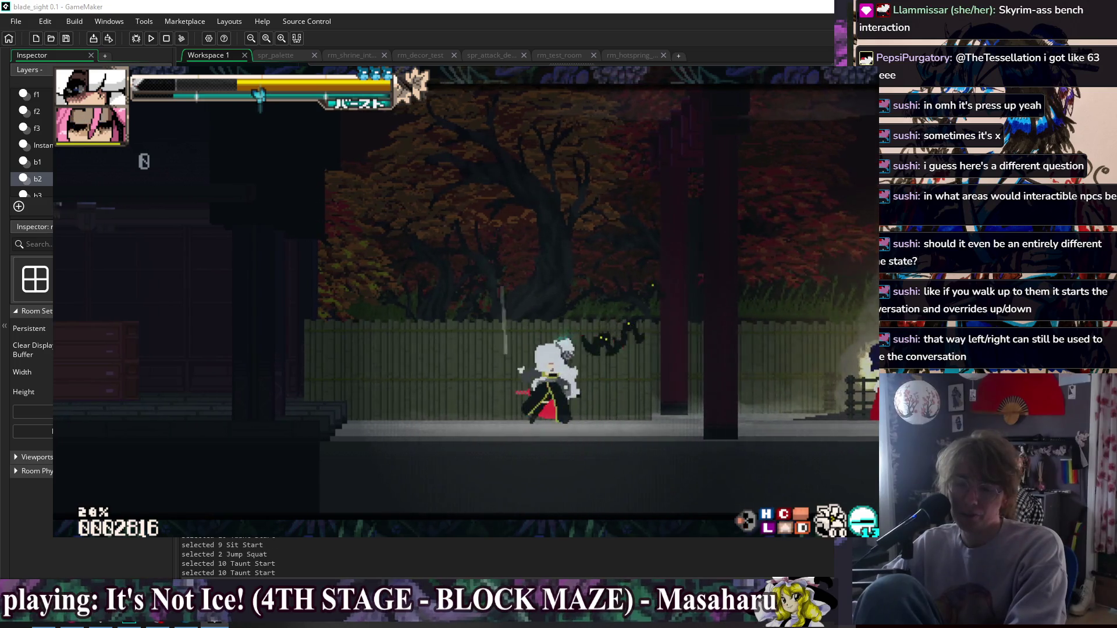
key("Left")
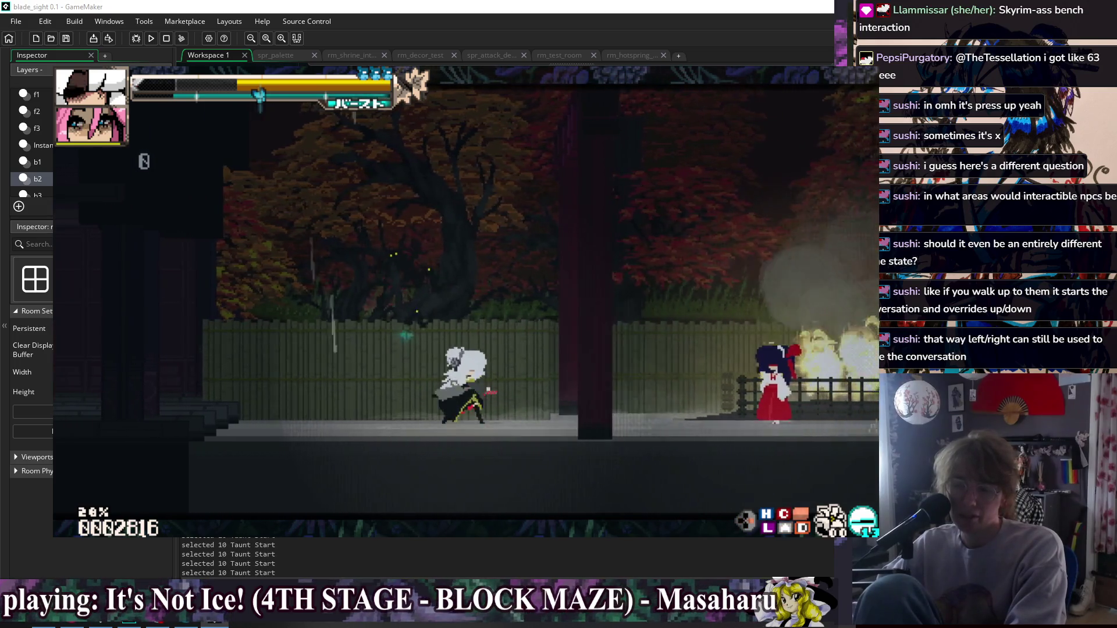
key("Right")
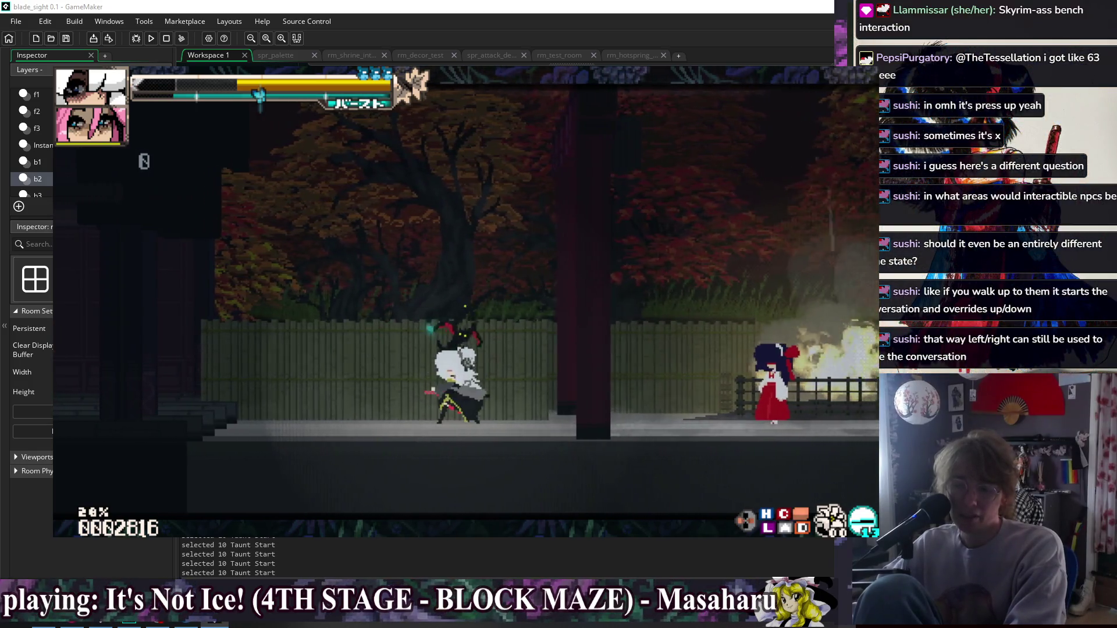
key("Right")
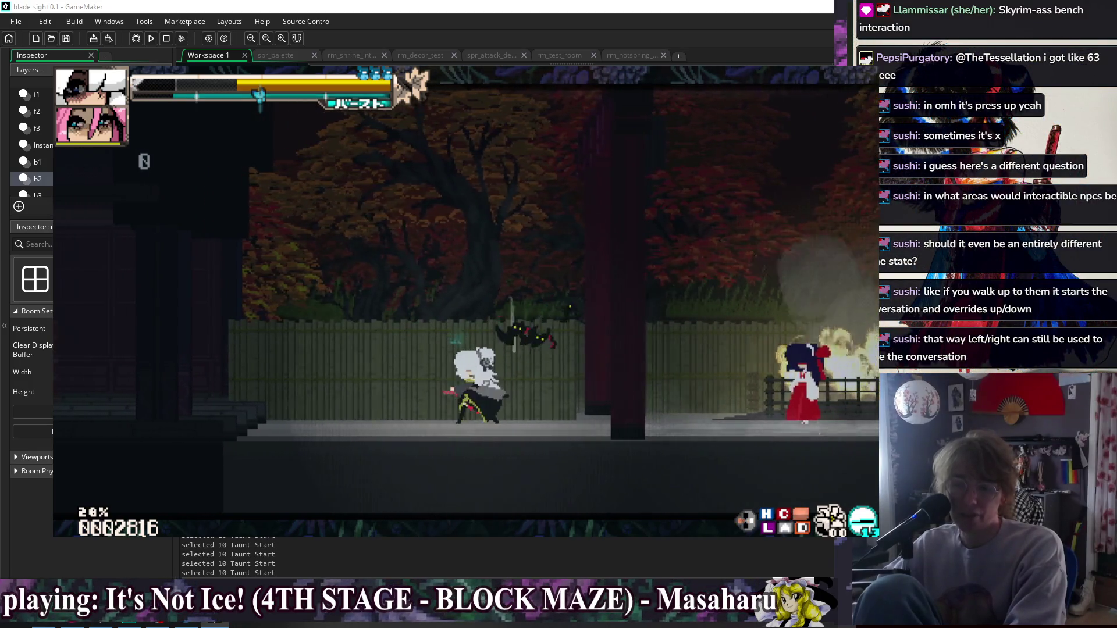
key("shift")
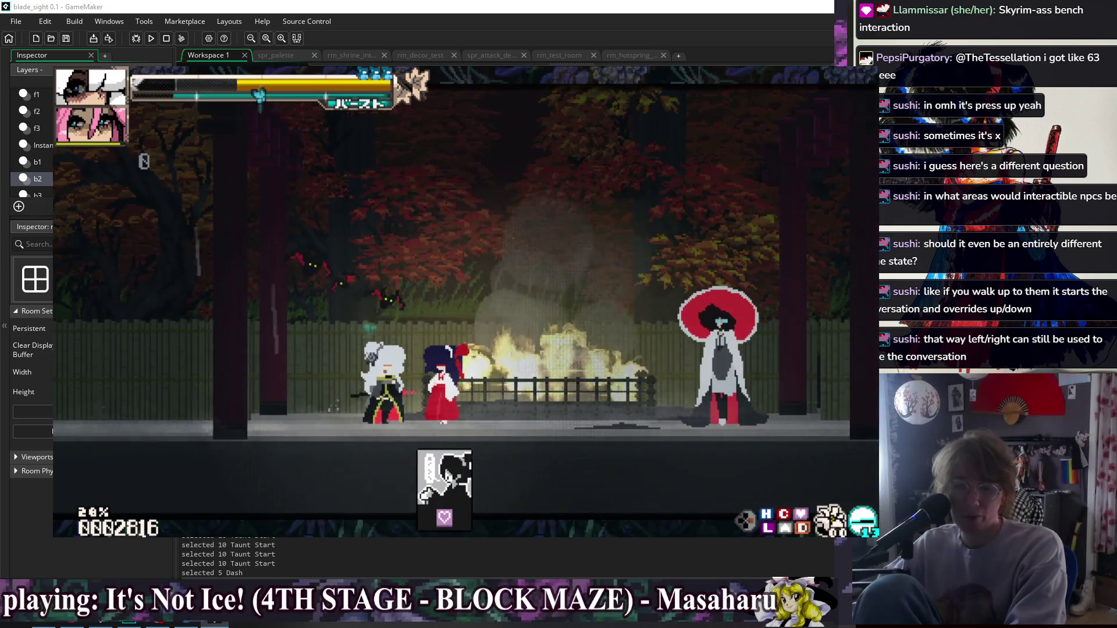
Dash back and forth past the shrine maiden, taunting while moving left.
key("Left")
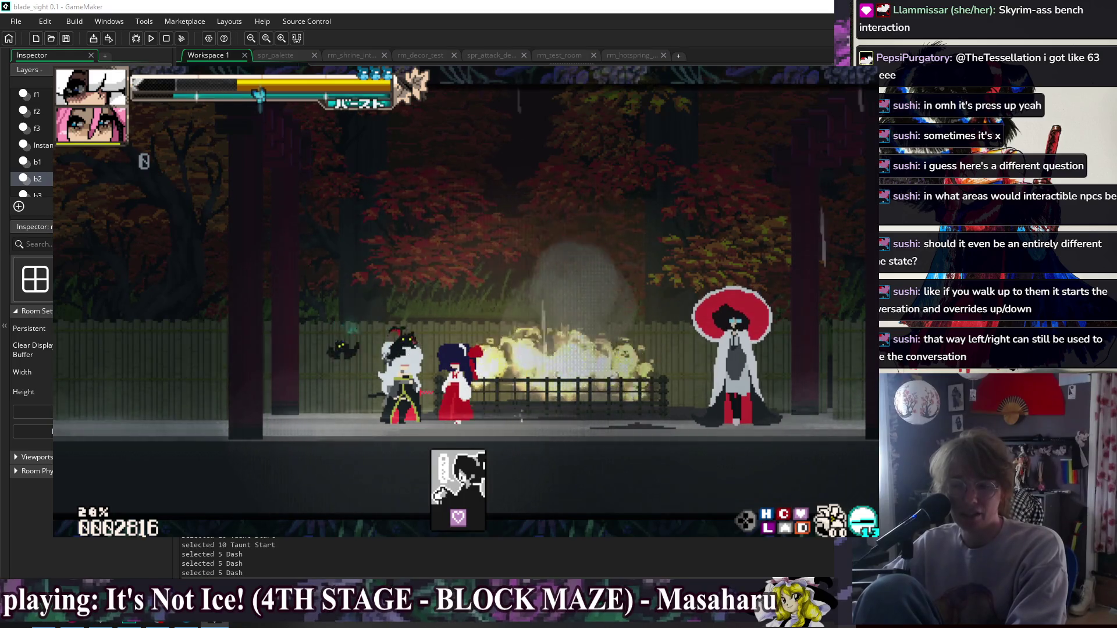
key("Right")
key("shift")
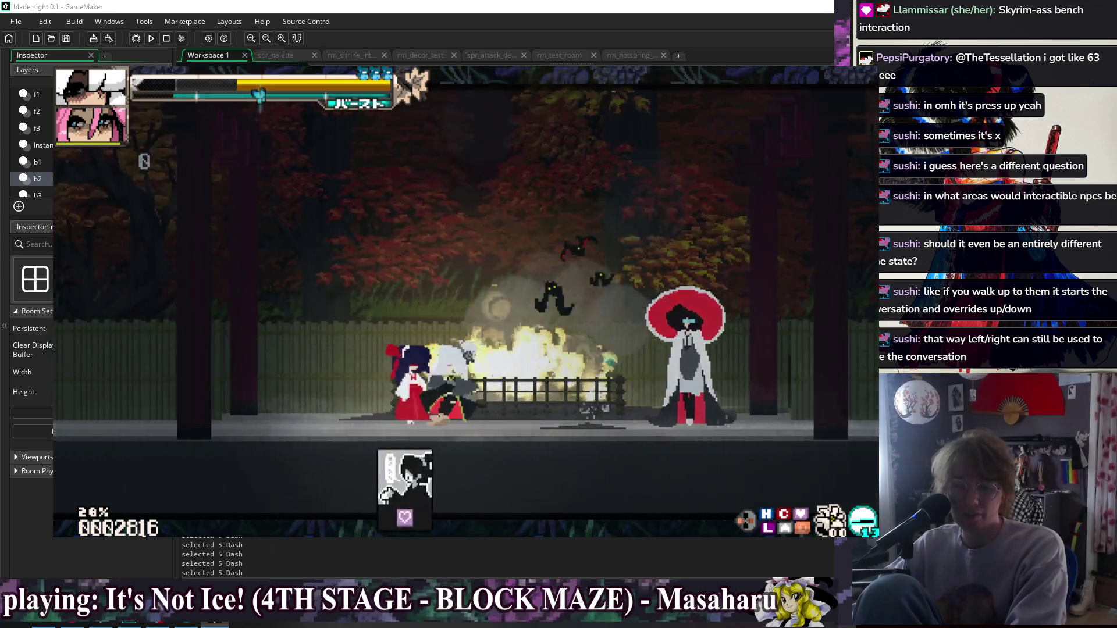
key("Left")
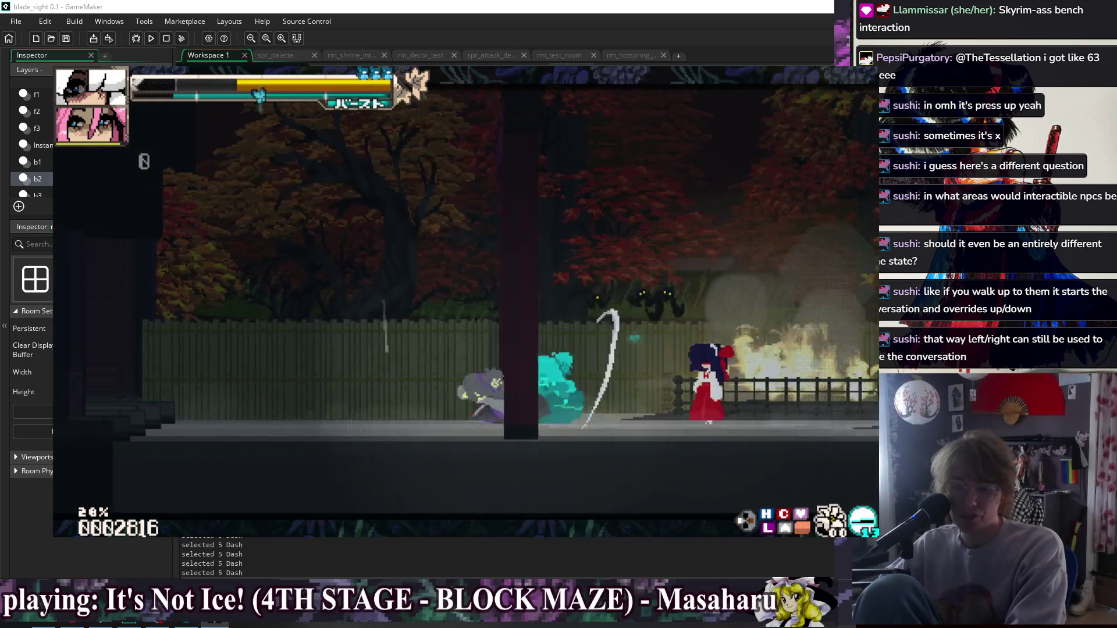
key("Down")
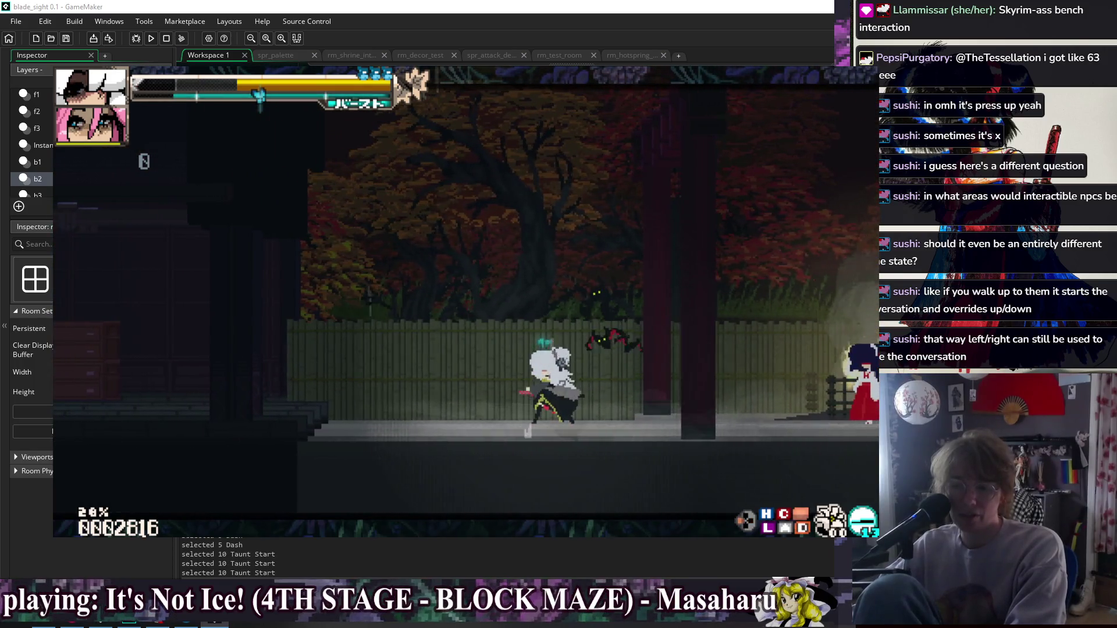
key("Left")
key("Down")
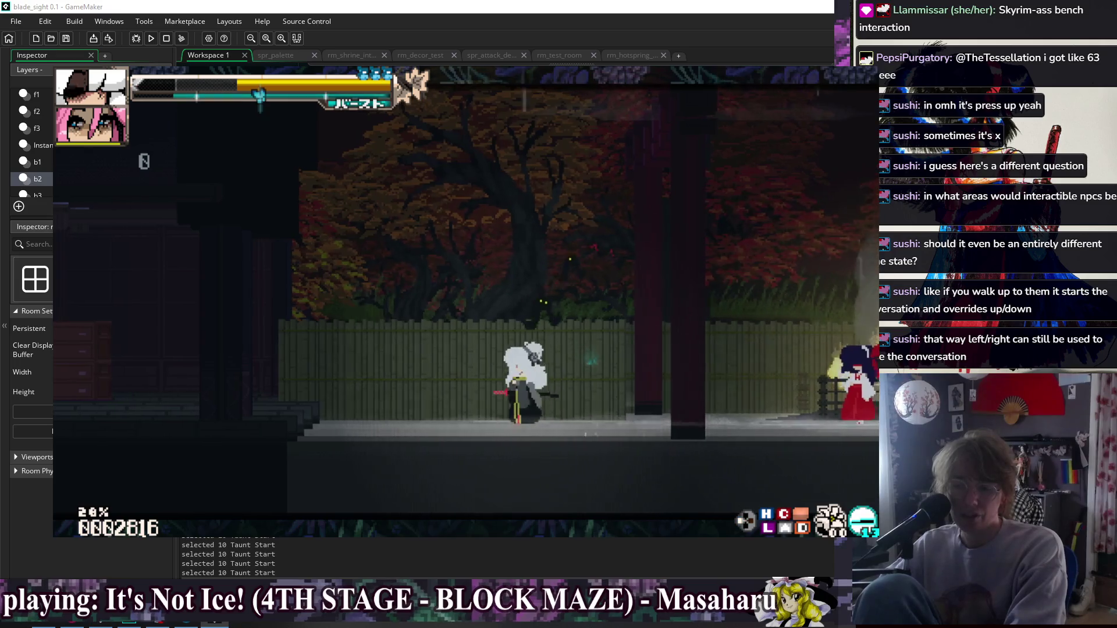
key("Left")
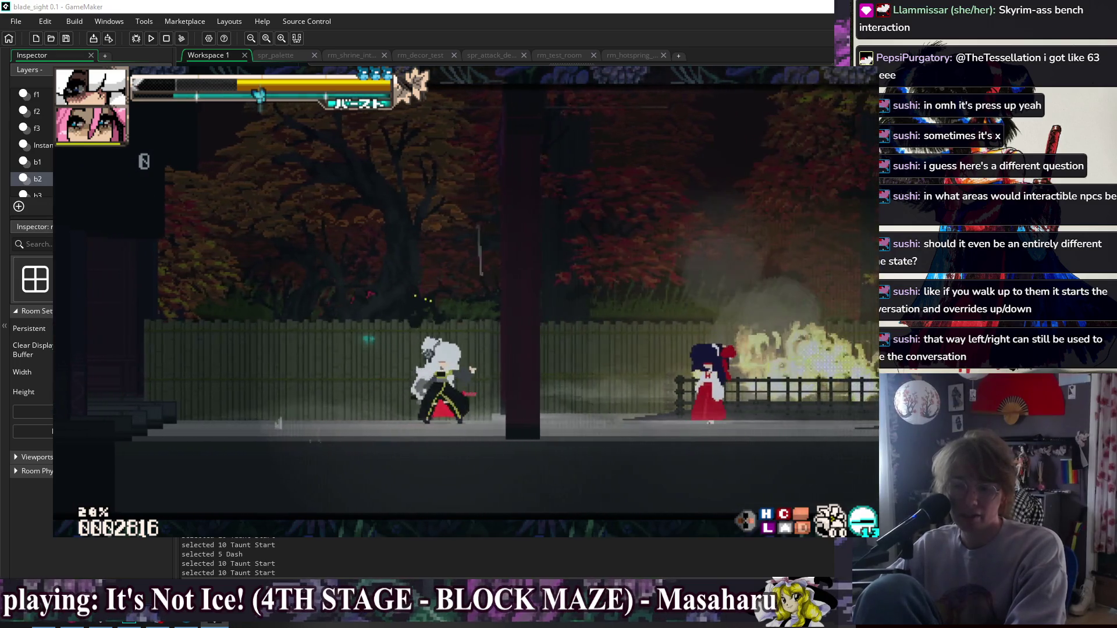
key("Left")
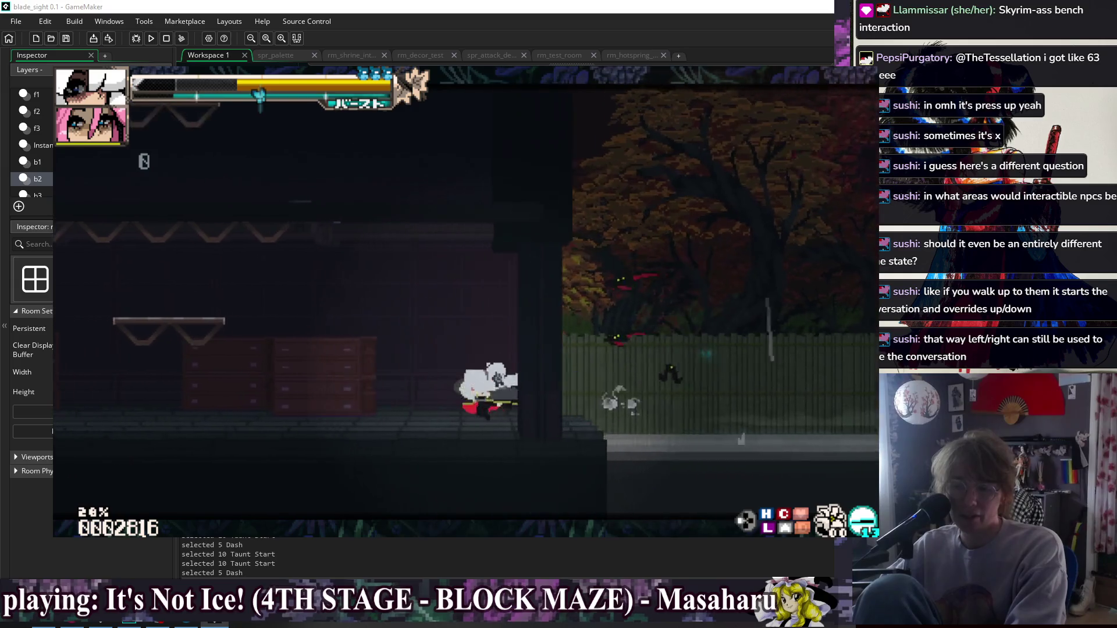
Double-jump left, dash through the interior past the red-robed NPC into EnteringCamp.
key("Left")
key("z")
key("z")
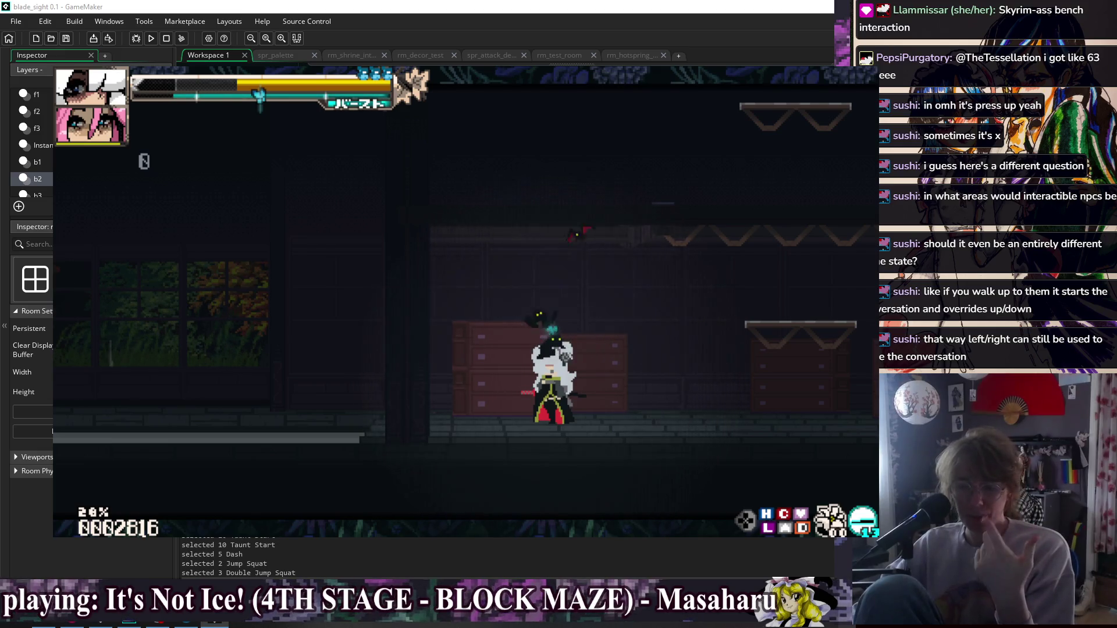
key("c")
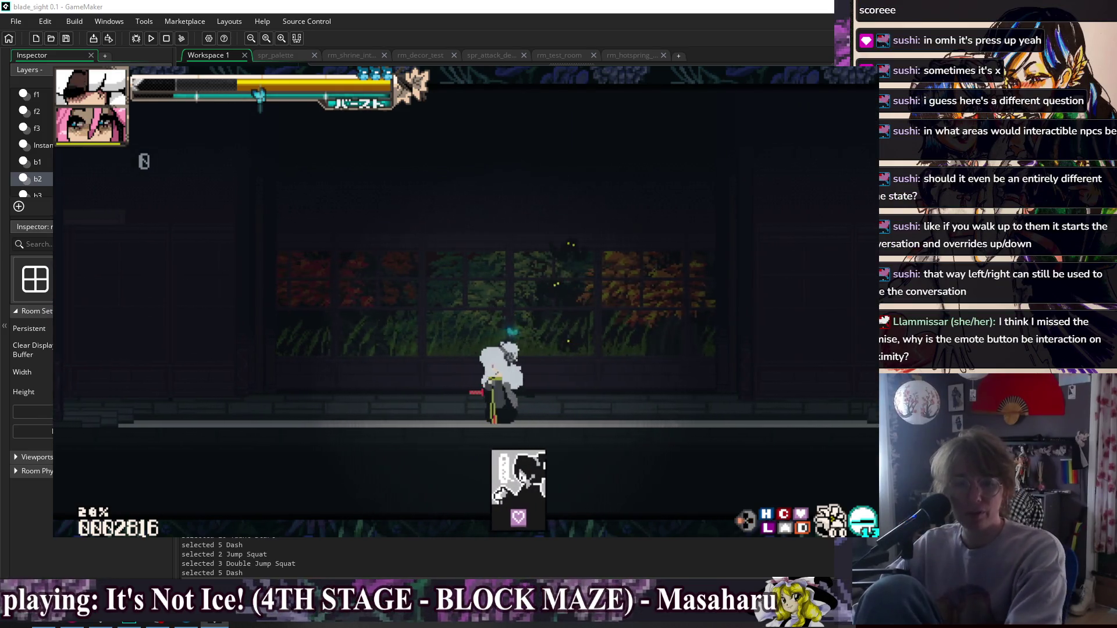
key("c")
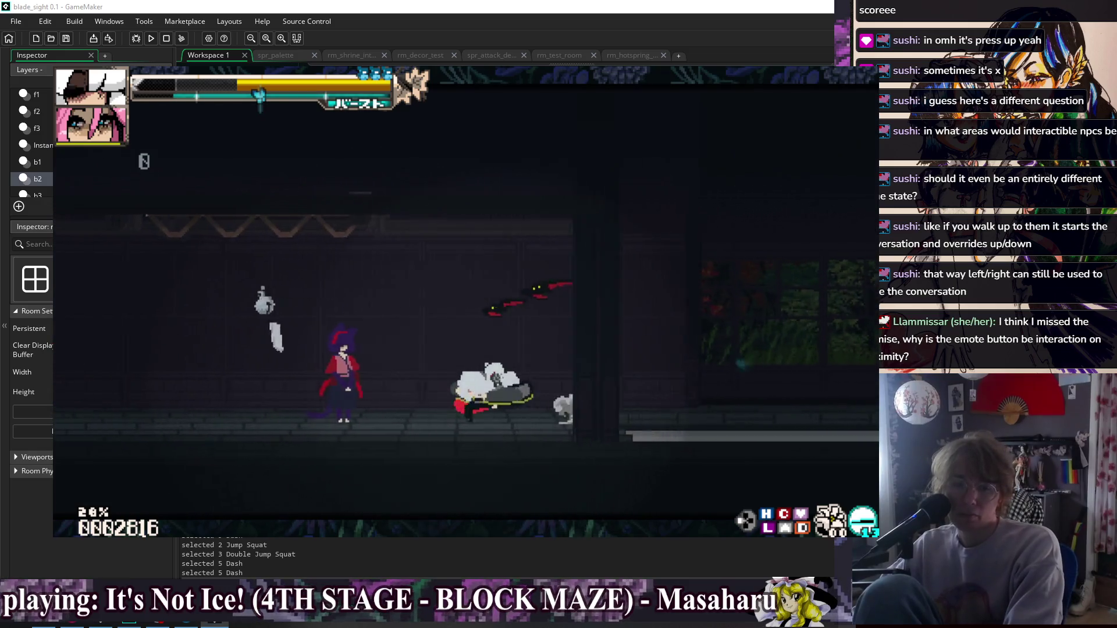
key("Right")
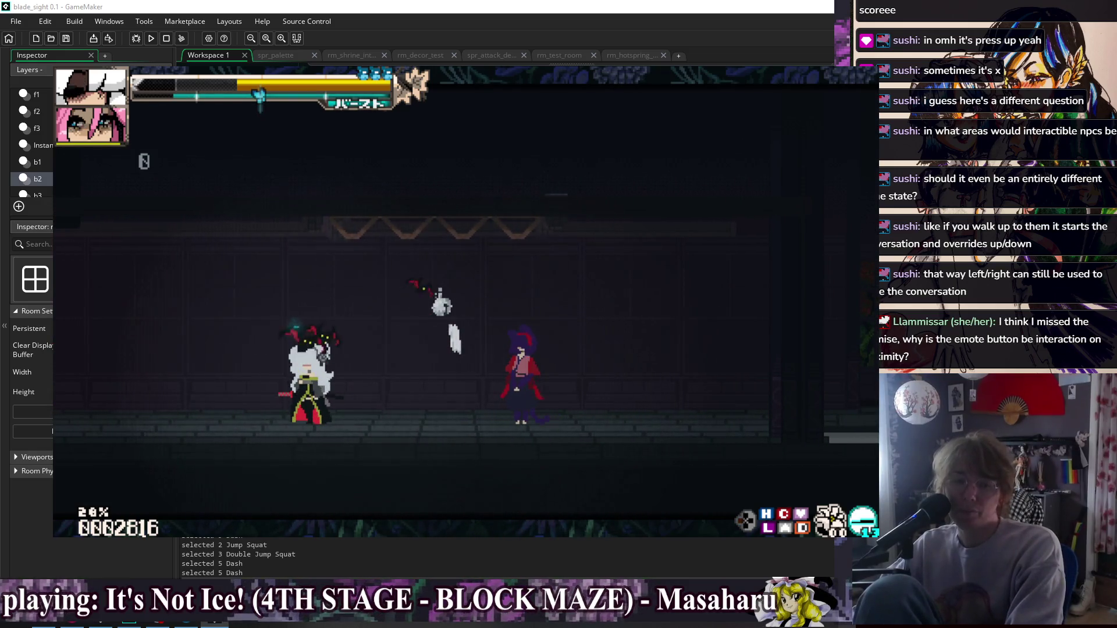
key("Right")
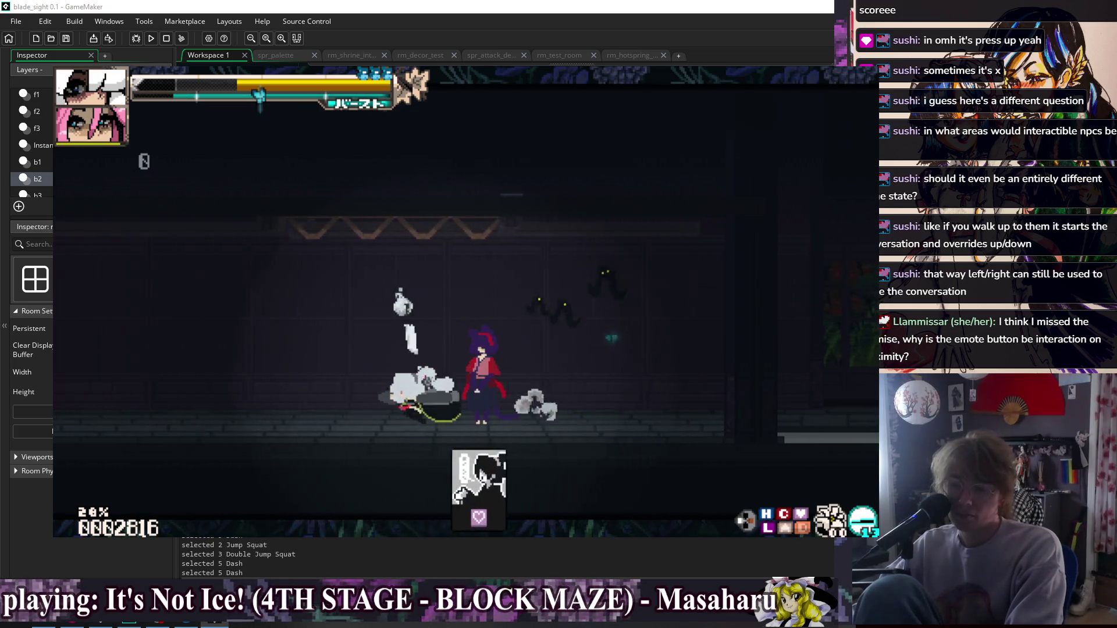
key("Left")
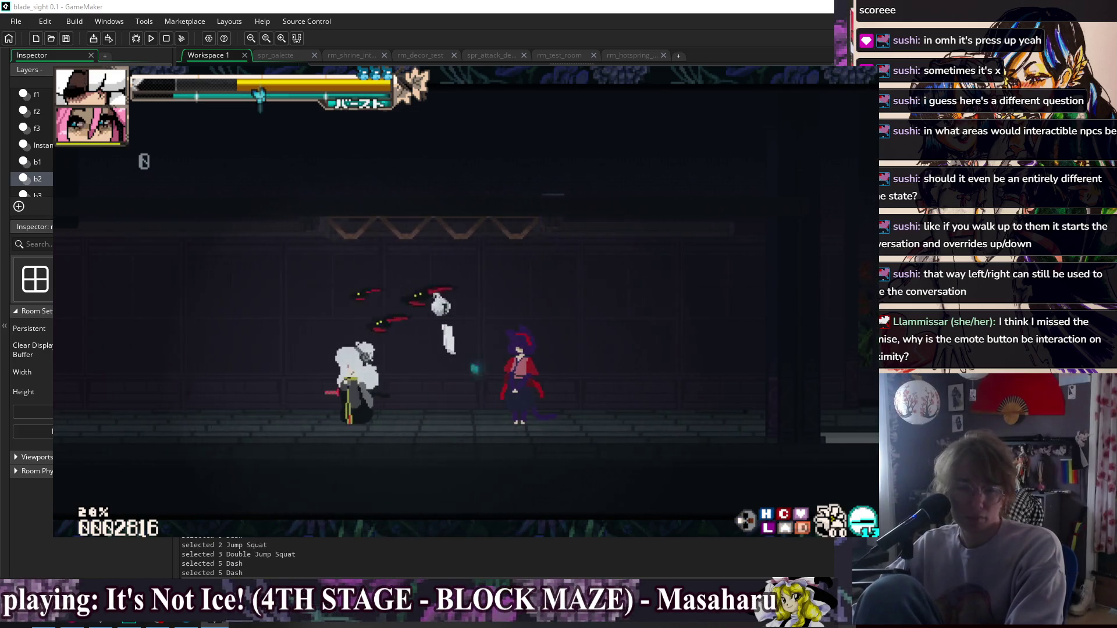
key("Left")
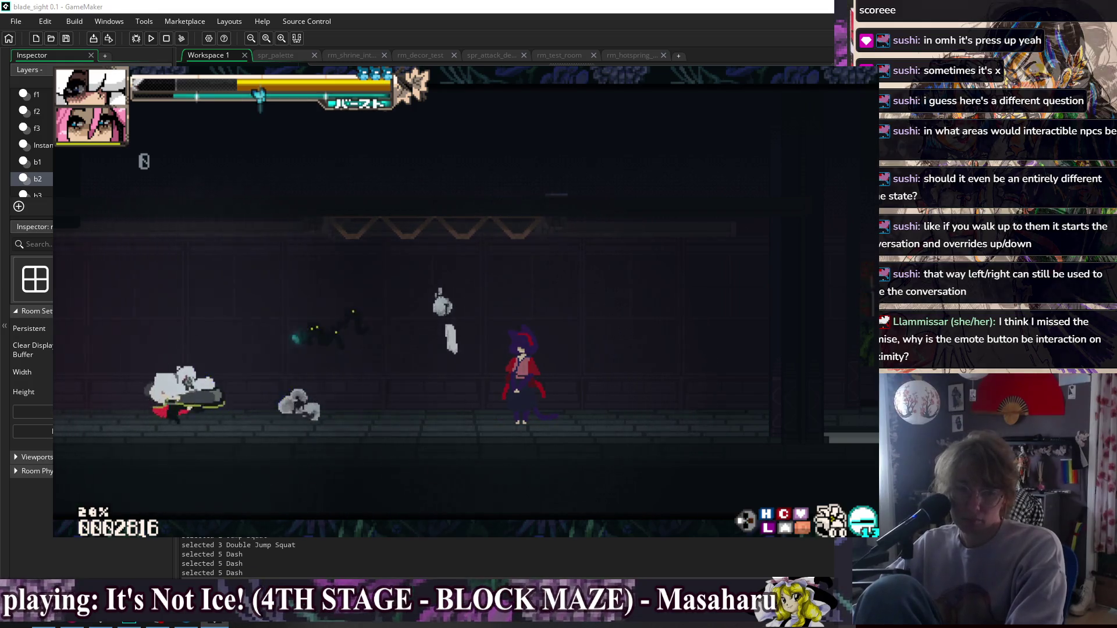
key("Left")
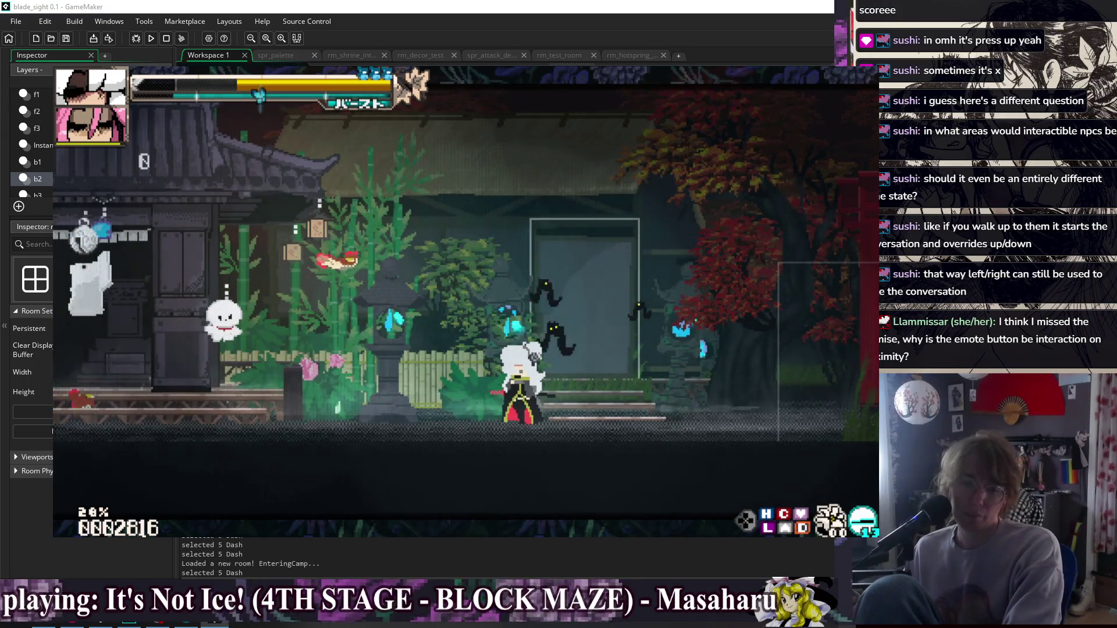
Walk and dash left and right past the garden shrine door, watching the interact prompt.
key("Left")
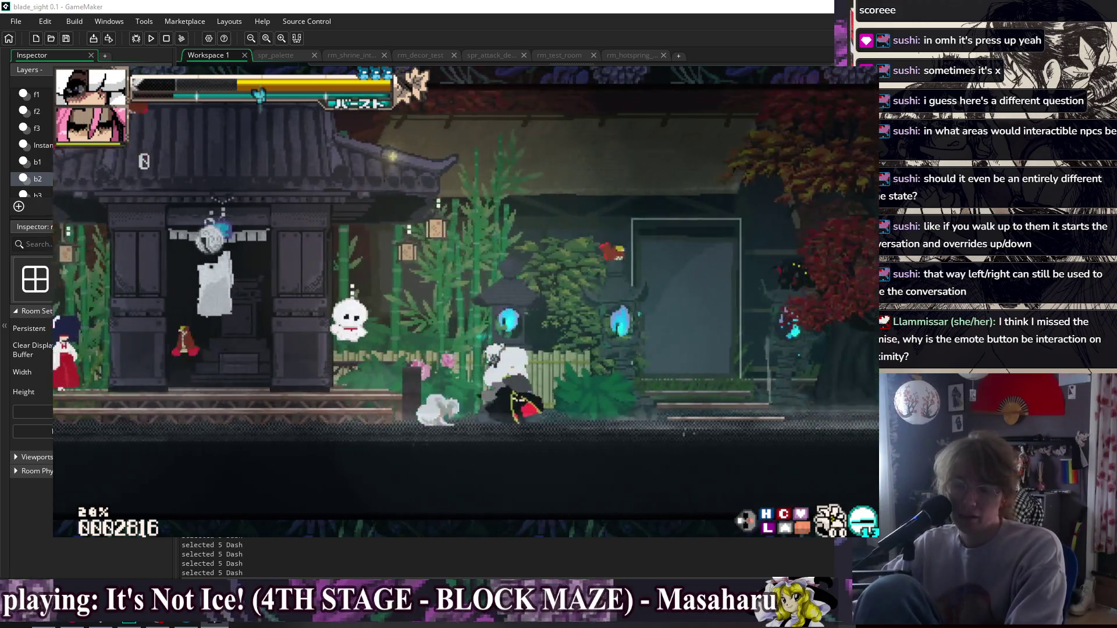
key("Left")
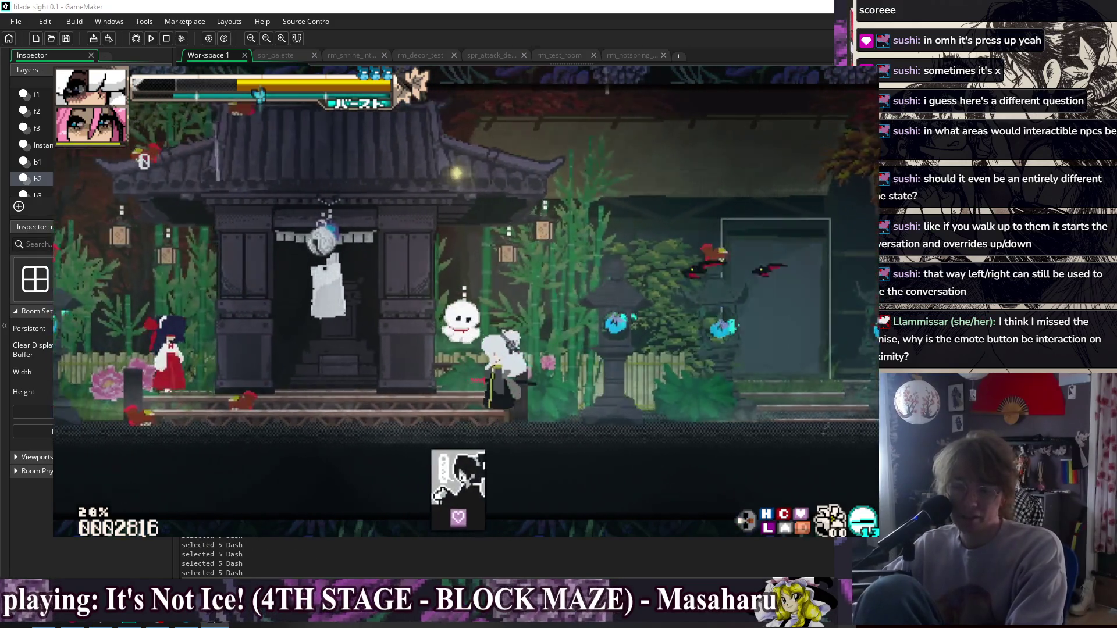
key("Right")
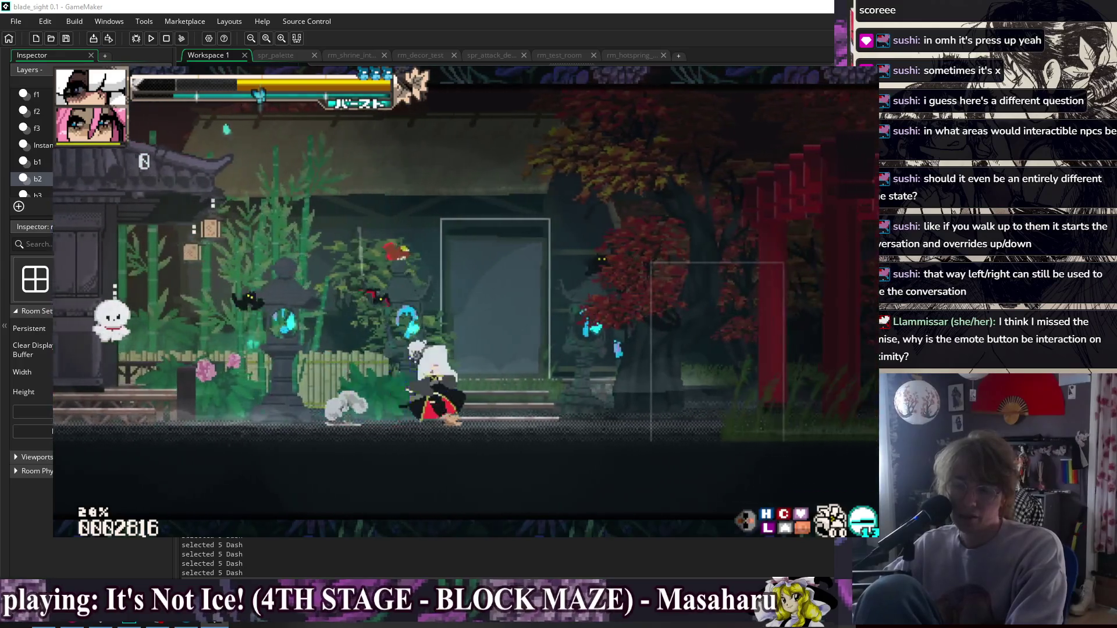
key("Right")
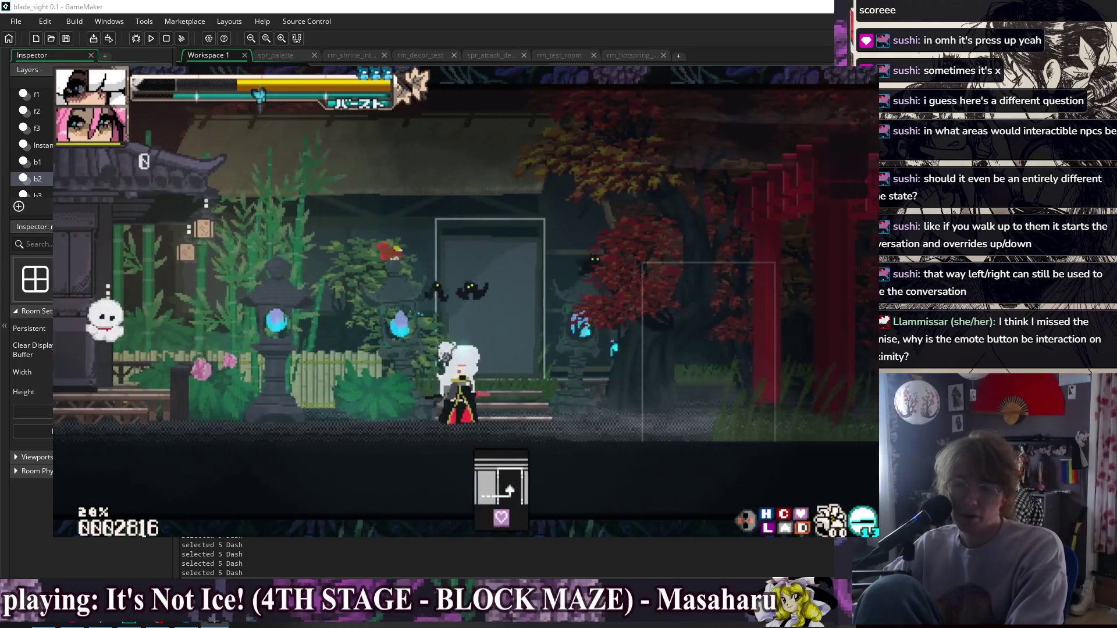
key("Left")
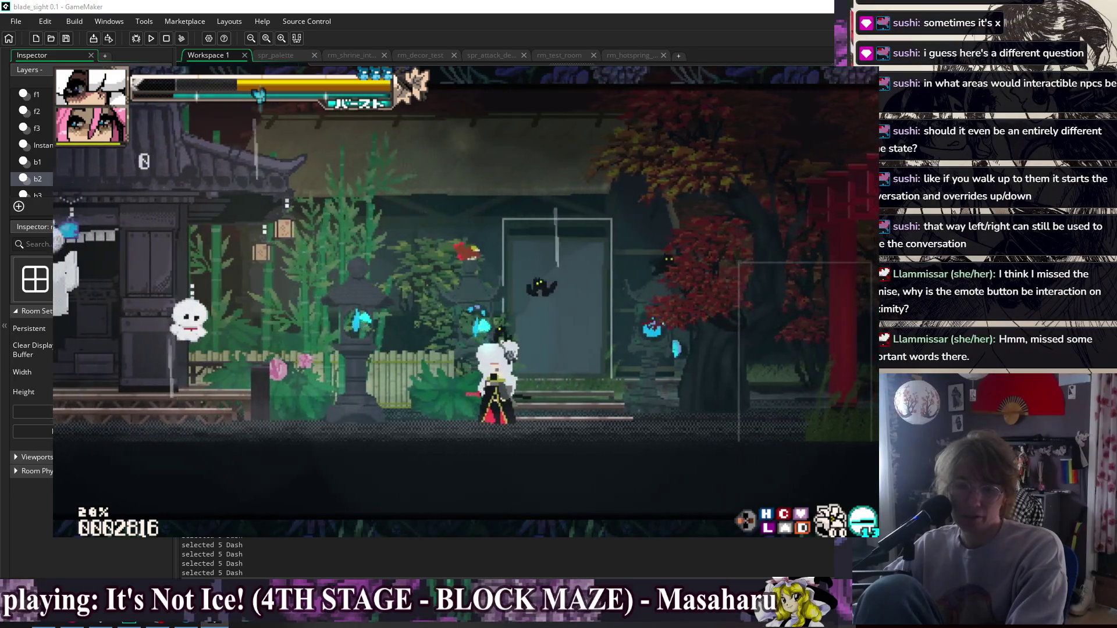
key("Left")
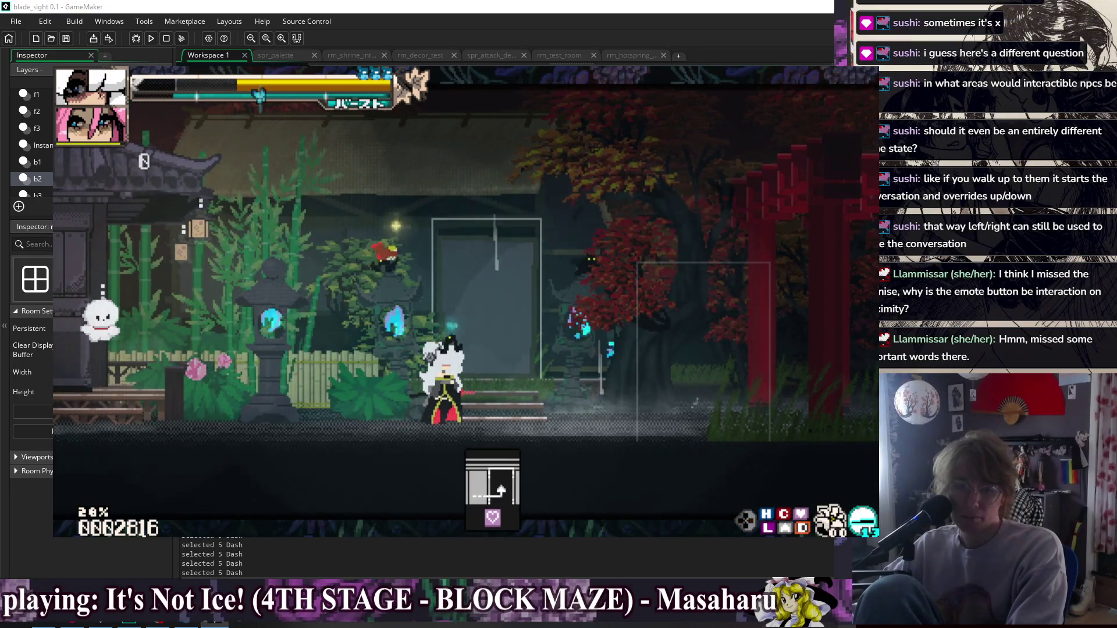
Move toward the torii gates and back, then enter the shrine door into Bell Shrine.
key("Right")
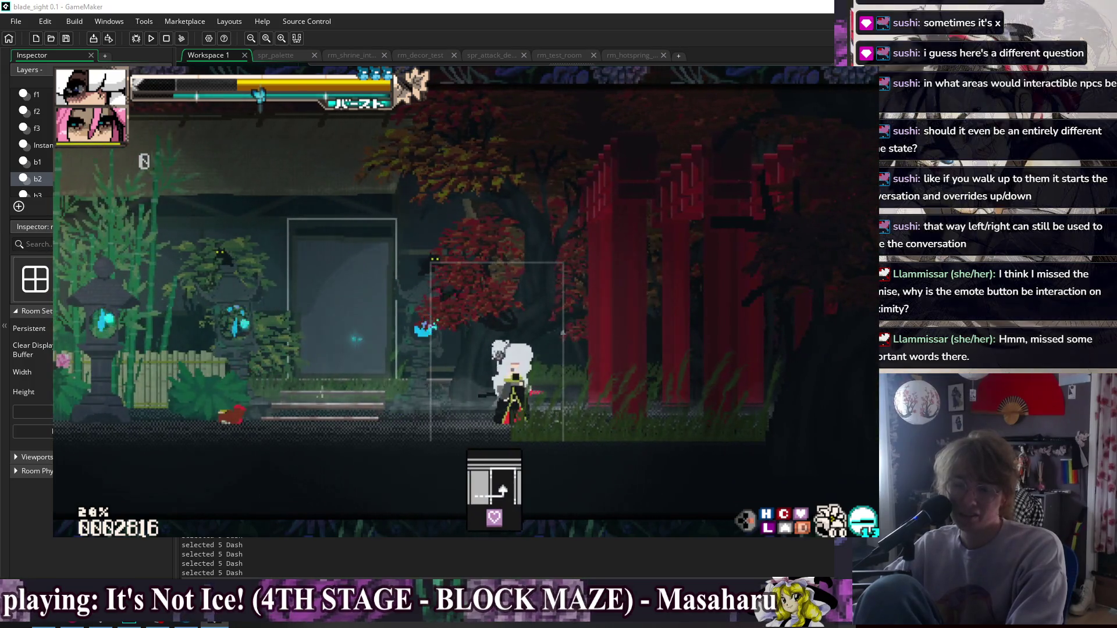
key("Left")
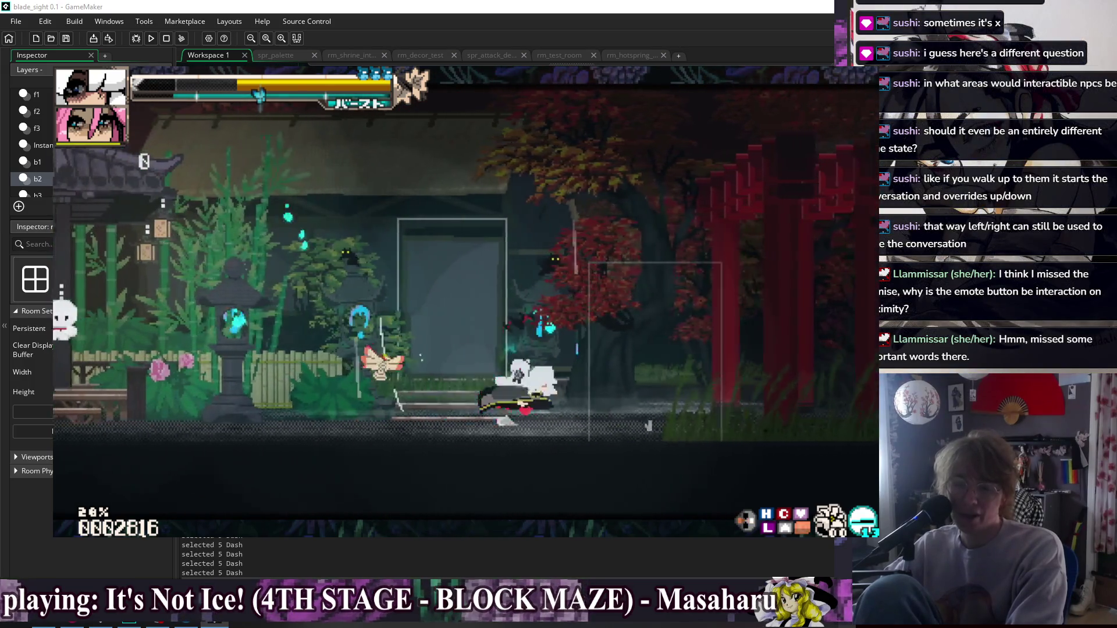
key("Left")
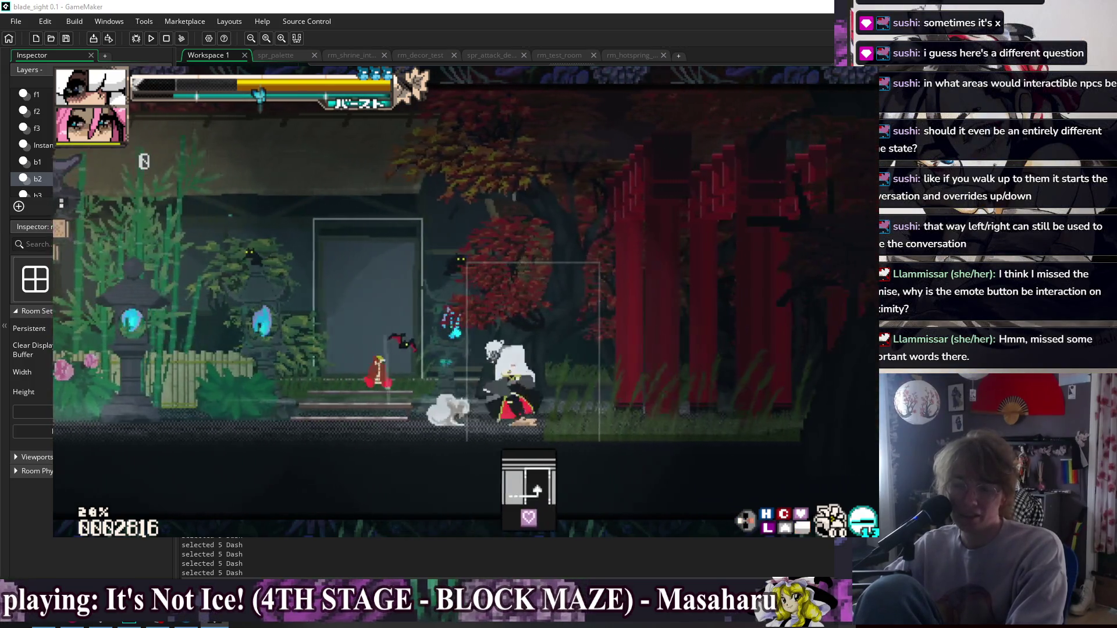
key("Left")
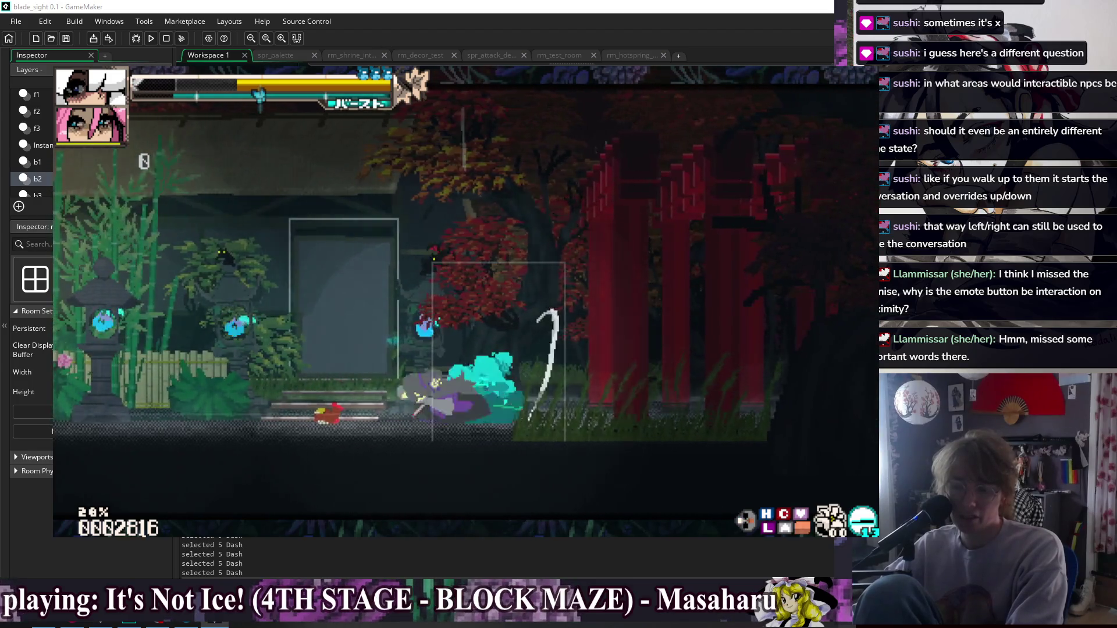
key("Left")
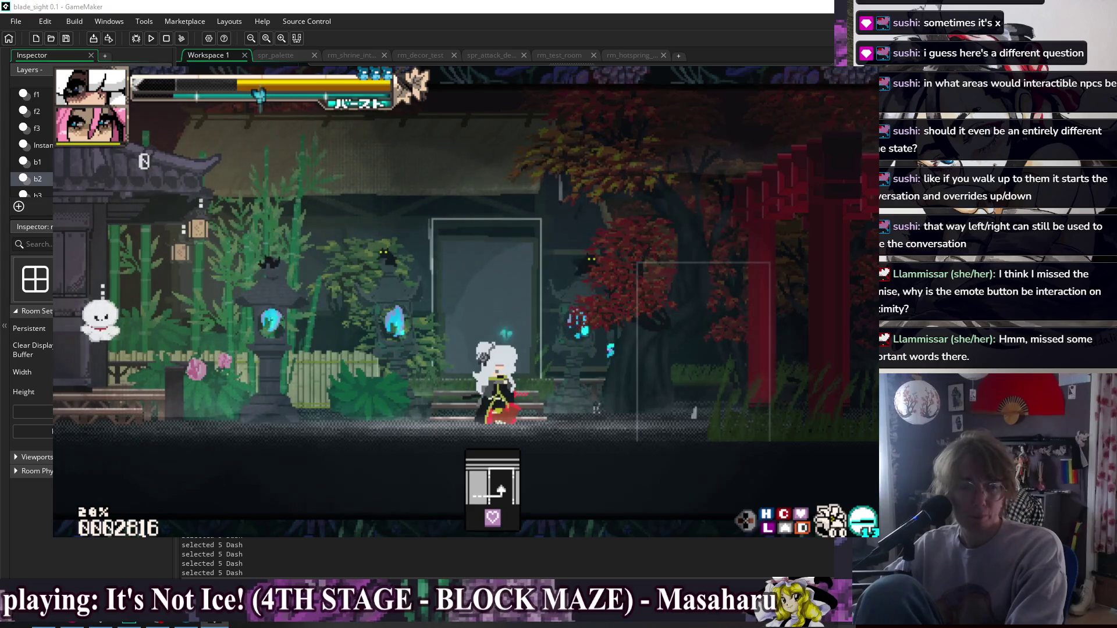
key("Right")
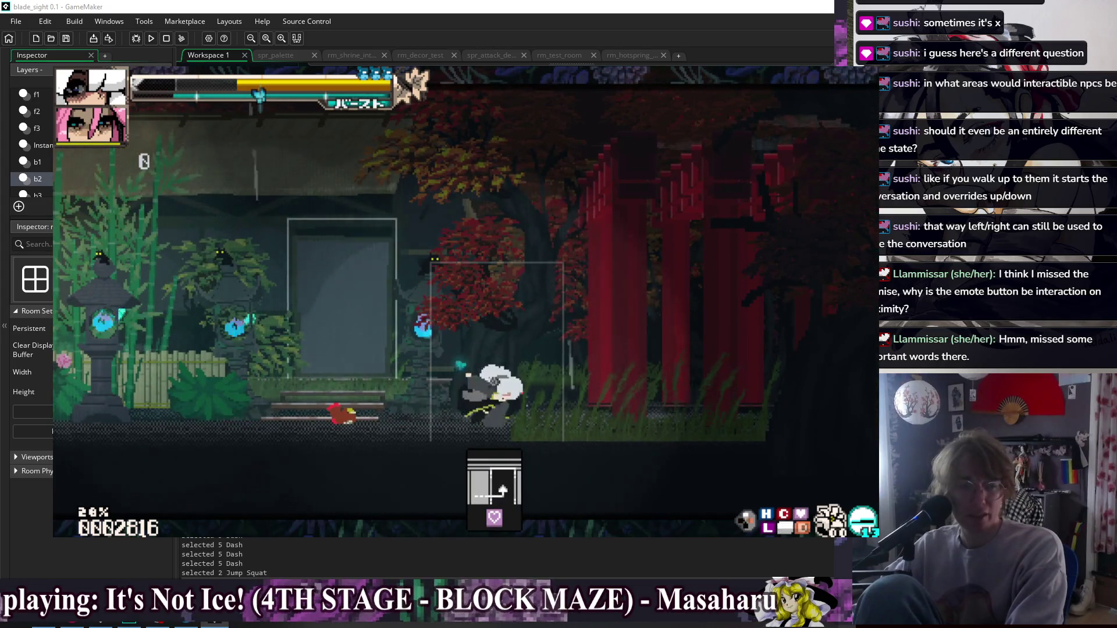
key("Left")
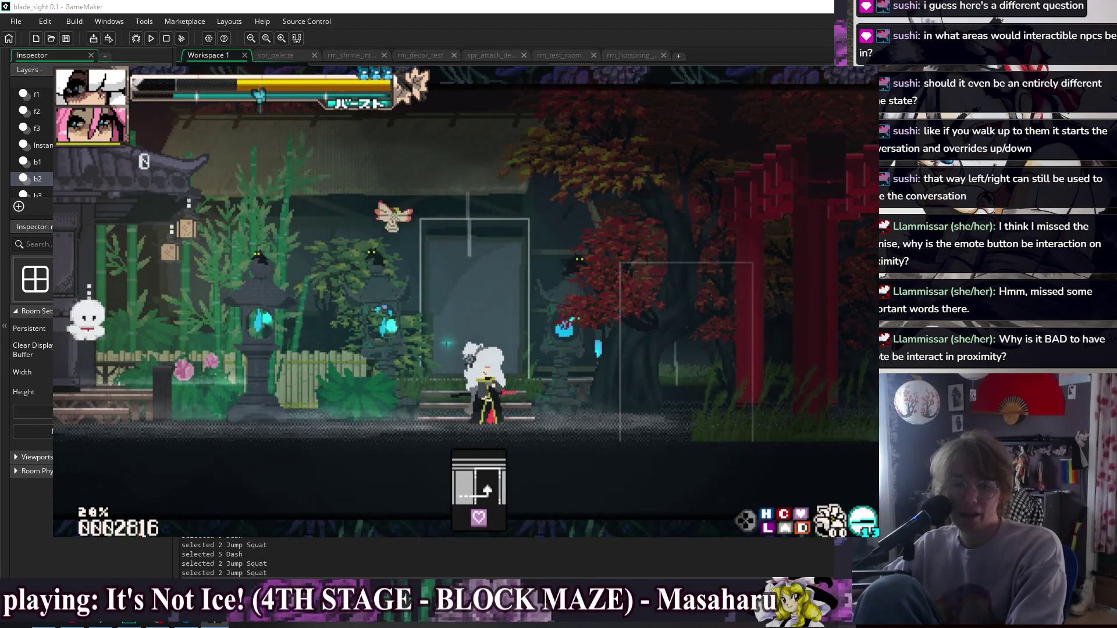
key("Up")
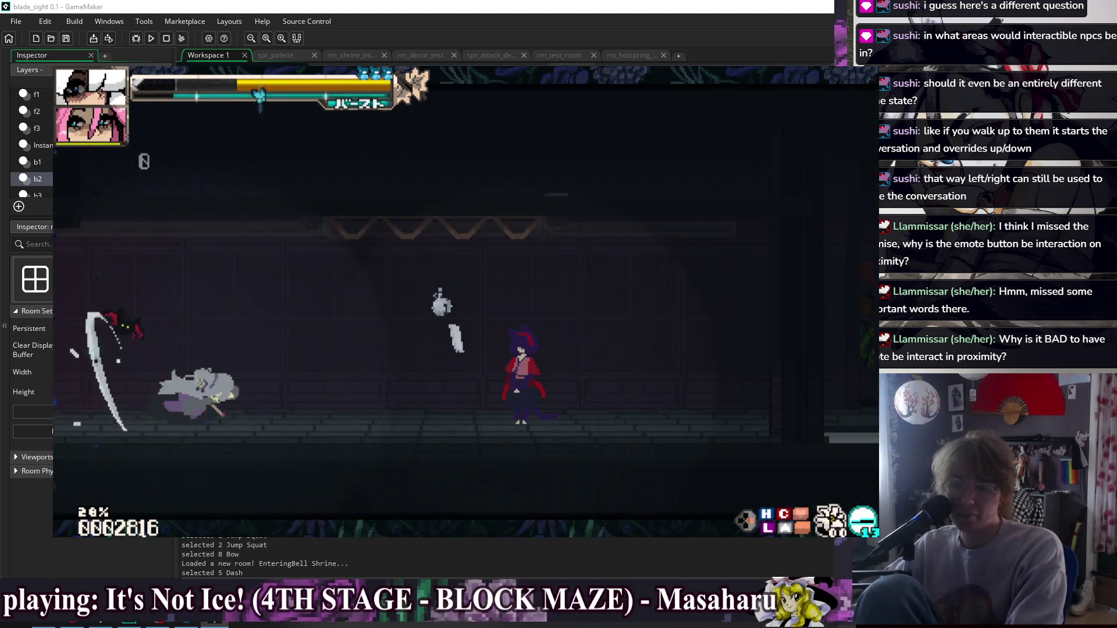
Move past the NPC and slash the Bell Shrine enemies while dashing right and left.
key("Right")
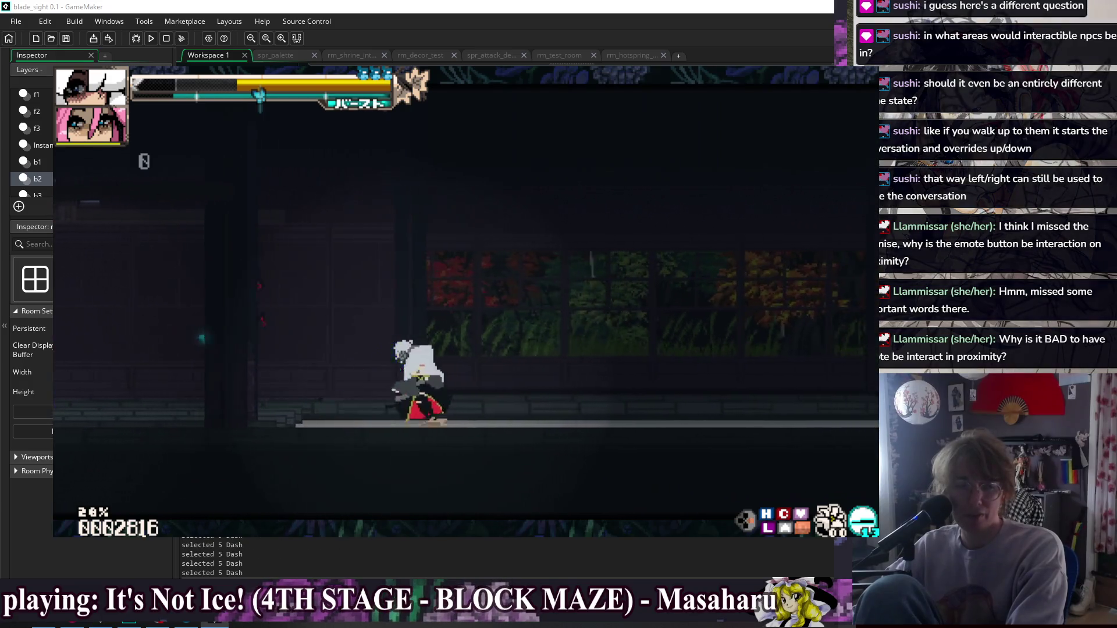
key("Left")
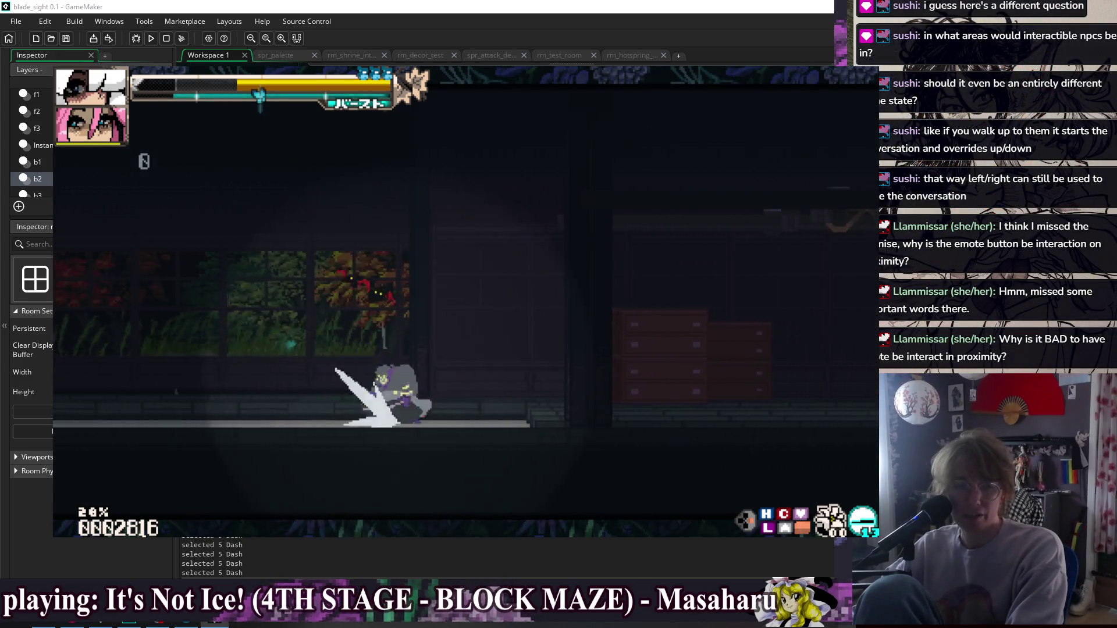
key("Right")
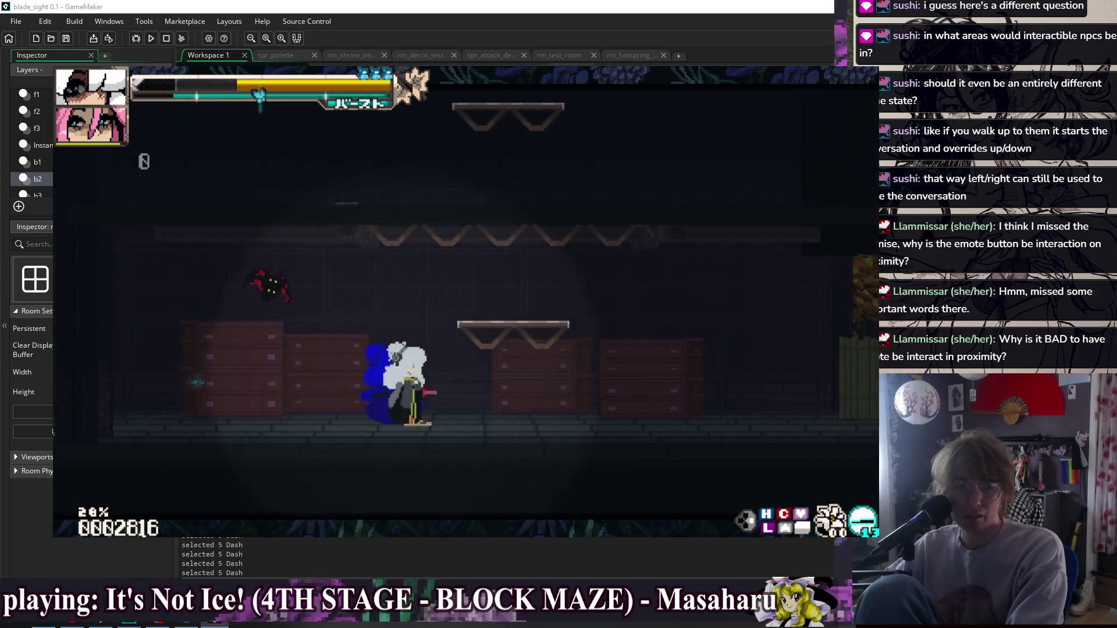
key("Right")
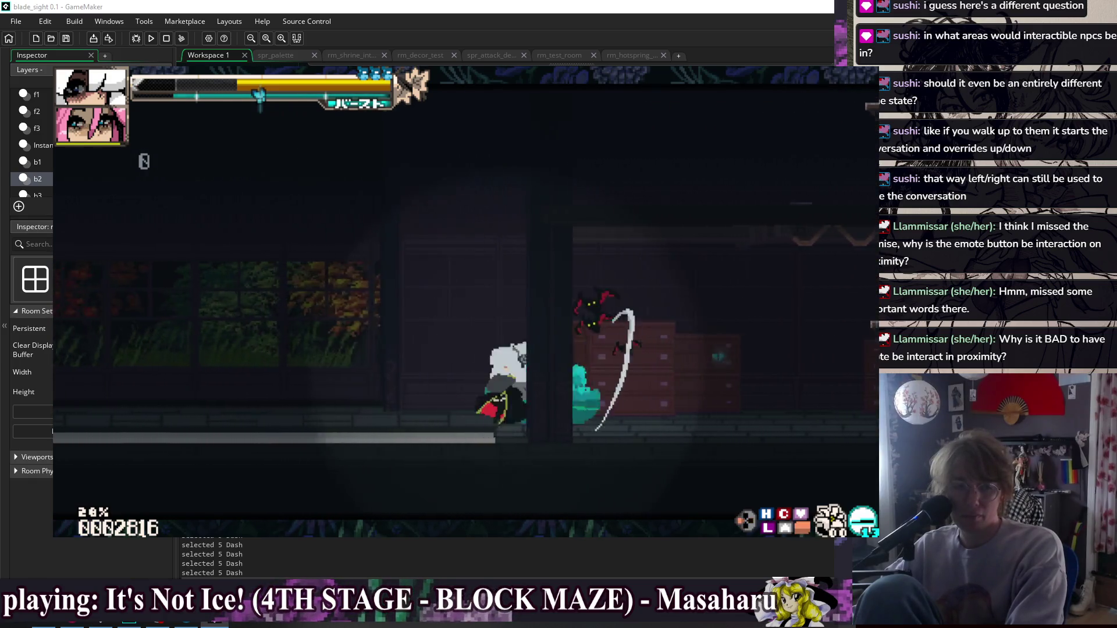
key("Right")
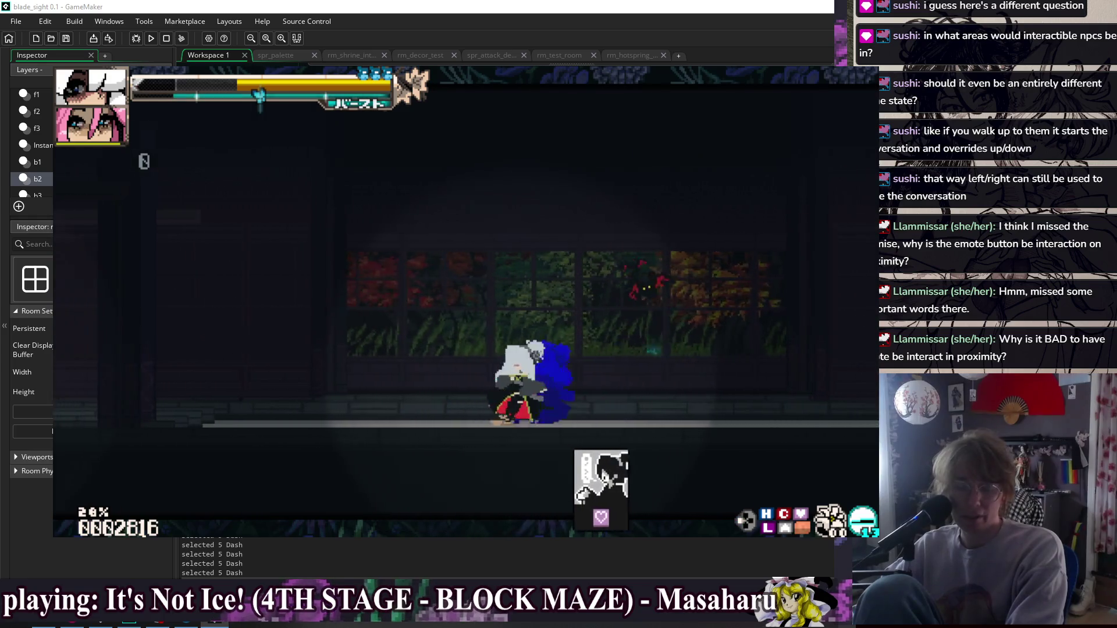
key("Left")
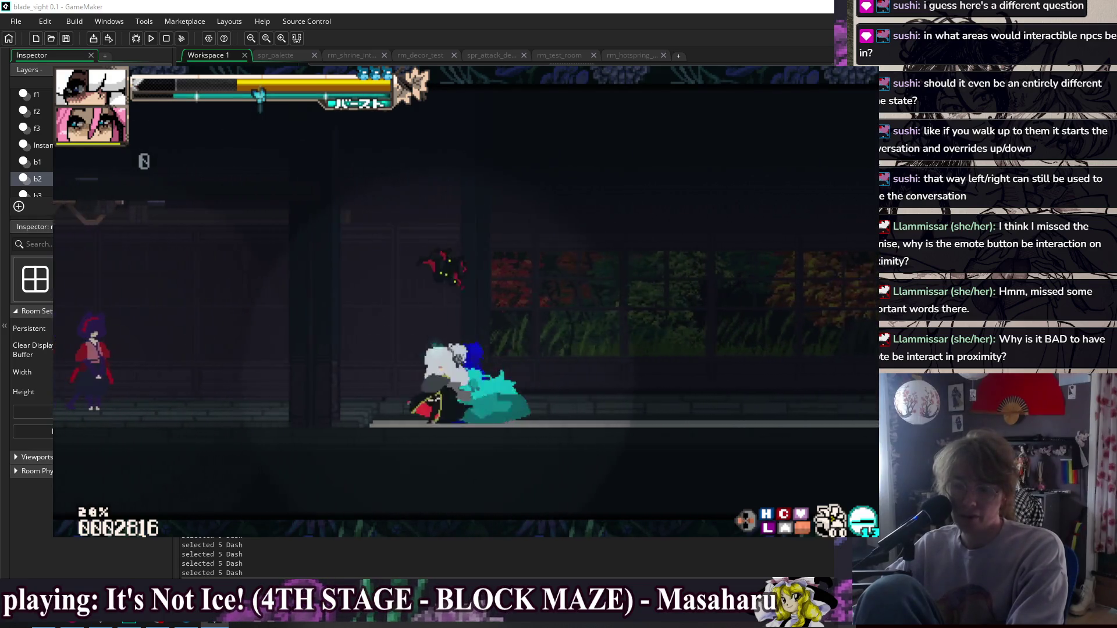
key("Right")
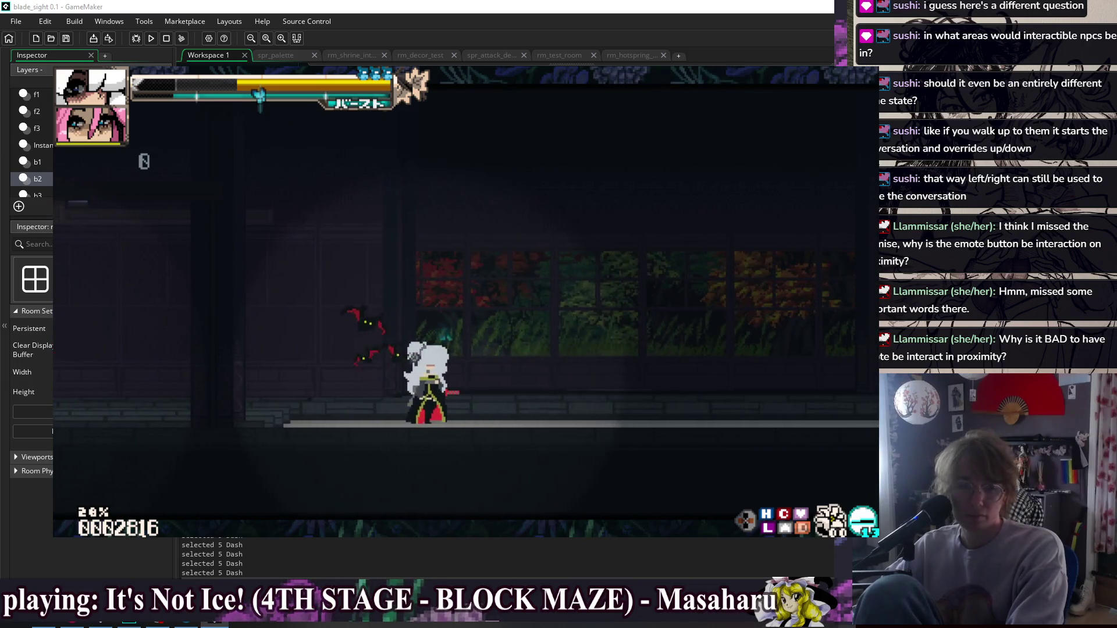
Crouch, face right, then turn left to trigger the Taunt Start emote.
key("Down")
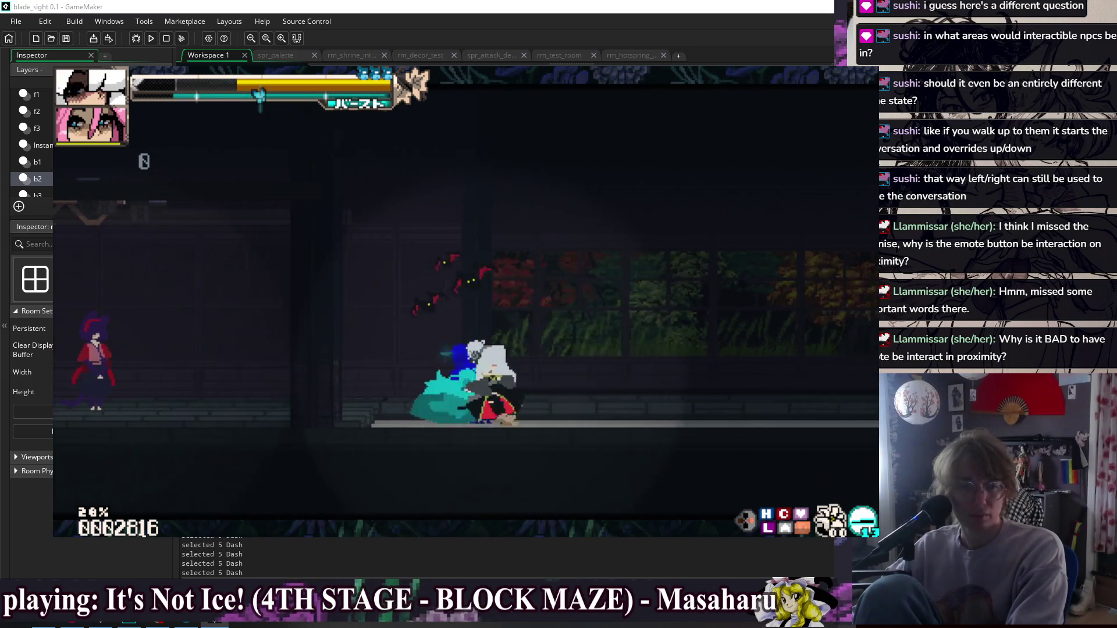
key("Right")
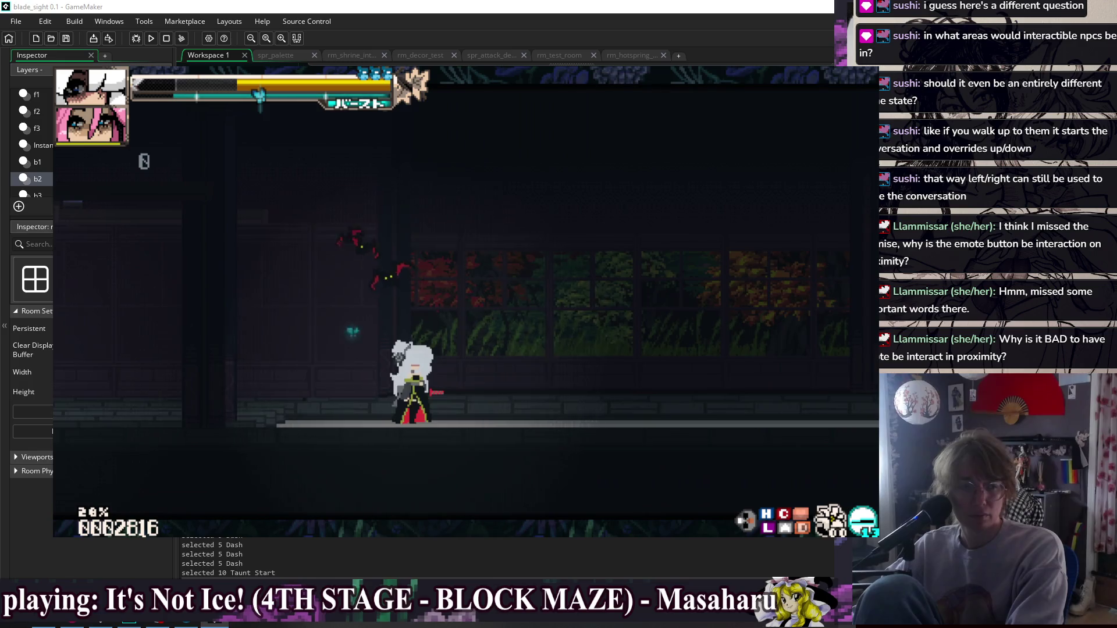
key("Left")
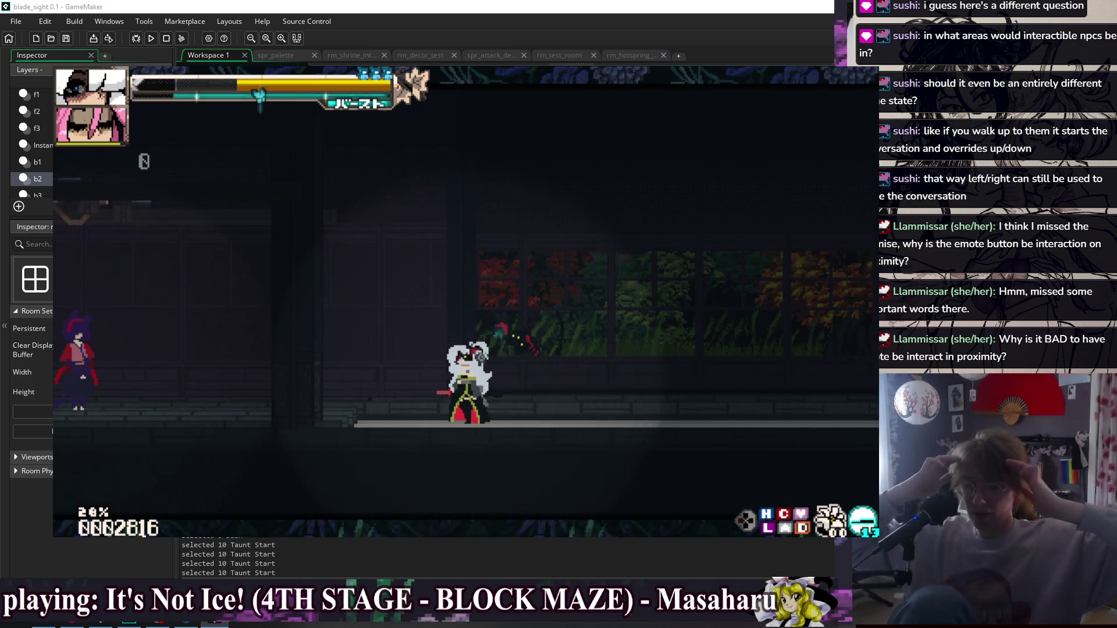
Chain dashes into Down Light slashes while moving left across the Bell Shrine floor.
key("Right")
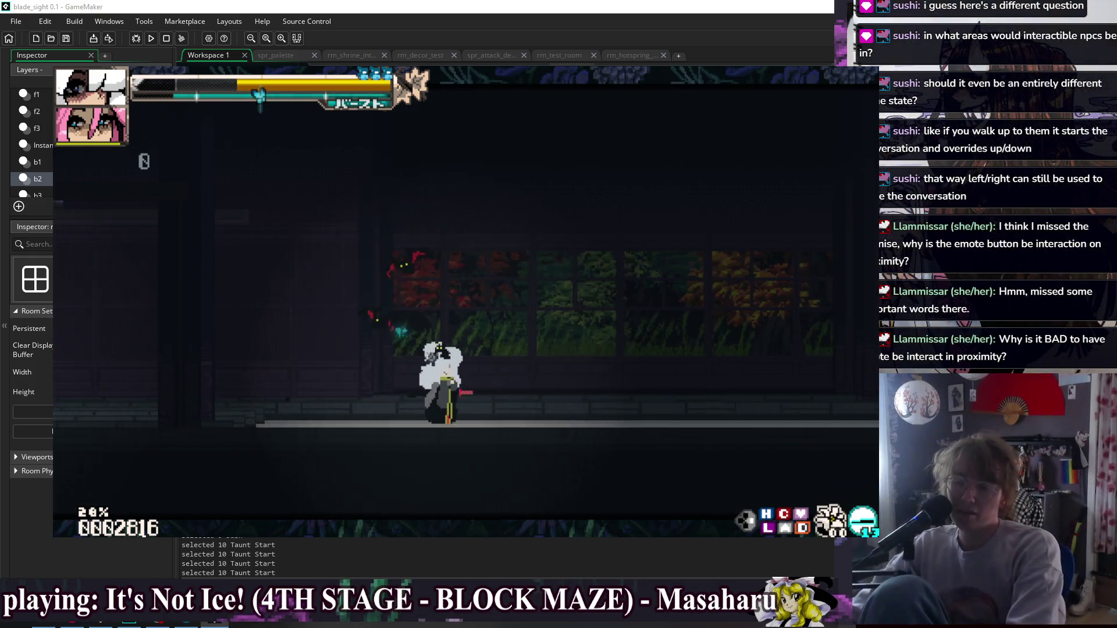
key("Left")
key("shift")
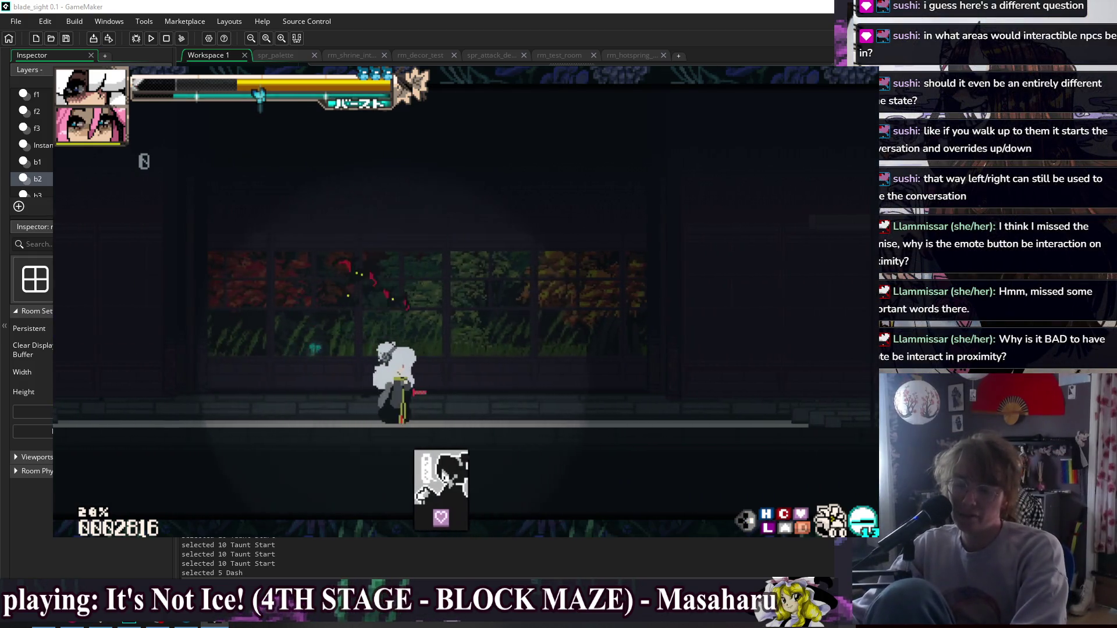
key("Down")
key("z")
key("shift")
key("shift")
key("Down")
key("z")
key("shift")
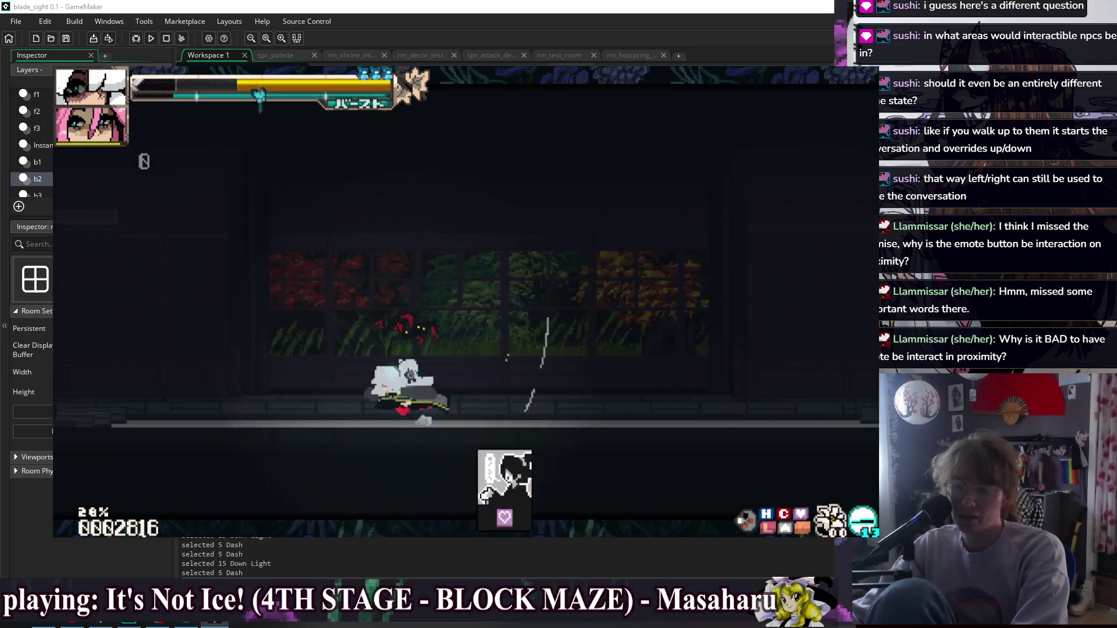
Dash right past the enemy and across the room, chaining more Down Light slashes.
key("shift")
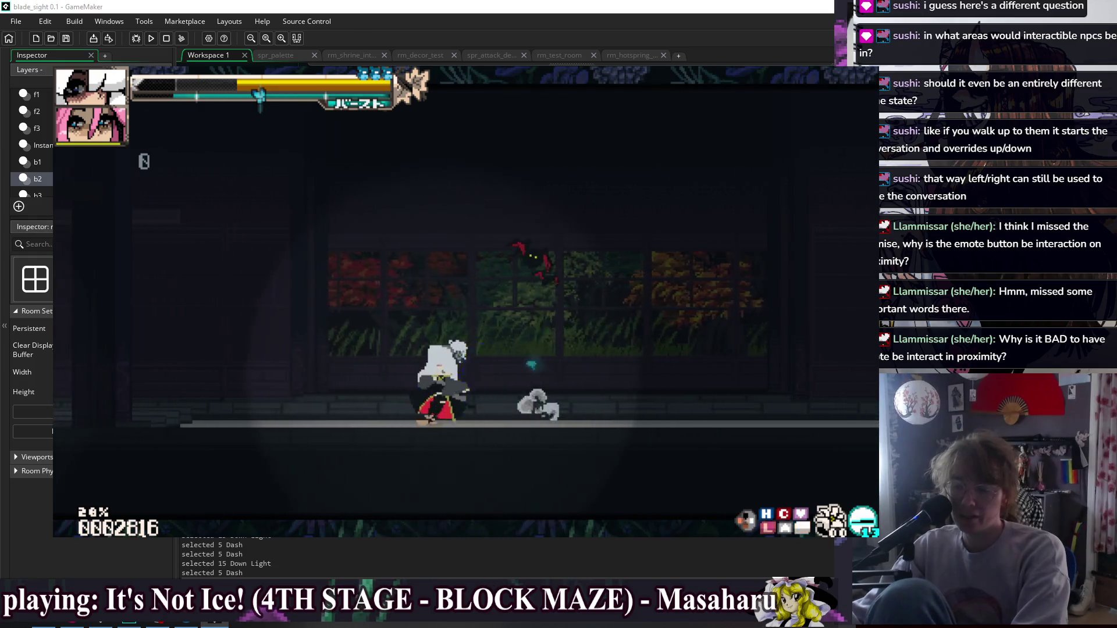
key("Down")
key("z")
key("shift")
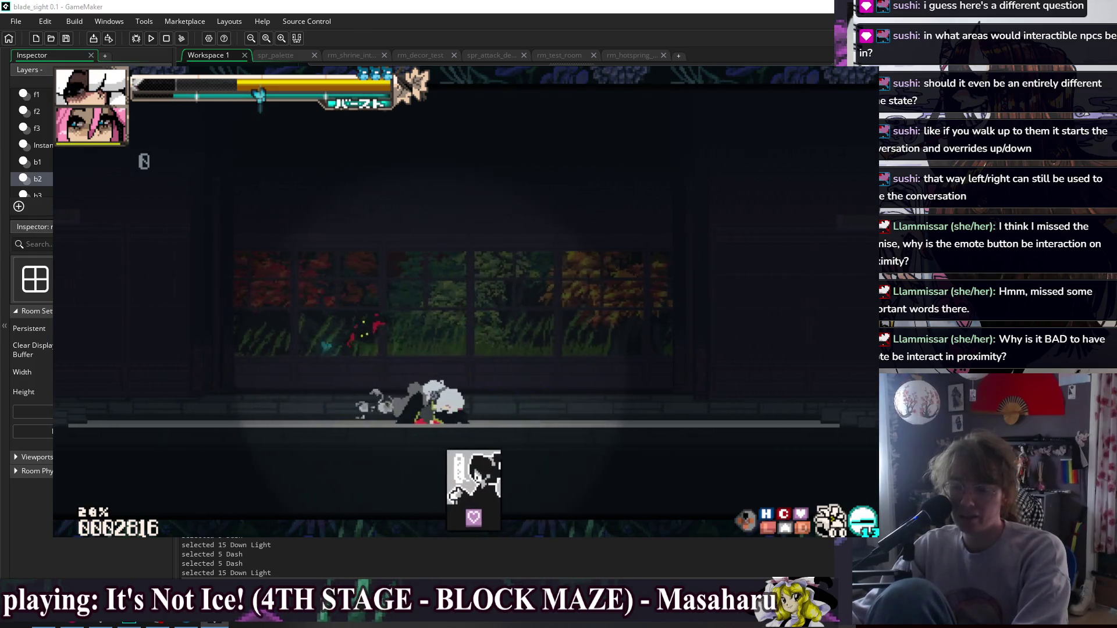
key("shift")
key("Down")
key("z")
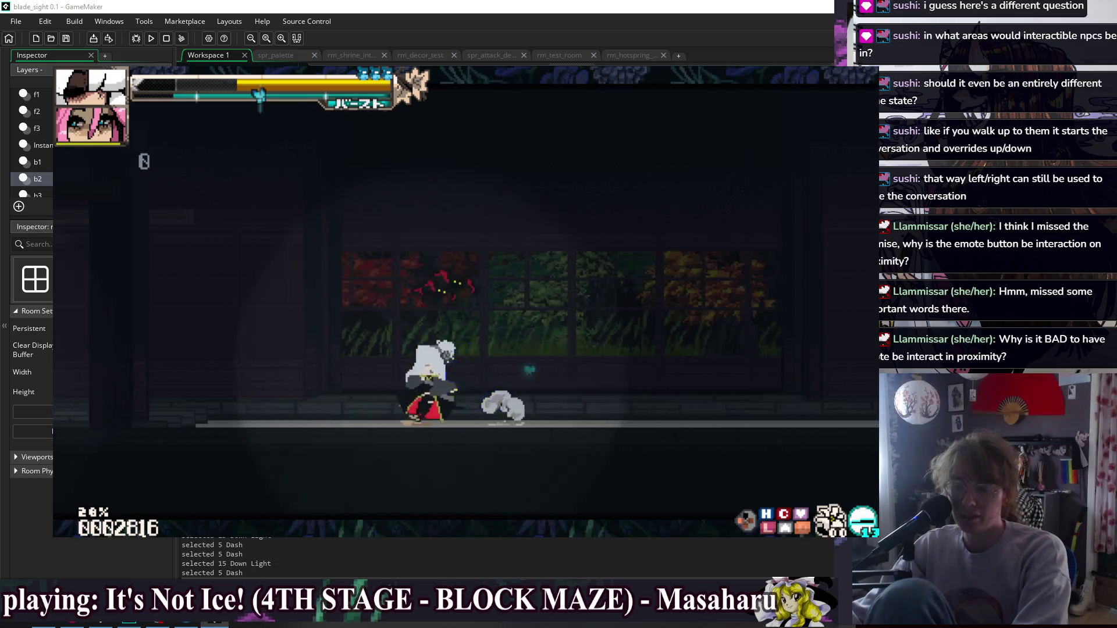
key("shift")
key("shift")
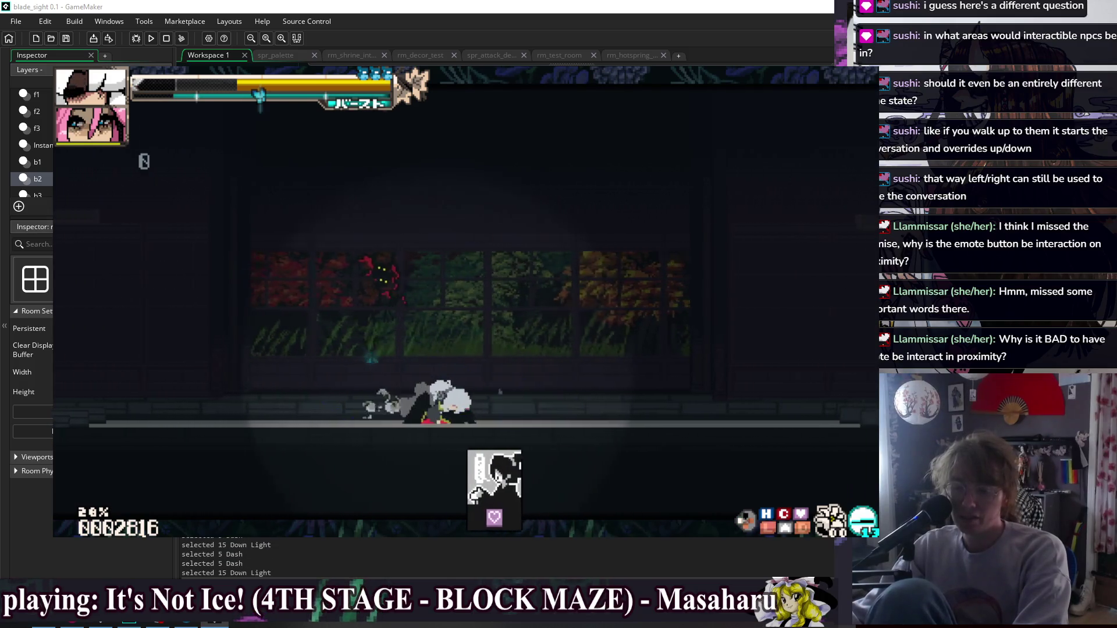
key("Down")
key("z")
key("Down")
key("z")
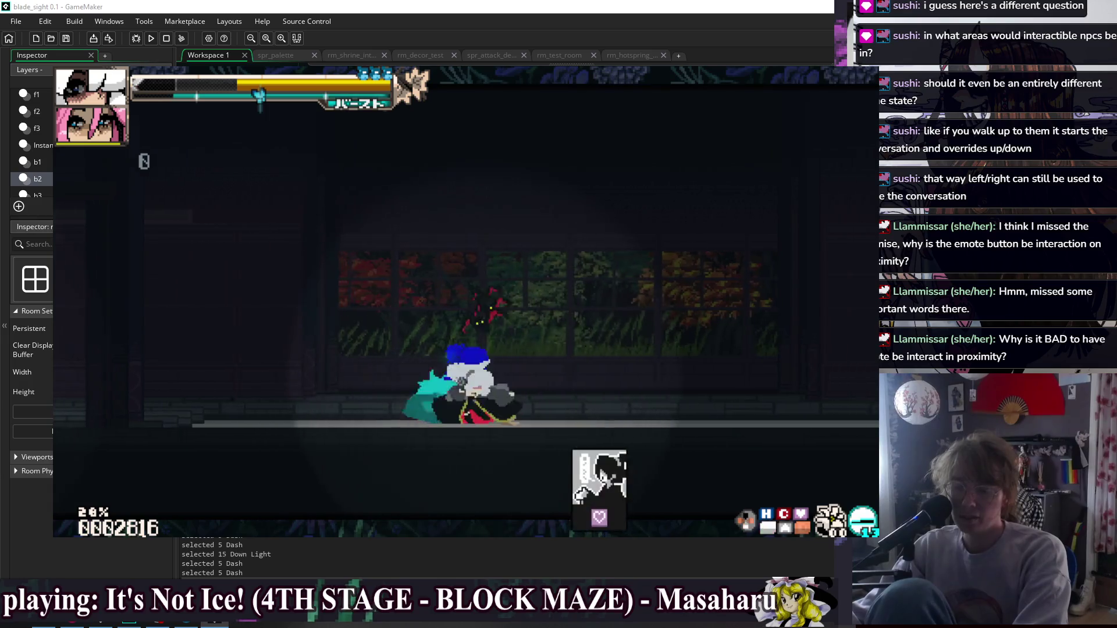
Keep chaining dash-to-down slashes until the interact portrait prompt appears in the dark hall.
key("Down")
key("z")
key("Down")
key("z")
key("Down")
key("z")
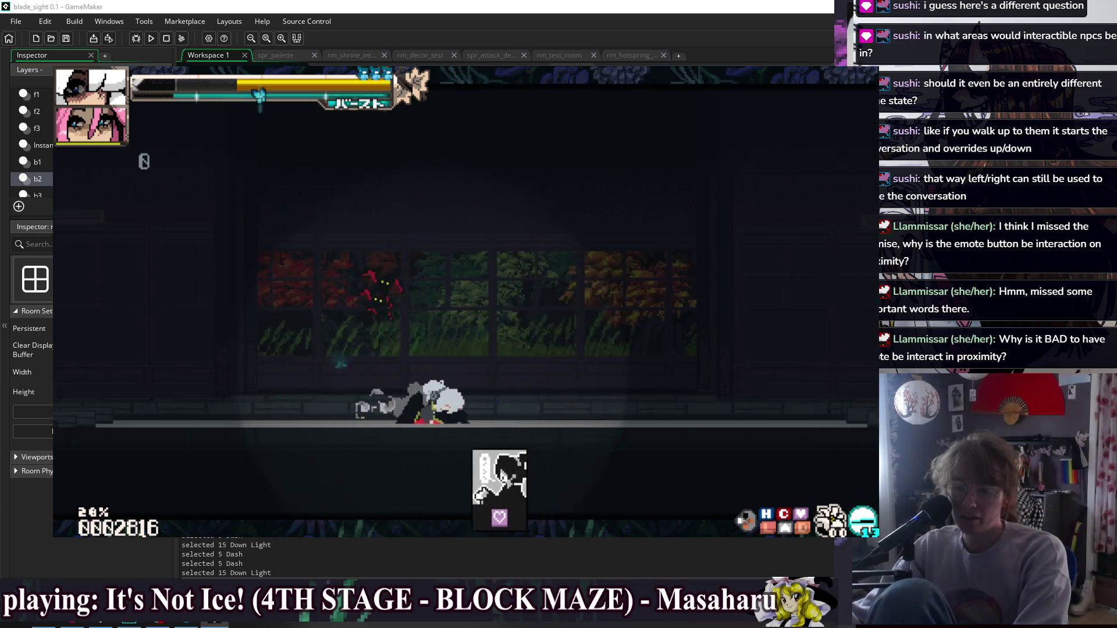
key("Down")
key("z")
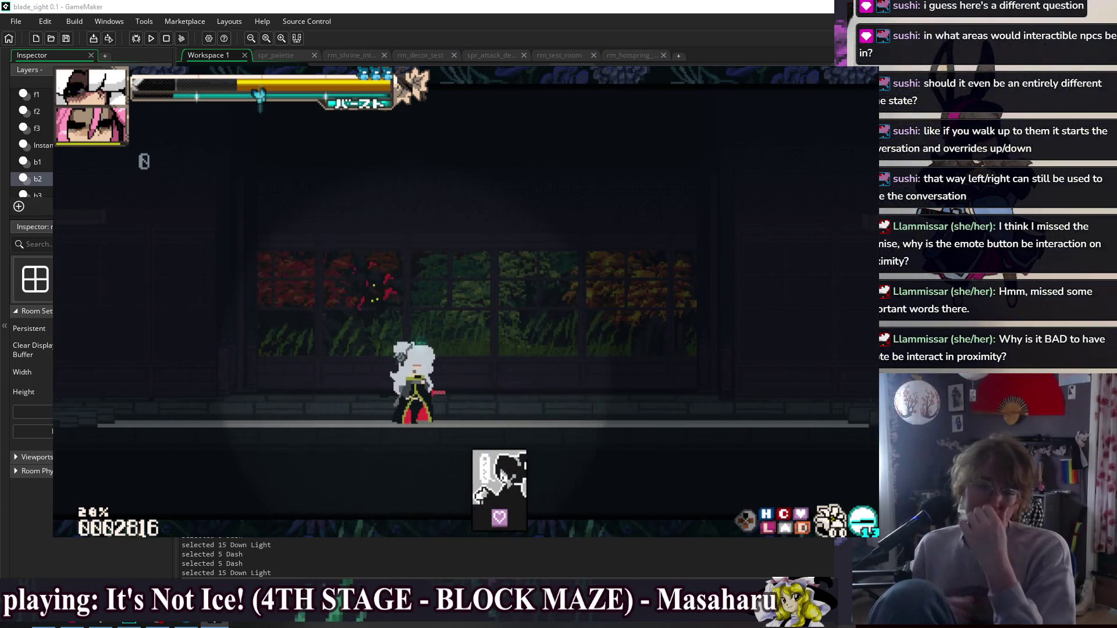